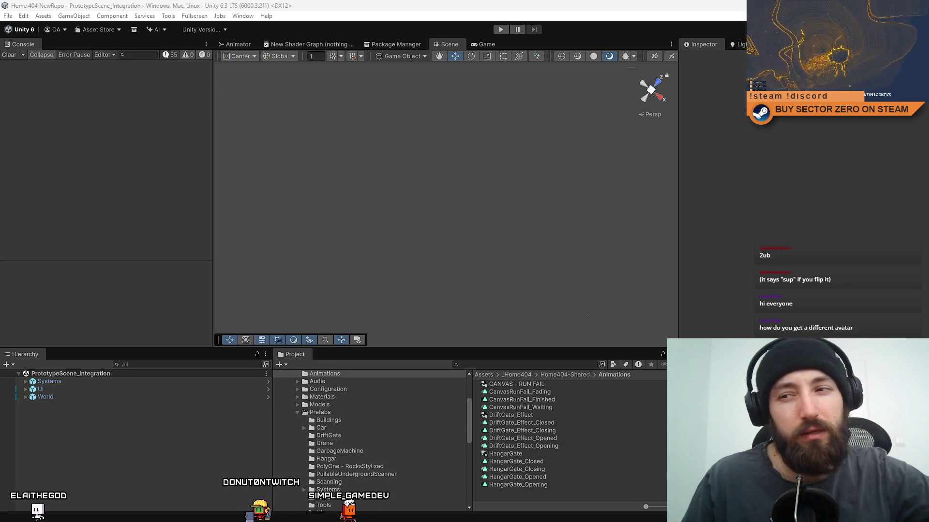
- Enter Play mode to run the rover game in PrototypeScene_Integration
{"action": "left_click", "coordinate": [495, 30]}
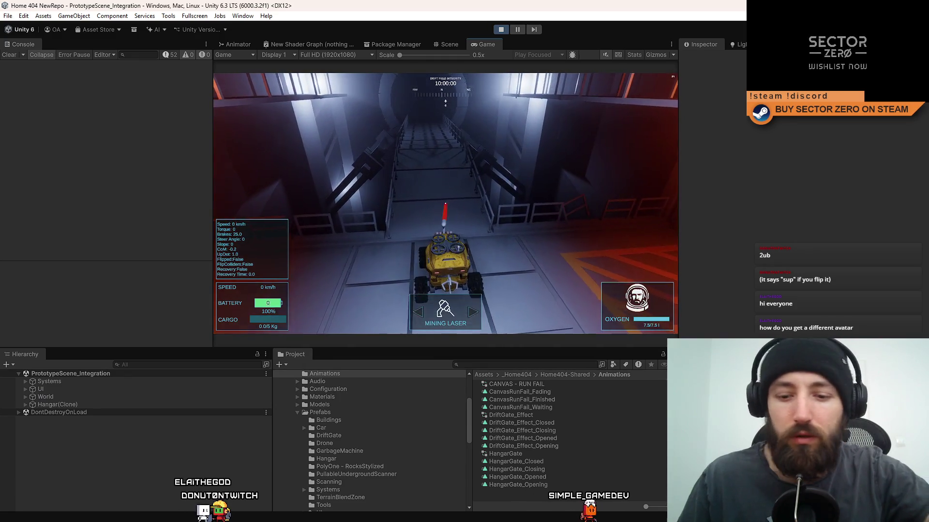
- Drive the rover fullscreen through the glowing gate, then fly the Scene camera over the terrain
{"action": "key", "text": "F10"}
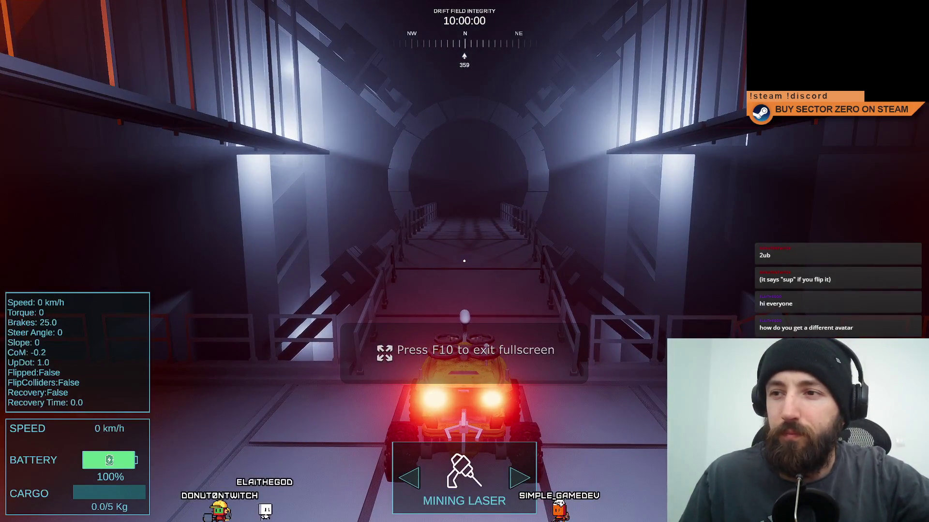
{"action": "key", "text": "w"}
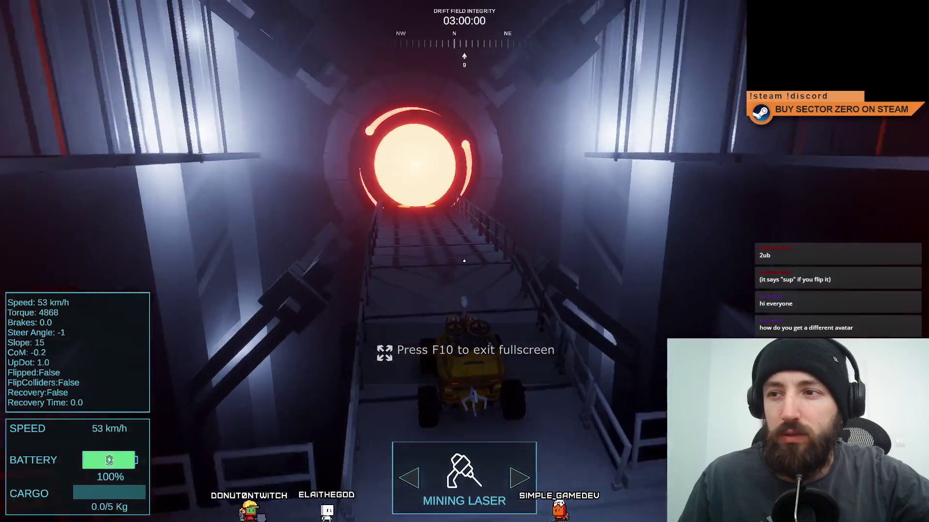
{"action": "key", "text": "F10"}
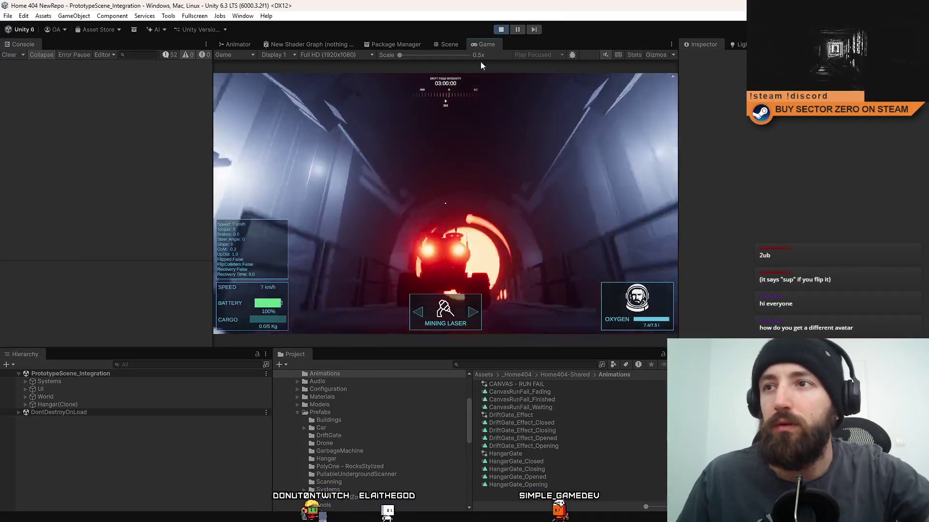
{"action": "left_click", "coordinate": [449, 44]}
{"action": "key", "text": "w"}
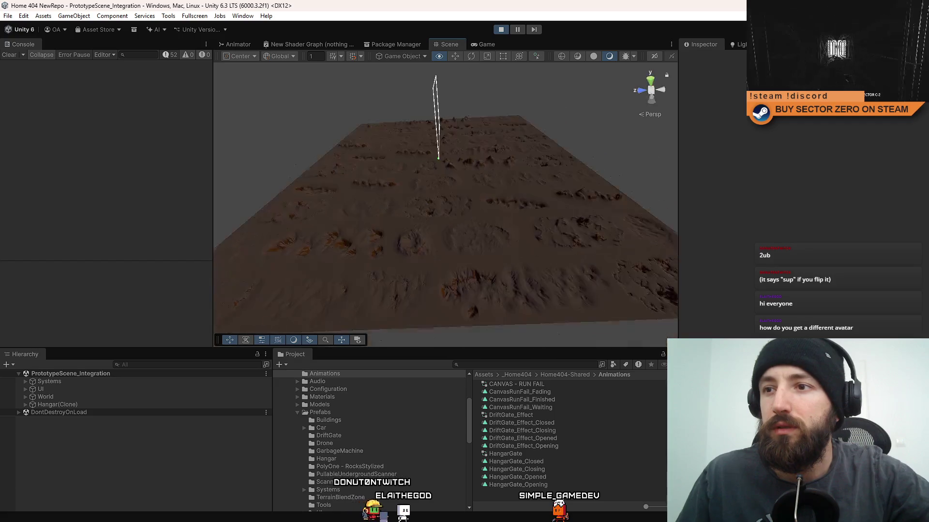
- Frame Hangar(Clone) in the Scene view and fly the camera toward the hangar
{"action": "double_click", "coordinate": [73, 404]}
{"action": "left_click", "coordinate": [439, 285]}
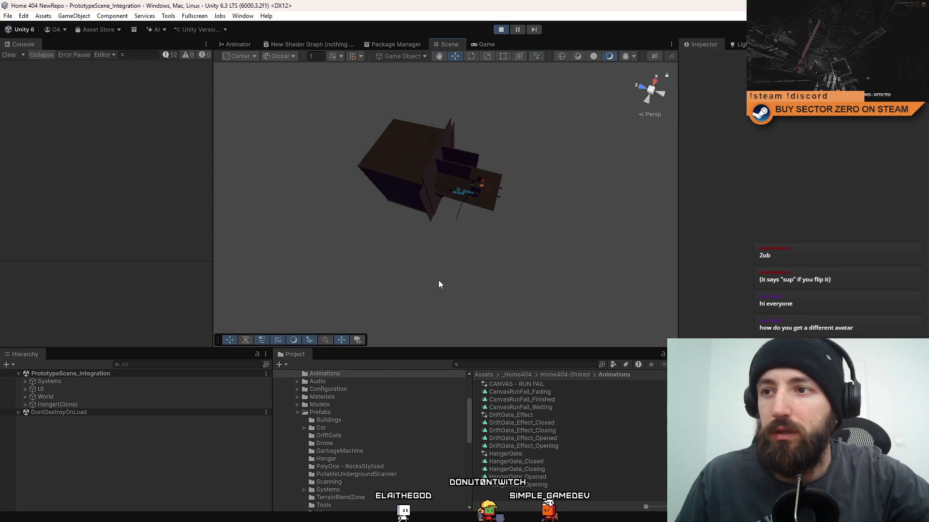
{"action": "mouse_move", "coordinate": [439, 284]}
{"action": "left_mouse_down"}
{"action": "mouse_move", "coordinate": [494, 247]}
{"action": "mouse_move", "coordinate": [527, 251]}
{"action": "mouse_move", "coordinate": [281, 87]}
{"action": "mouse_move", "coordinate": [150, 150]}
{"action": "mouse_move", "coordinate": [179, 131]}
{"action": "left_mouse_up"}
{"action": "key", "text": "w"}
{"action": "key", "text": "w"}
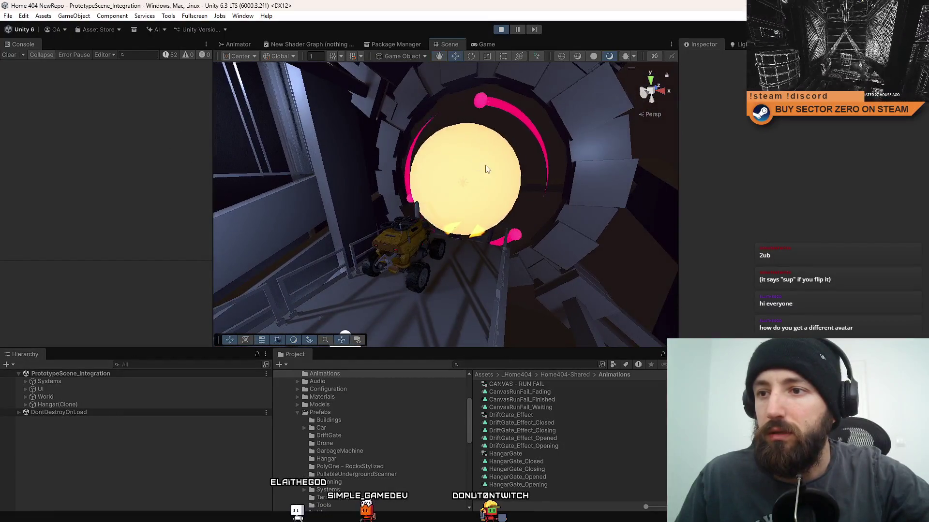
- Switch between the Game and Scene views, then undock the Game view into a floating window
{"action": "left_click", "coordinate": [487, 45]}
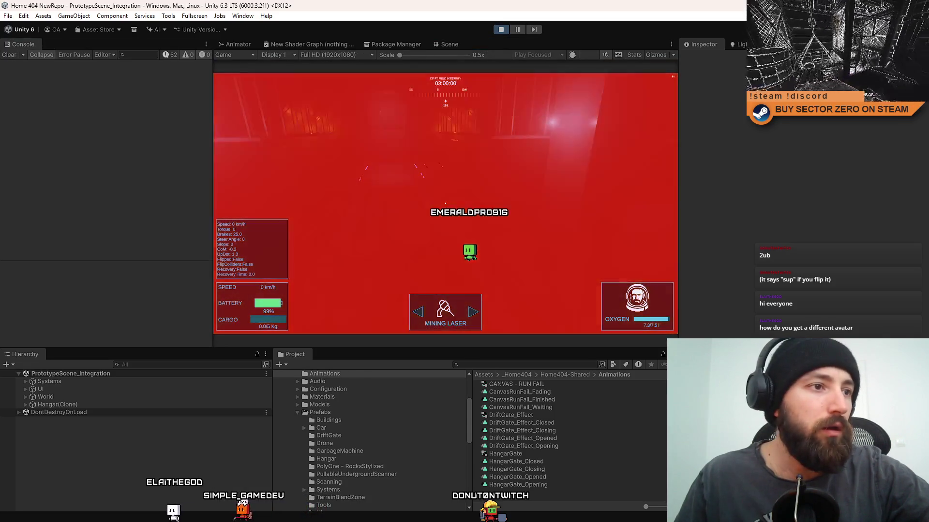
{"action": "key", "text": "ctrl+1"}
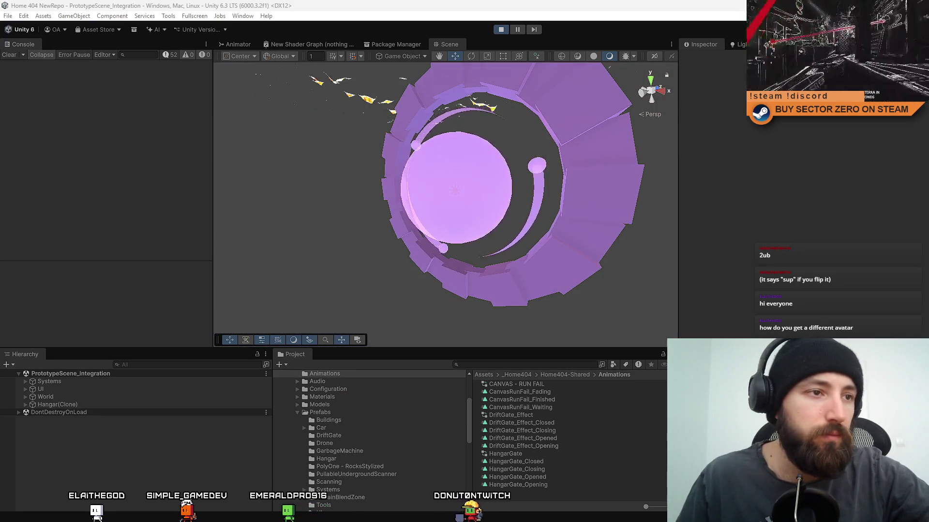
{"action": "key", "text": "ctrl+2"}
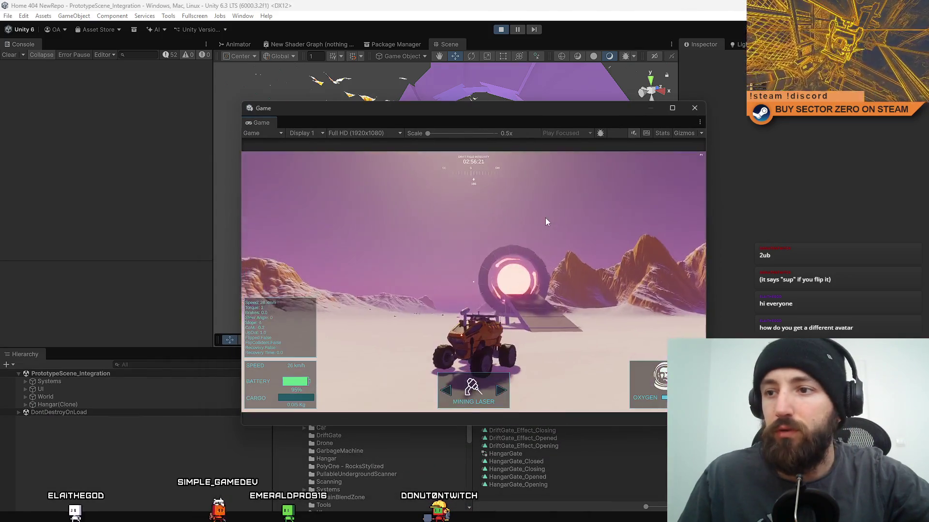
- Steer the rover in the floating Game window toward the glowing gate
{"action": "left_click", "coordinate": [545, 221]}
{"action": "key", "text": "w"}
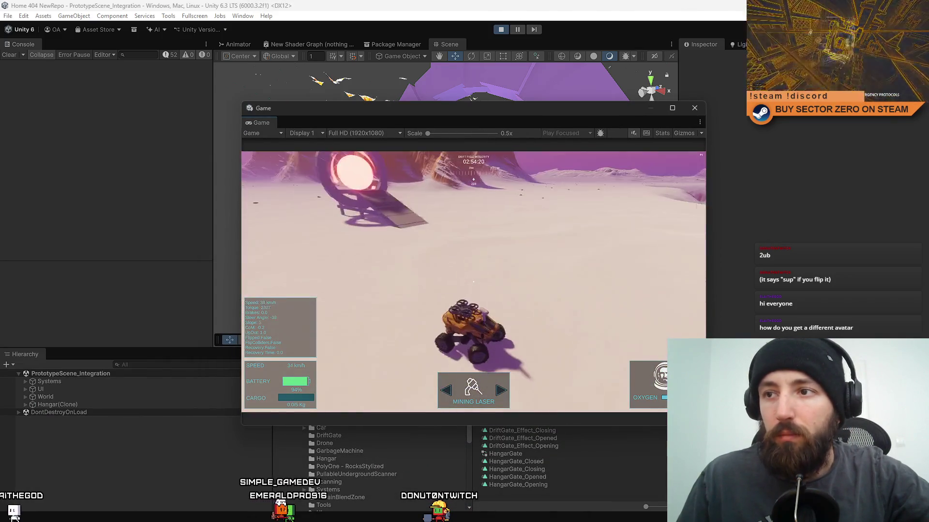
{"action": "key", "text": "a"}
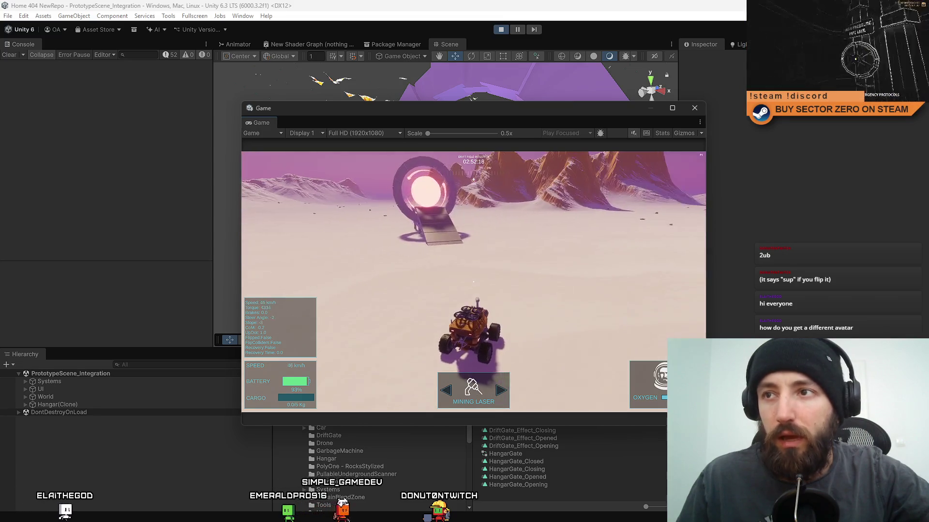
{"action": "key", "text": "d"}
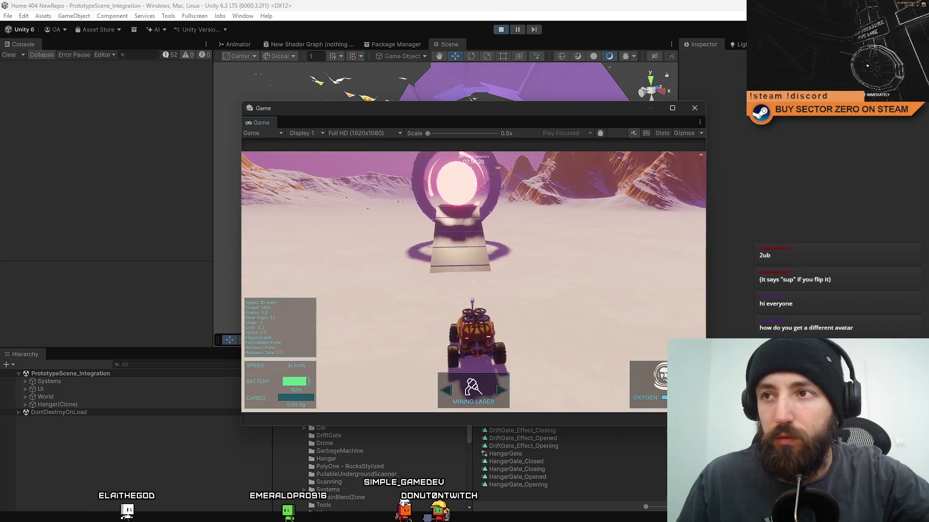
{"action": "key", "text": "w"}
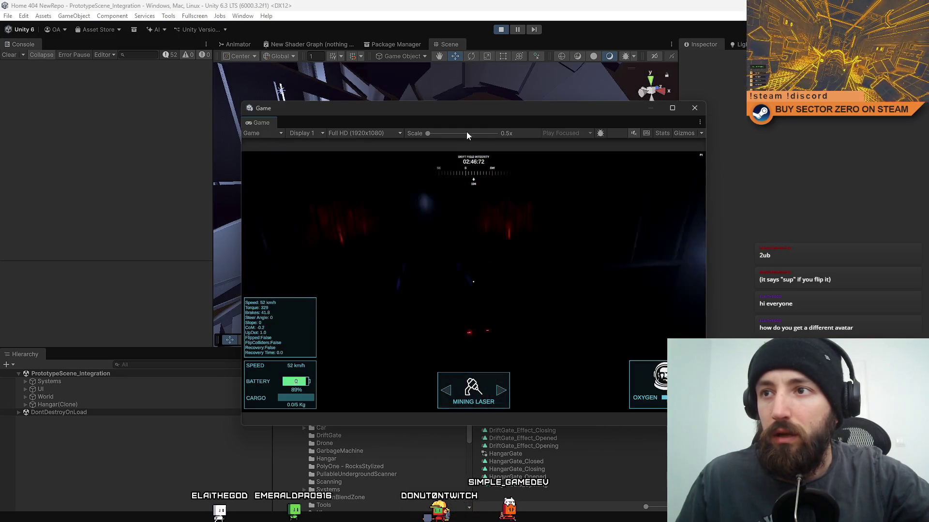
{"action": "mouse_move", "coordinate": [463, 109]}
{"action": "left_mouse_down"}
{"action": "mouse_move", "coordinate": [493, 419]}
{"action": "mouse_move", "coordinate": [462, 120]}
{"action": "mouse_move", "coordinate": [434, 95]}
{"action": "left_mouse_up"}
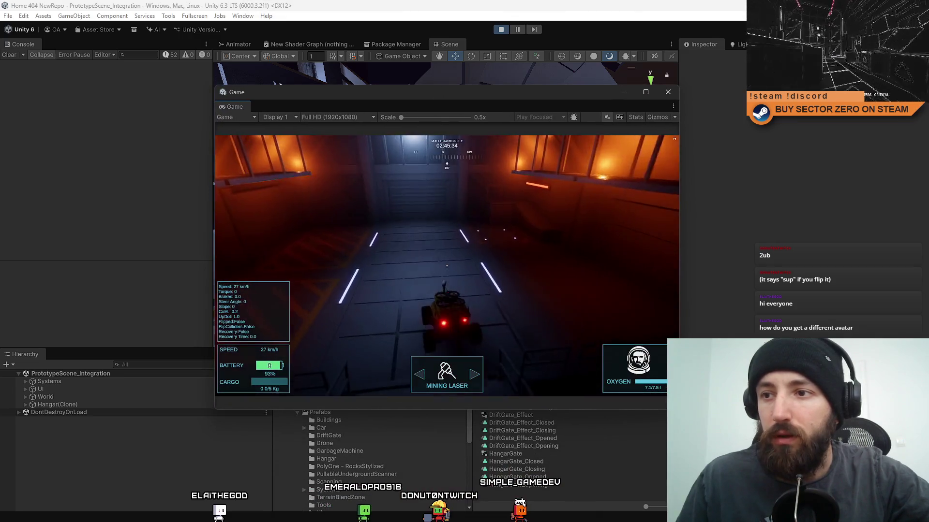
- Drive the rover up the ramp into the hangar, brake, and dock the Game view back
{"action": "key", "text": "s"}
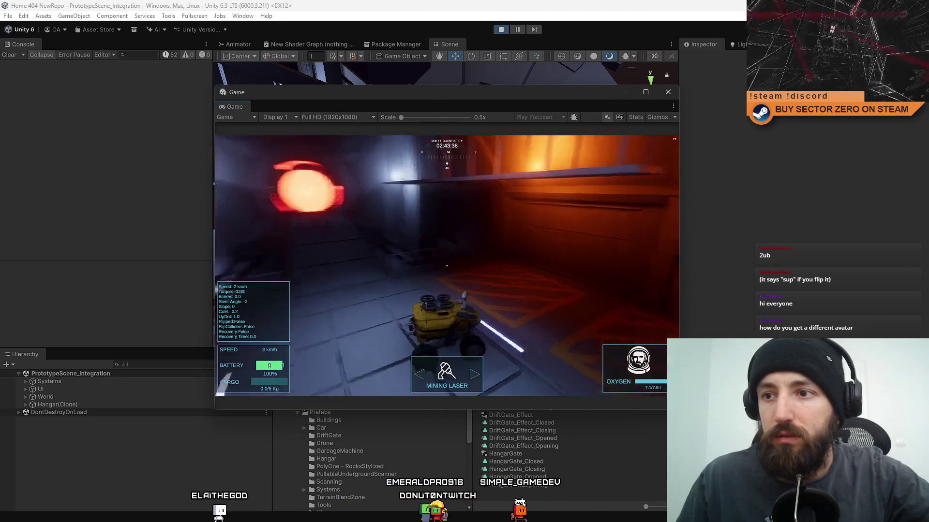
{"action": "key", "text": "w"}
{"action": "key", "text": "a"}
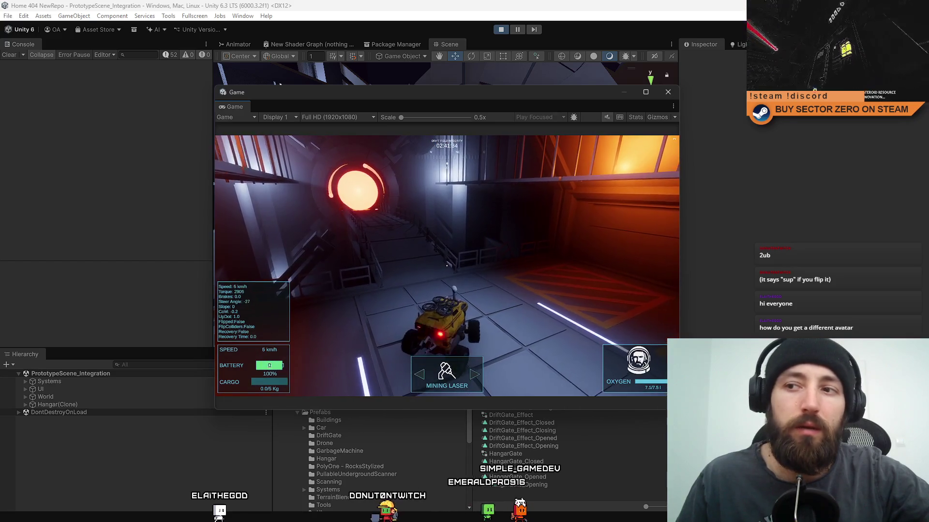
{"action": "key", "text": "w"}
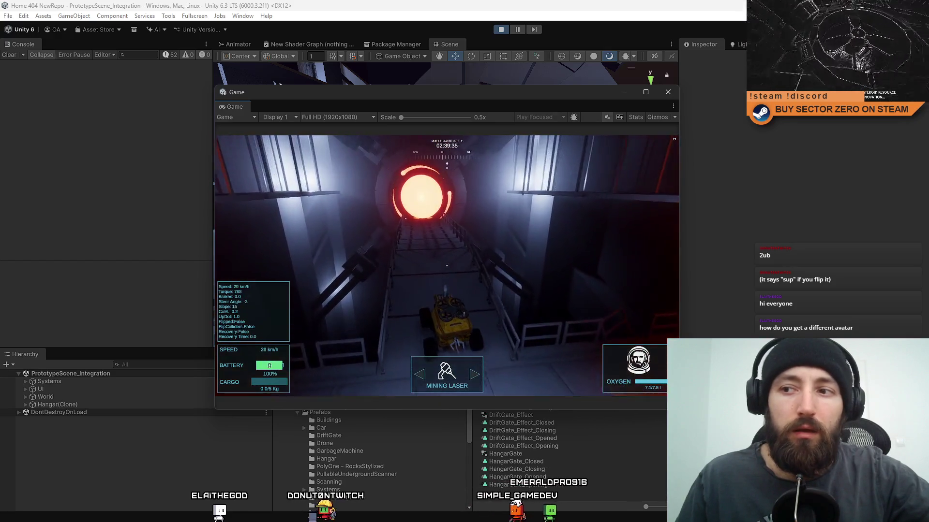
{"action": "key", "text": "space"}
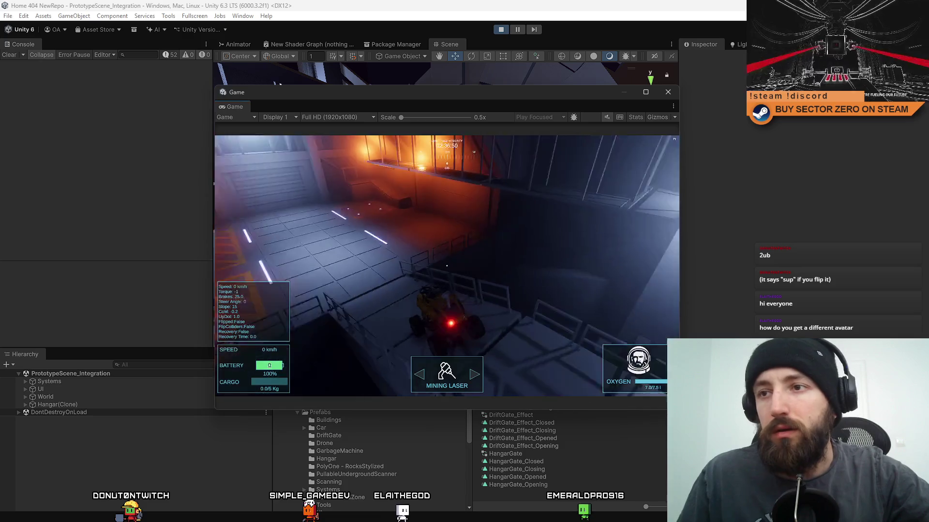
{"action": "left_click_drag", "start_coordinate": [234, 106], "coordinate": [483, 50]}
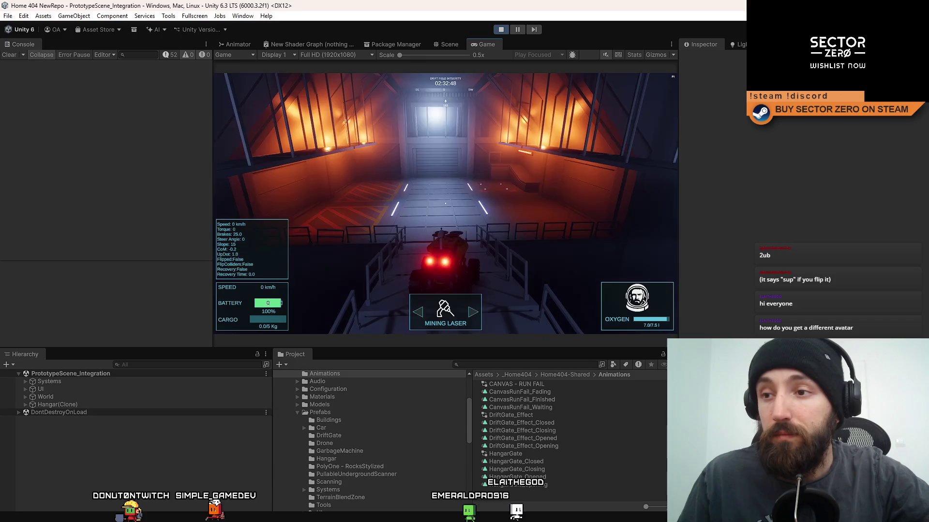
- Stop Play mode, search the Project for 'office', and open and expand the OfficeWindow prefab
{"action": "left_click", "coordinate": [503, 32]}
{"action": "type", "text": "c"}
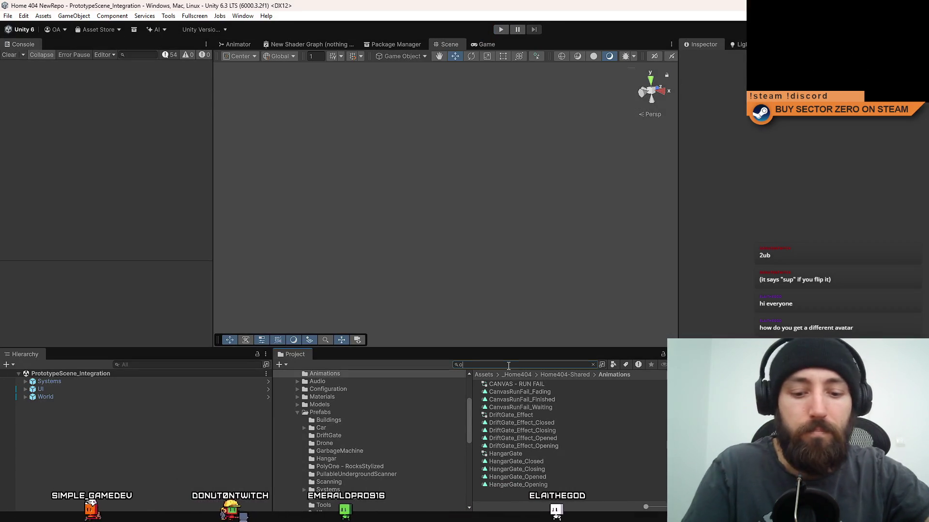
{"action": "type", "text": "office"}
{"action": "left_click", "coordinate": [515, 381]}
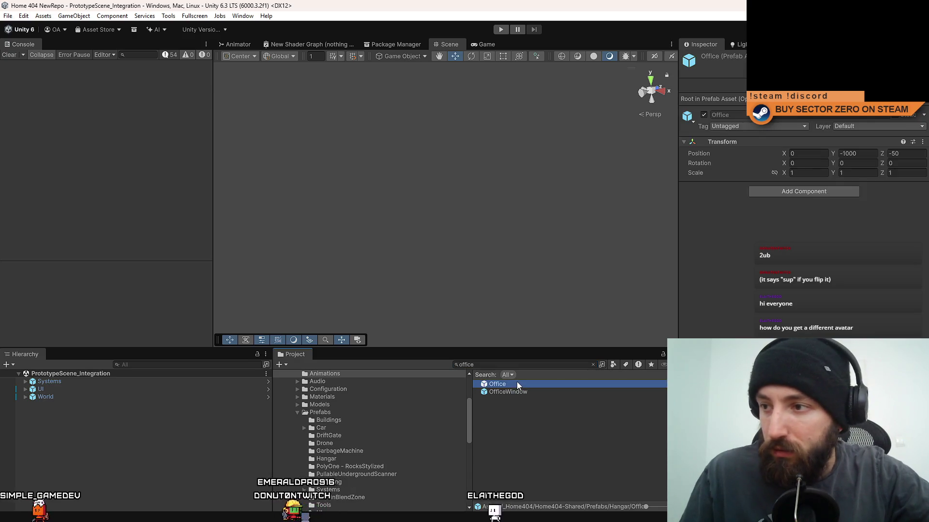
{"action": "left_click", "coordinate": [512, 393]}
{"action": "double_click", "coordinate": [508, 392]}
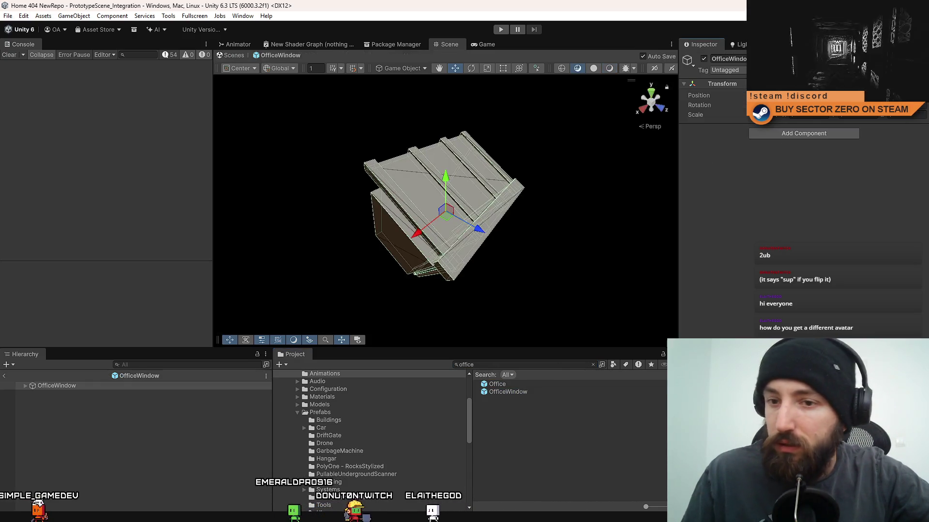
{"action": "left_click", "coordinate": [27, 385]}
- Select the first Hangar_Part to show its Mesh Renderer and ray tracing settings
{"action": "left_click", "coordinate": [49, 392]}
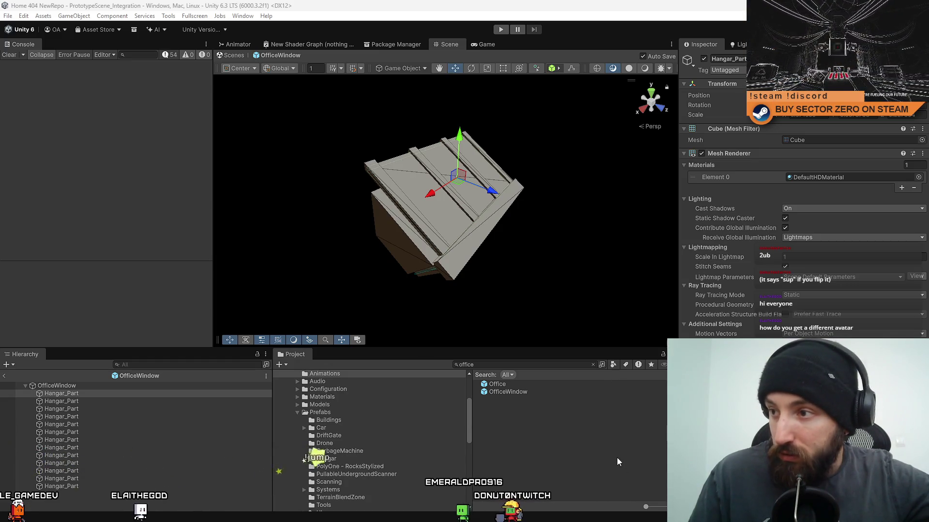
- Search the Project for 'hdrp high' and select the HDRP High Fidelity asset
{"action": "left_click", "coordinate": [7, 16]}
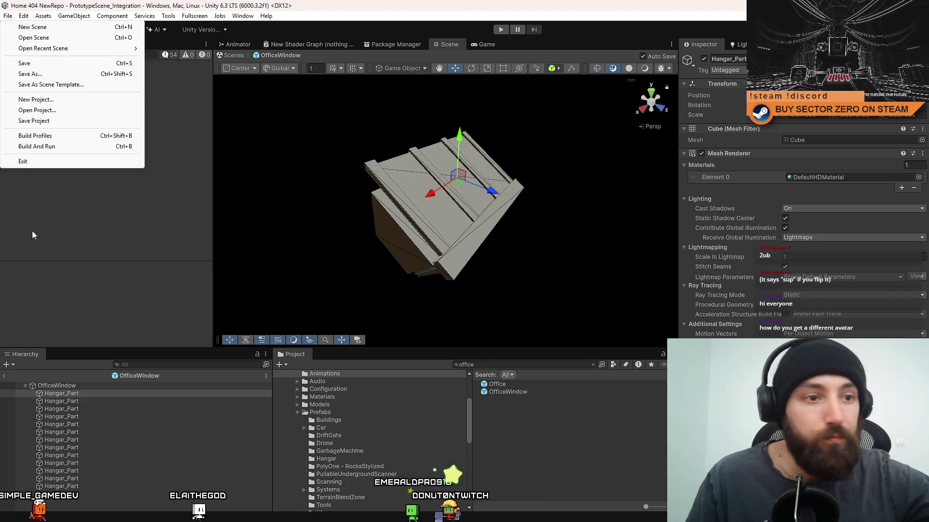
{"action": "left_click", "coordinate": [123, 283]}
{"action": "left_click", "coordinate": [532, 365]}
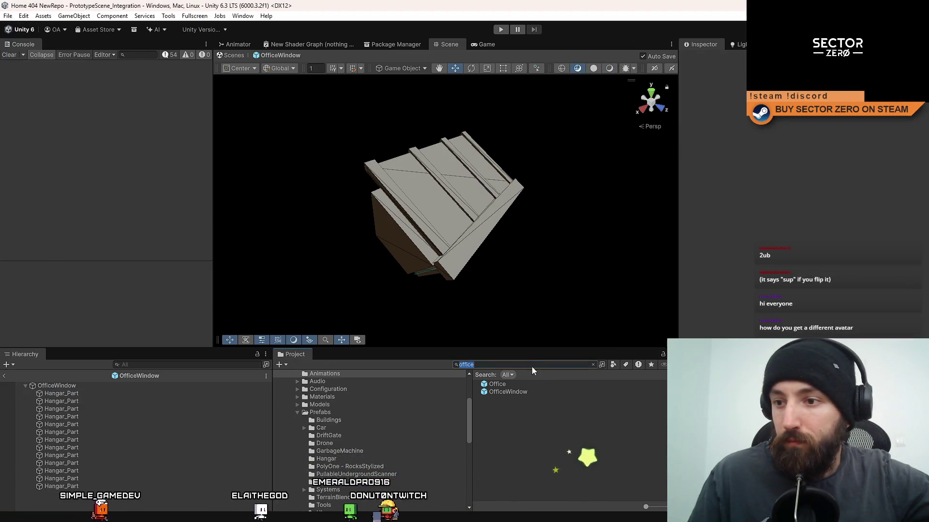
{"action": "type", "text": "hdrp per"}
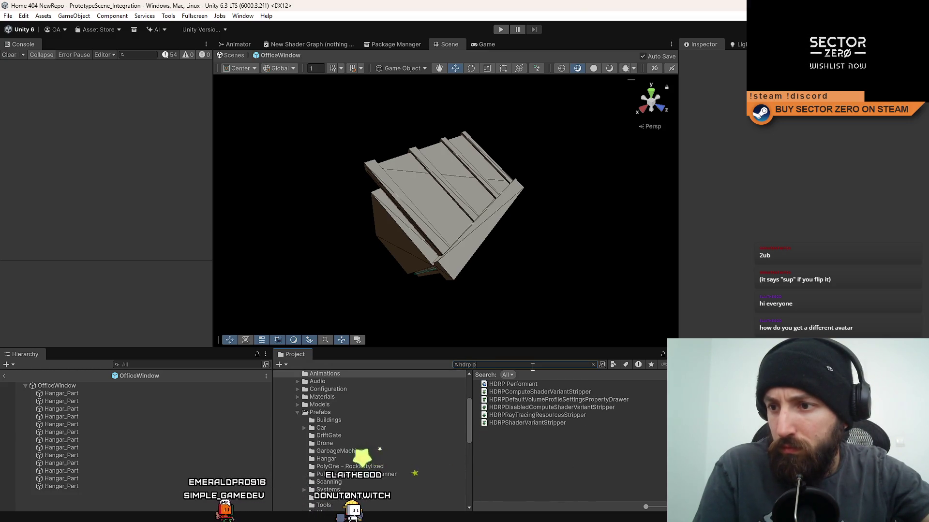
{"action": "key", "text": "BackSpace"}
{"action": "key", "text": "BackSpace"}
{"action": "key", "text": "BackSpace"}
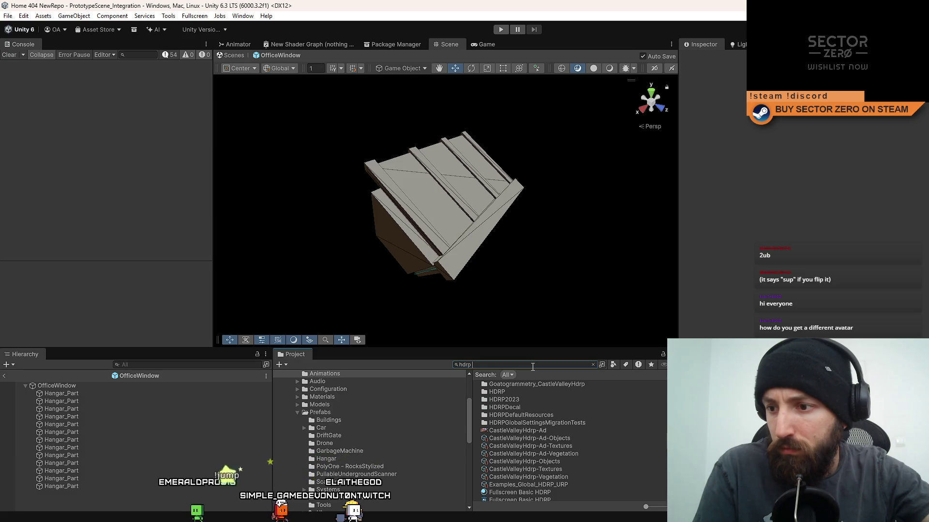
{"action": "type", "text": "high"}
{"action": "left_click", "coordinate": [529, 387]}
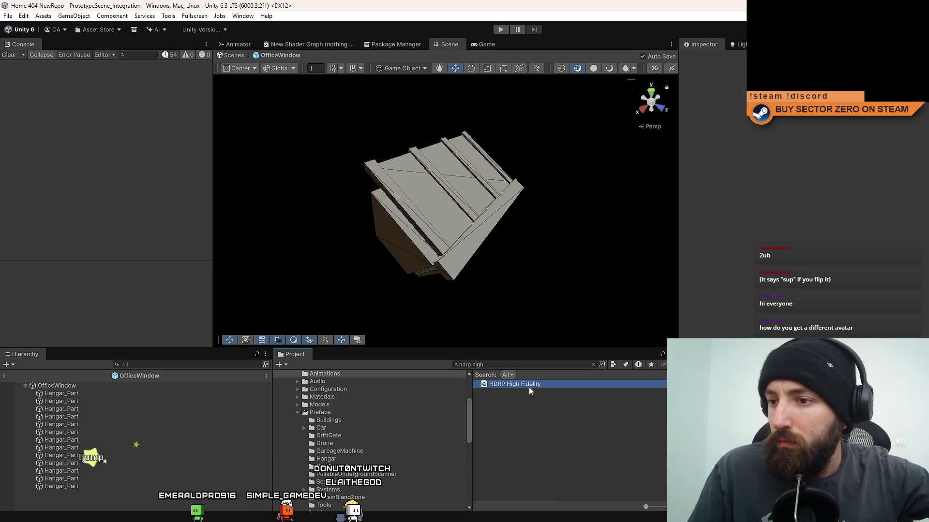
{"action": "left_click", "coordinate": [925, 150]}
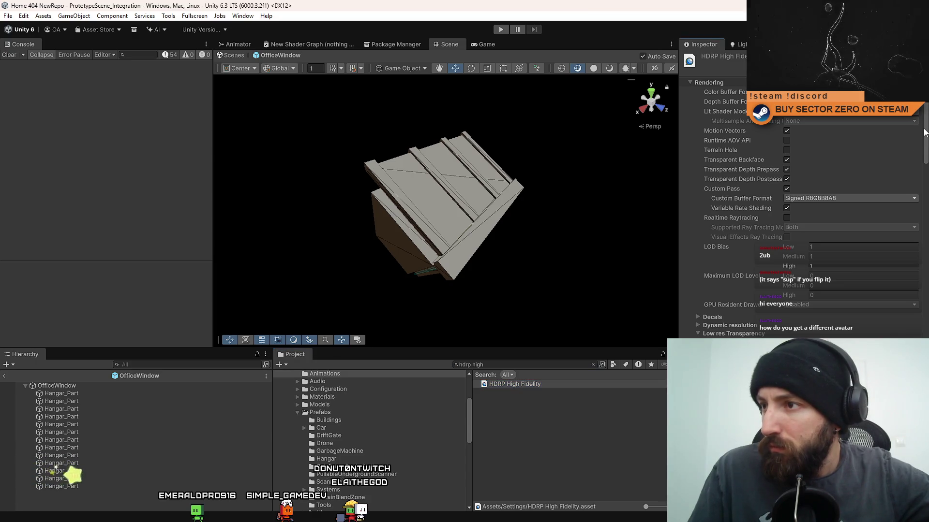
{"action": "scroll", "coordinate": [925, 131], "scroll_direction": "down", "scroll_amount": 5}
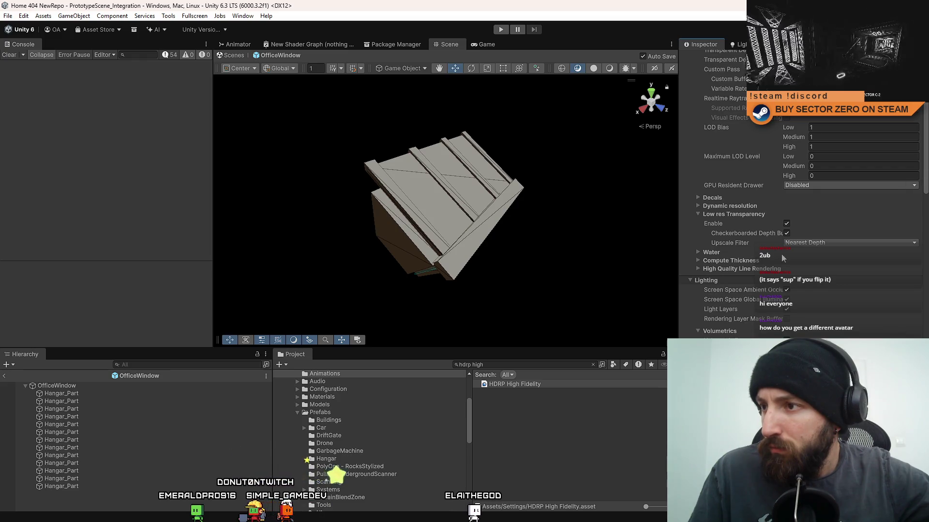
{"action": "left_click", "coordinate": [702, 270]}
{"action": "left_click", "coordinate": [701, 270]}
{"action": "scroll", "coordinate": [842, 323], "scroll_direction": "down", "scroll_amount": 2}
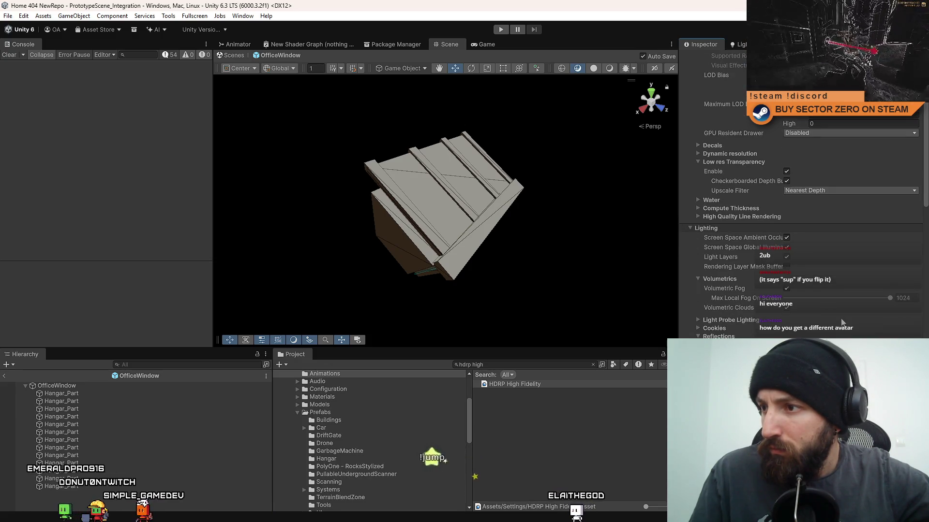
{"action": "scroll", "coordinate": [841, 323], "scroll_direction": "down", "scroll_amount": 1}
{"action": "scroll", "coordinate": [842, 323], "scroll_direction": "down", "scroll_amount": 12}
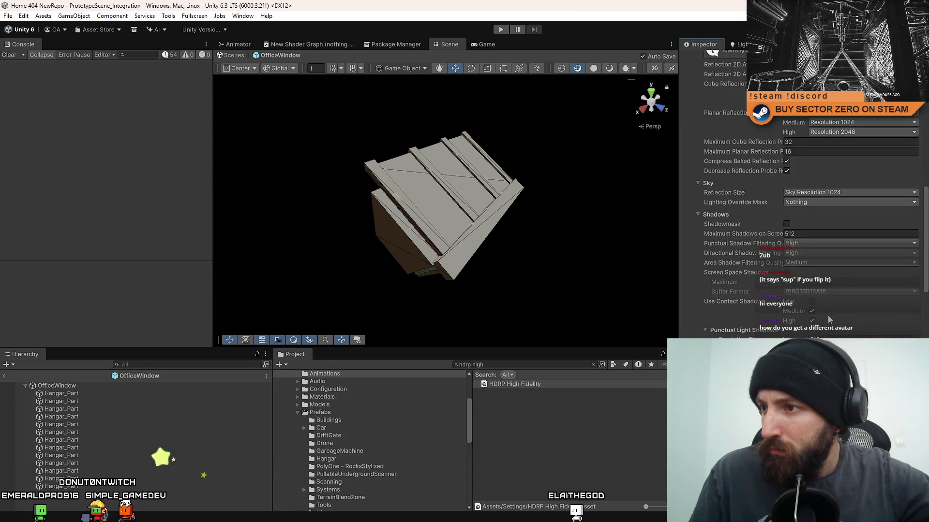
{"action": "scroll", "coordinate": [829, 319], "scroll_direction": "down", "scroll_amount": 3}
{"action": "scroll", "coordinate": [828, 315], "scroll_direction": "down", "scroll_amount": 1}
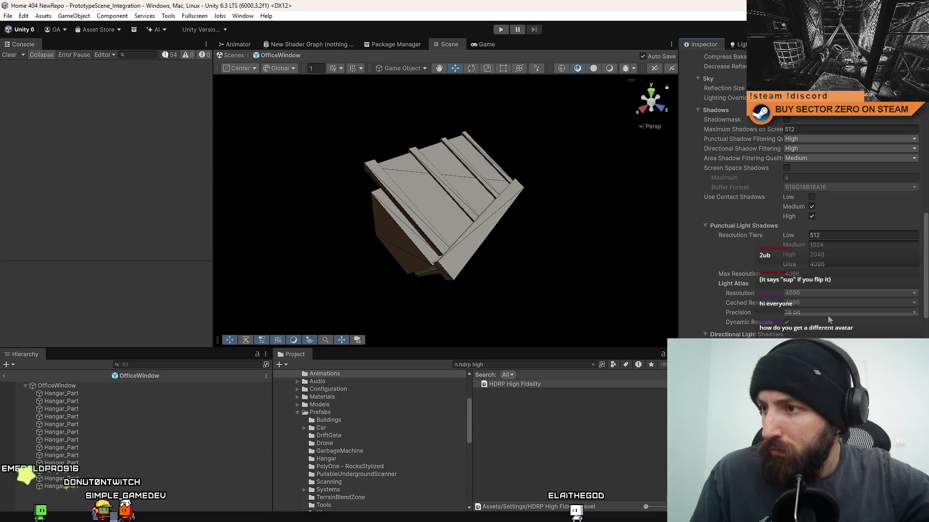
{"action": "scroll", "coordinate": [828, 315], "scroll_direction": "down", "scroll_amount": 1}
{"action": "scroll", "coordinate": [828, 316], "scroll_direction": "down", "scroll_amount": 7}
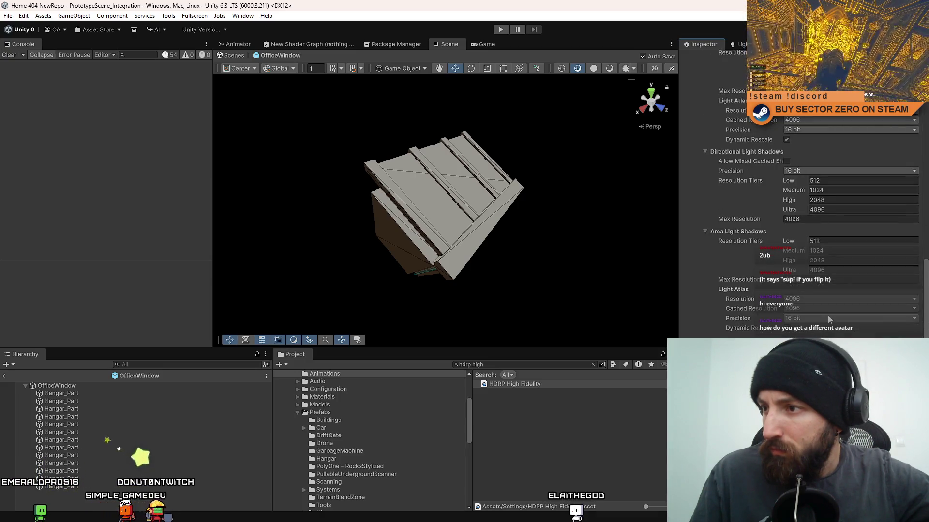
{"action": "scroll", "coordinate": [828, 316], "scroll_direction": "down", "scroll_amount": 2}
{"action": "scroll", "coordinate": [828, 315], "scroll_direction": "down", "scroll_amount": 5}
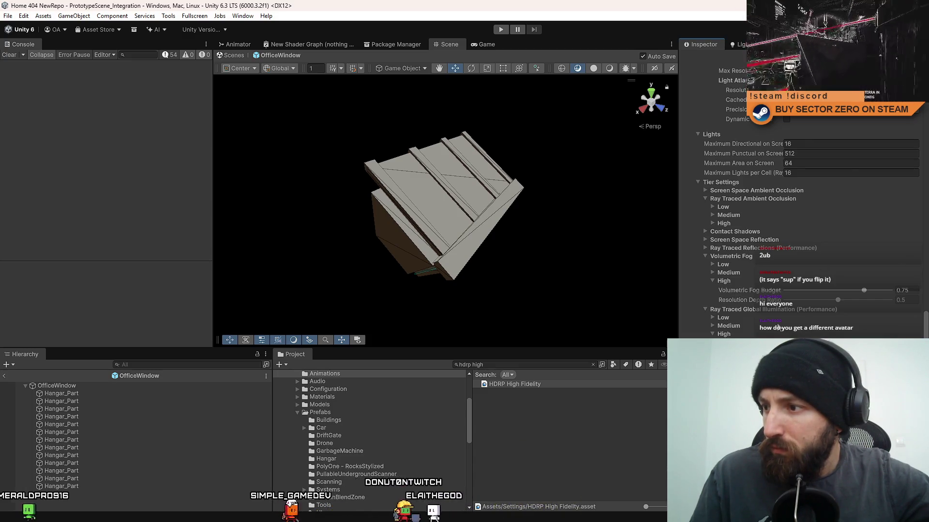
{"action": "scroll", "coordinate": [777, 328], "scroll_direction": "down", "scroll_amount": 1}
{"action": "scroll", "coordinate": [777, 328], "scroll_direction": "down", "scroll_amount": 7}
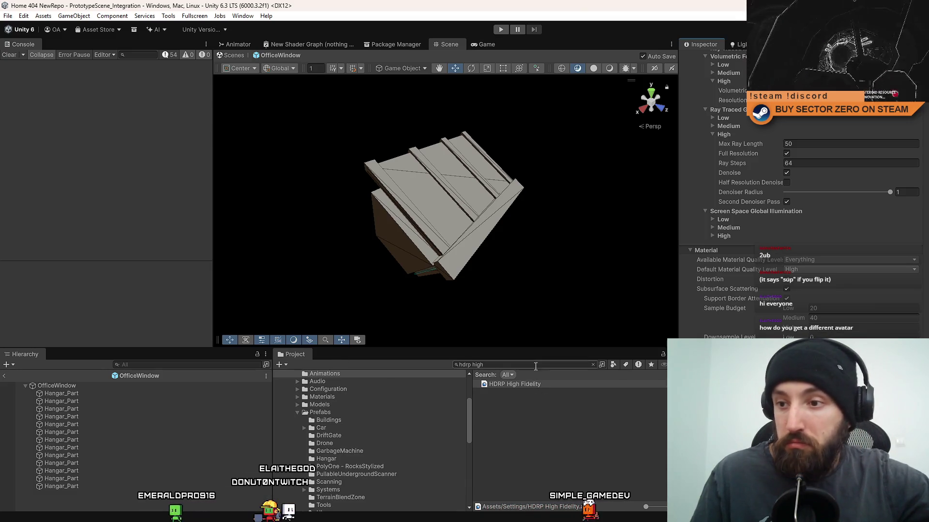
- Clear the Project search and show the Game view, checking its Gizmos options
{"action": "left_click", "coordinate": [593, 365]}
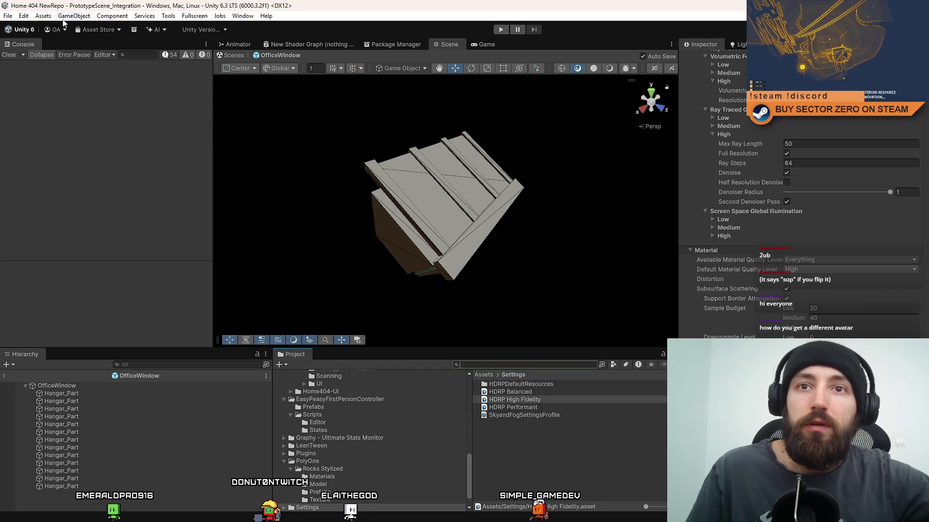
{"action": "left_click", "coordinate": [8, 15]}
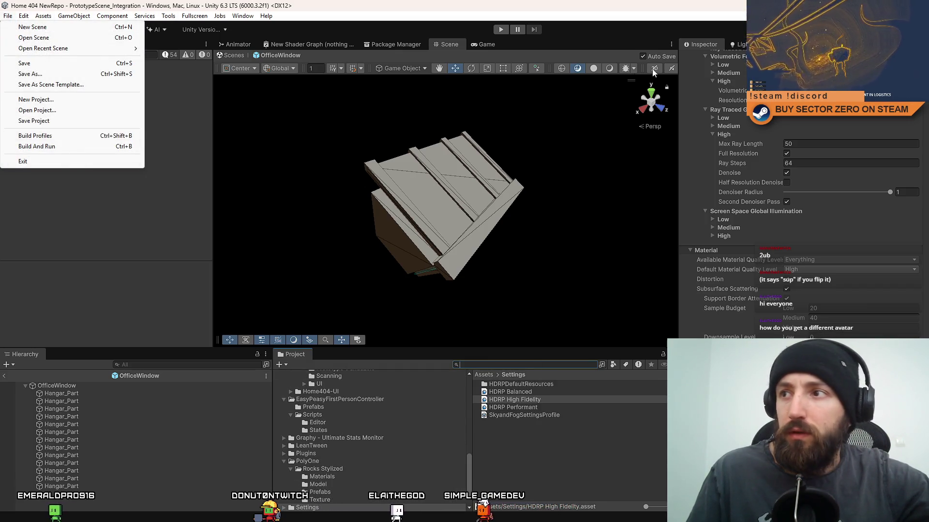
{"action": "left_click", "coordinate": [486, 46]}
{"action": "left_click", "coordinate": [672, 54]}
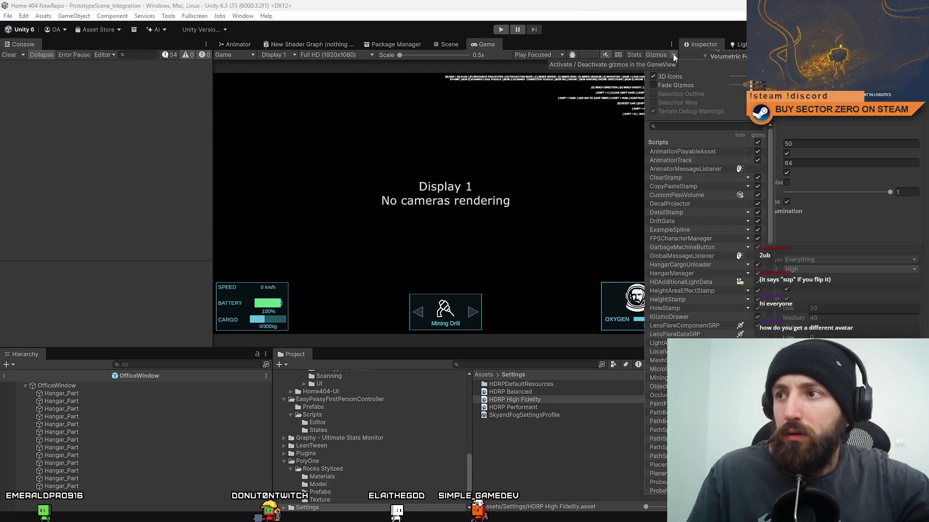
{"action": "left_click", "coordinate": [407, 106]}
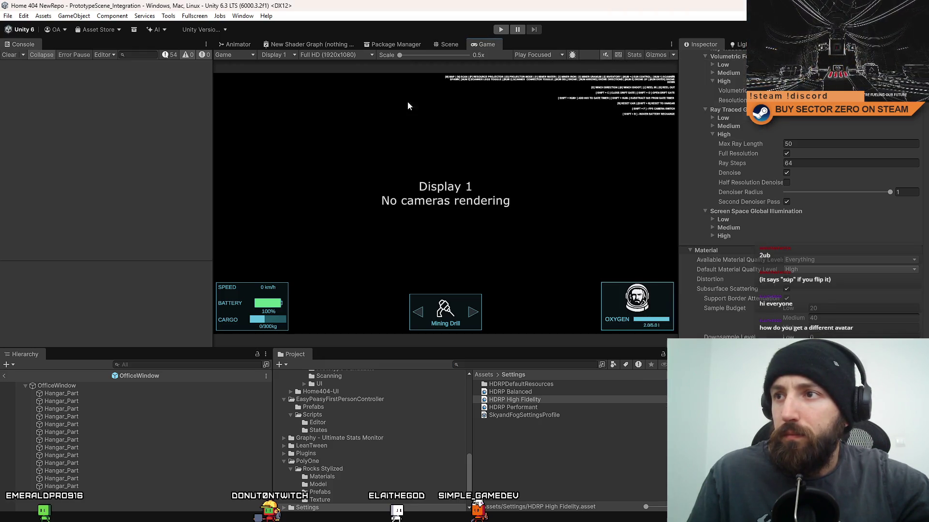
- Open the Project Settings window on the Quality HDRP page
{"action": "left_click", "coordinate": [8, 16]}
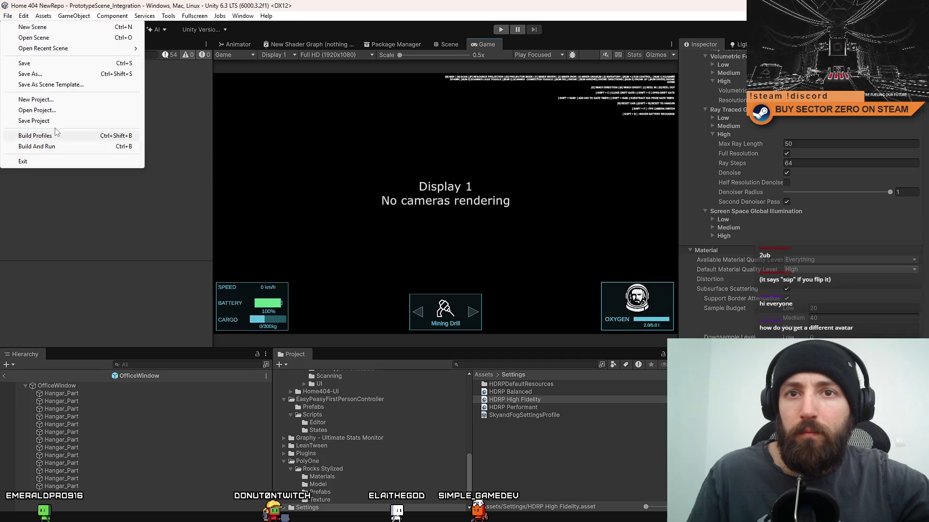
{"action": "mouse_move", "coordinate": [41, 15]}
{"action": "left_click", "coordinate": [77, 320]}
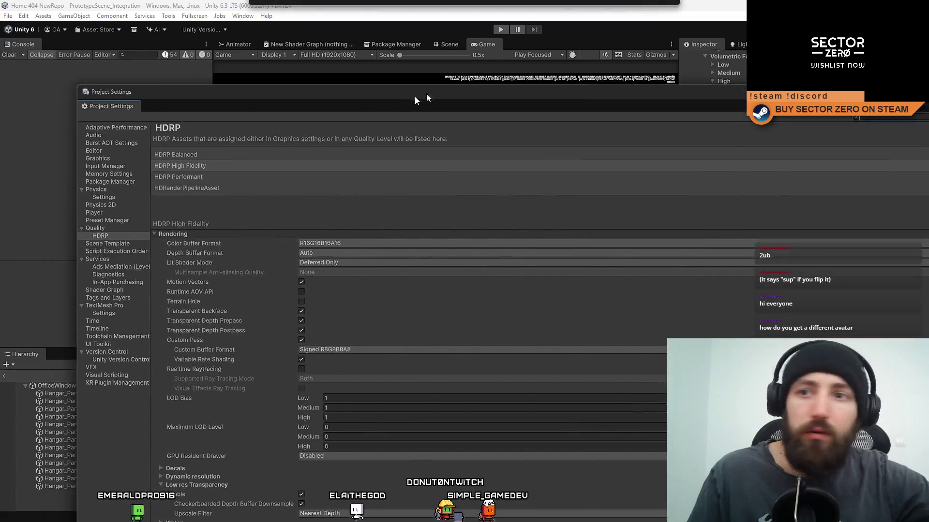
- Maximize the Project Settings window and view the Player page's Other Settings
{"action": "left_click_drag", "start_coordinate": [415, 100], "coordinate": [405, 64]}
{"action": "double_click", "coordinate": [405, 64]}
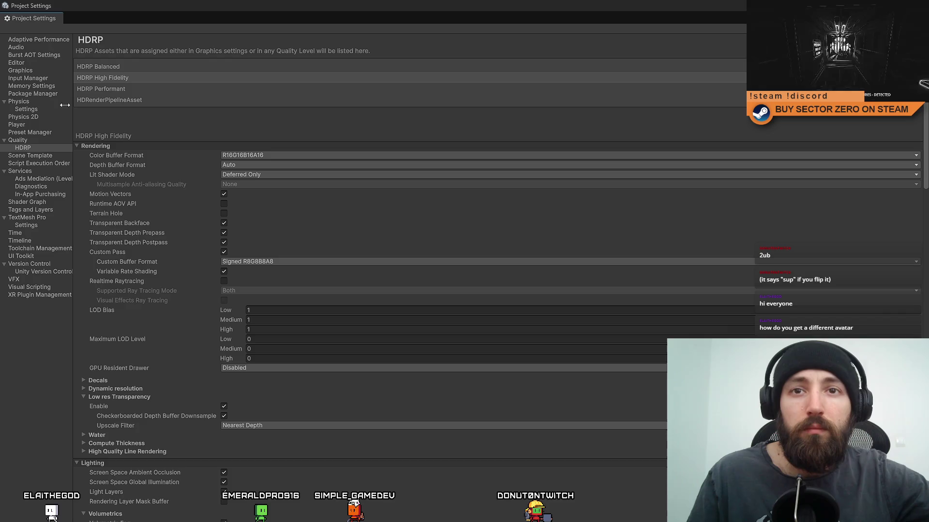
{"action": "left_click", "coordinate": [43, 125]}
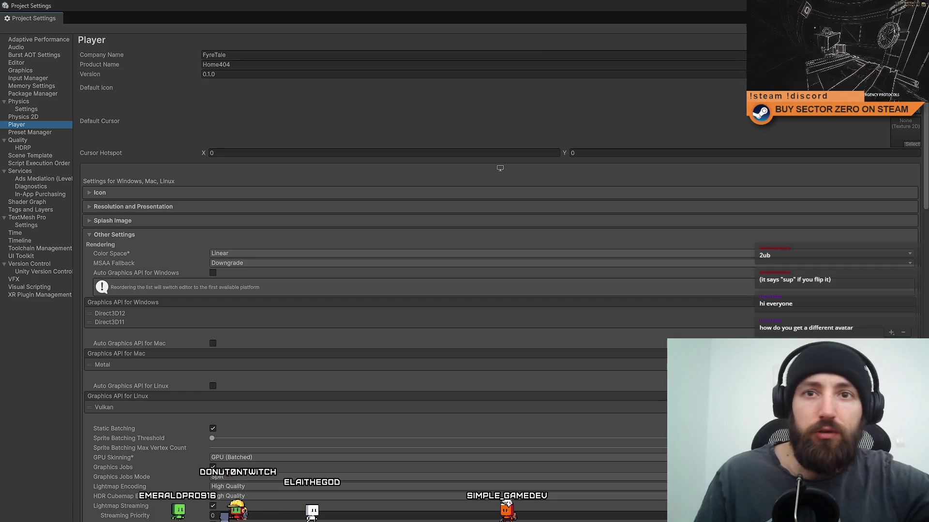
- Return to Quality > HDRP and scroll through its ray-traced tiers down to Material settings
{"action": "left_click", "coordinate": [25, 148]}
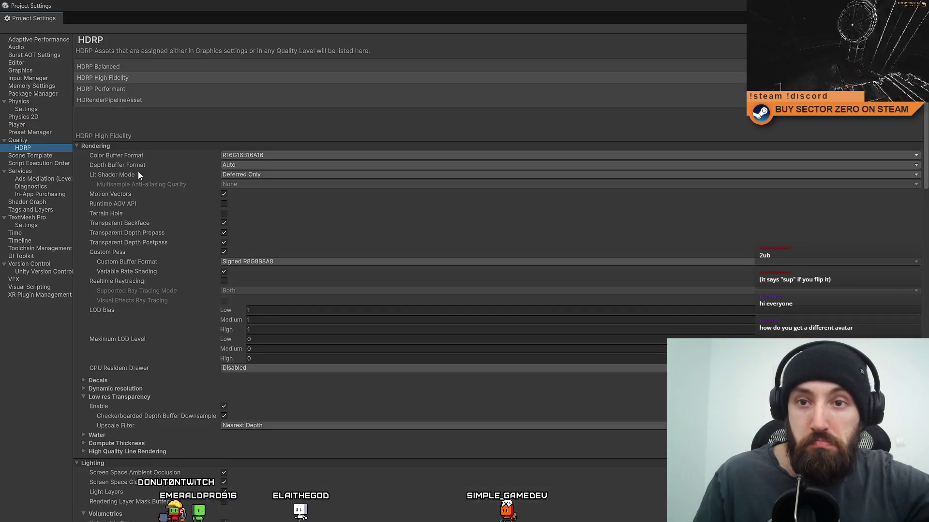
{"action": "scroll", "coordinate": [149, 324], "scroll_direction": "down", "scroll_amount": 10}
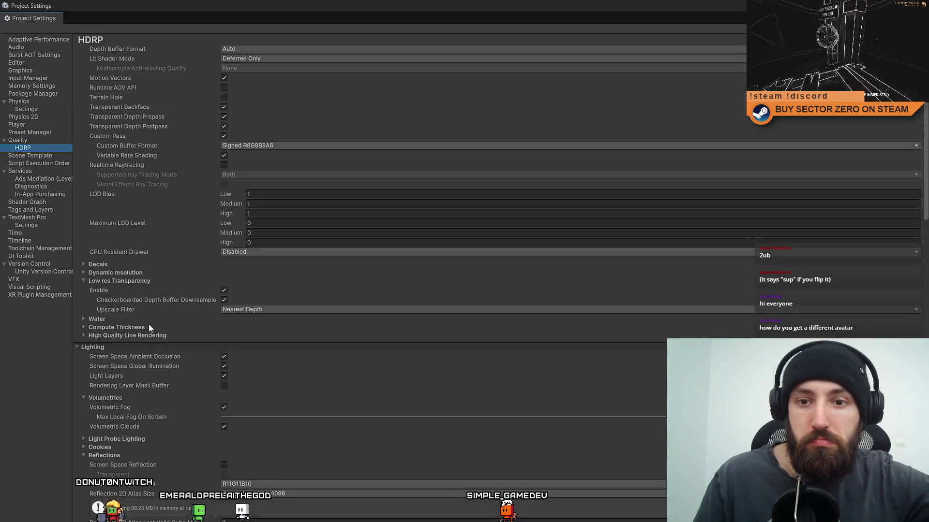
{"action": "scroll", "coordinate": [158, 331], "scroll_direction": "down", "scroll_amount": 10}
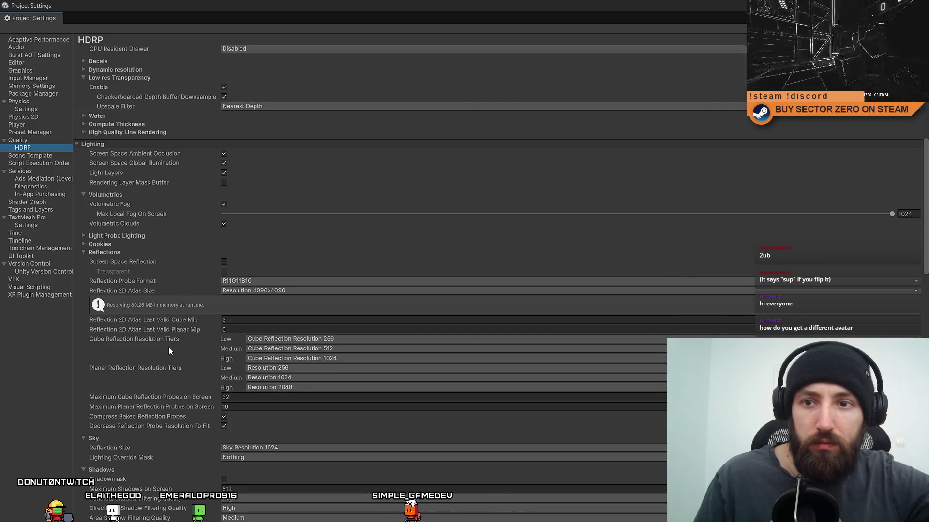
{"action": "scroll", "coordinate": [169, 348], "scroll_direction": "down", "scroll_amount": 15}
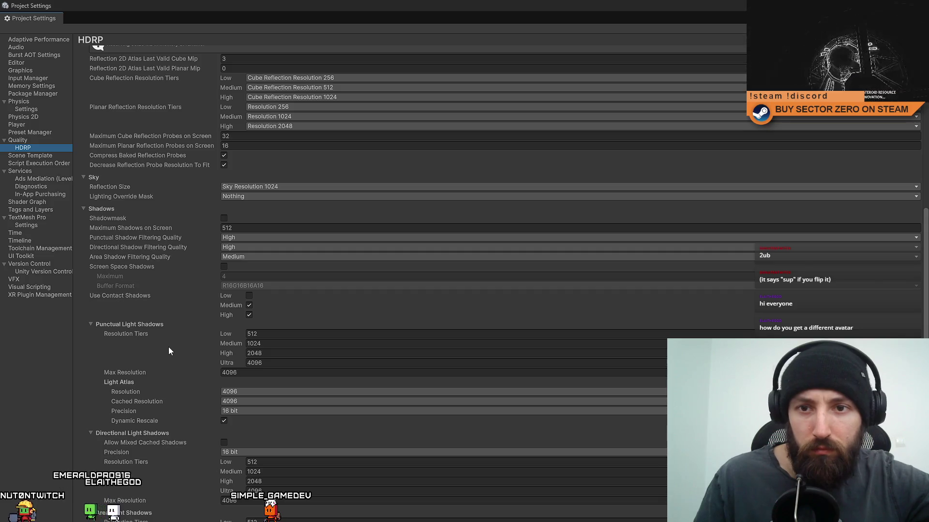
{"action": "scroll", "coordinate": [199, 310], "scroll_direction": "down", "scroll_amount": 17}
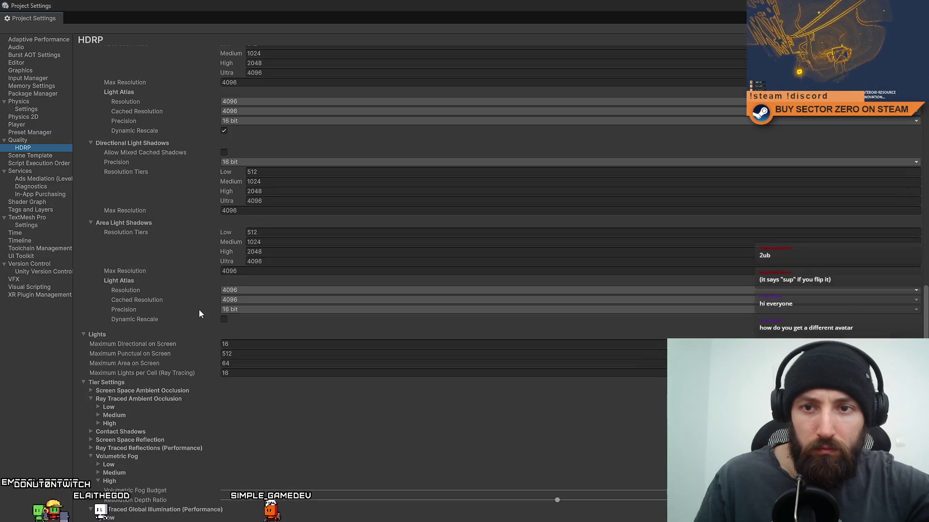
{"action": "scroll", "coordinate": [199, 309], "scroll_direction": "down", "scroll_amount": 7}
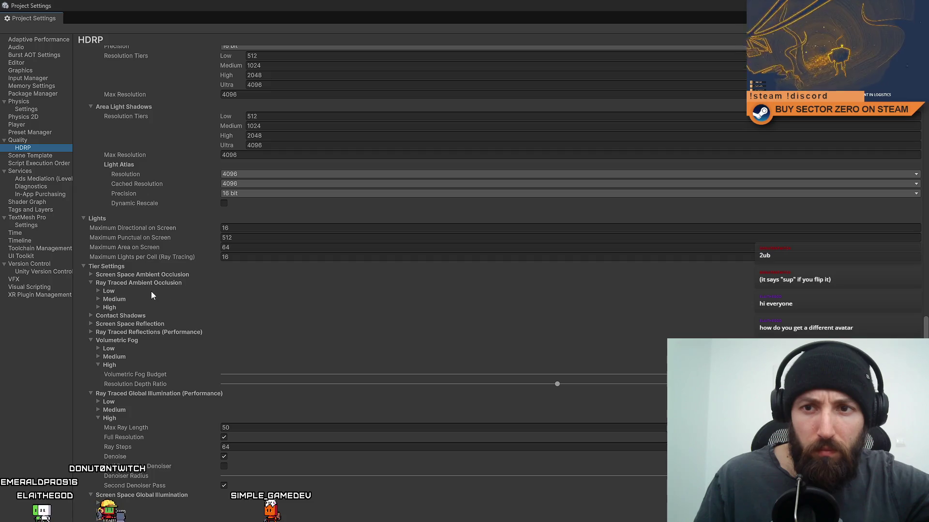
{"action": "left_click", "coordinate": [98, 305]}
{"action": "left_click", "coordinate": [98, 306]}
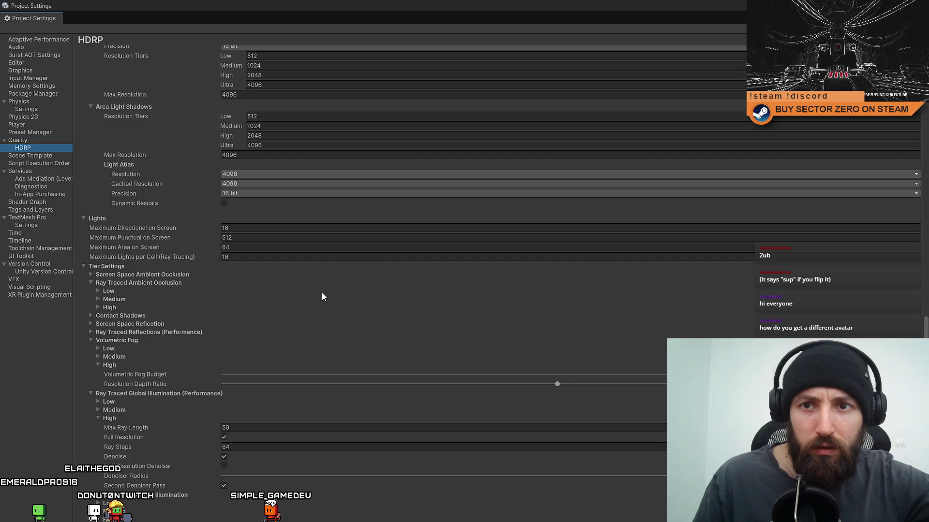
{"action": "scroll", "coordinate": [255, 331], "scroll_direction": "down", "scroll_amount": 7}
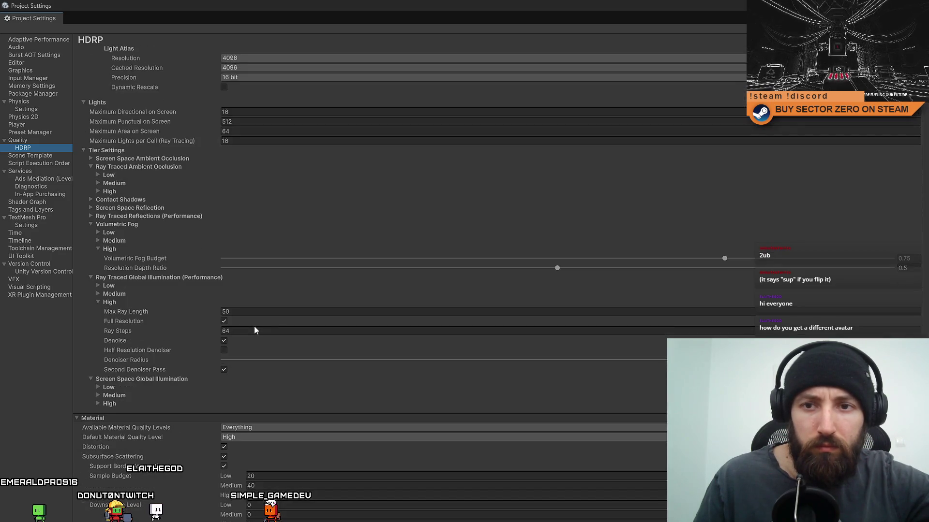
{"action": "scroll", "coordinate": [255, 330], "scroll_direction": "down", "scroll_amount": 6}
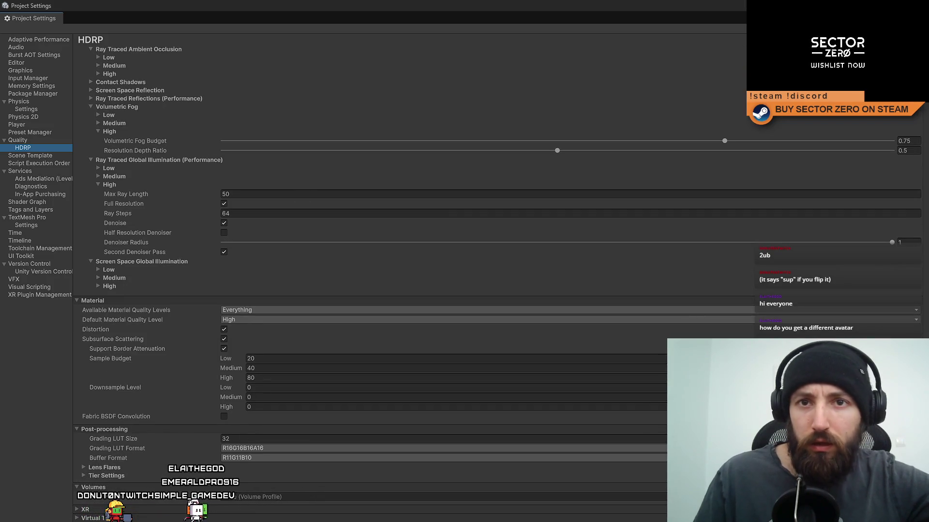
- Close Project Settings and reselect HDRP High Fidelity, leaving Lit Shader Mode unchanged
{"action": "key", "text": "alt+Tab"}
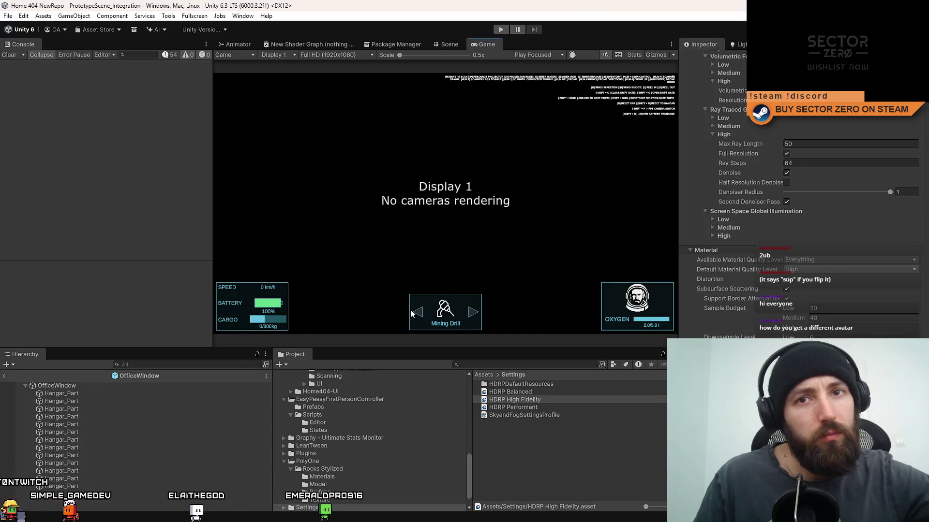
{"action": "left_click", "coordinate": [563, 453]}
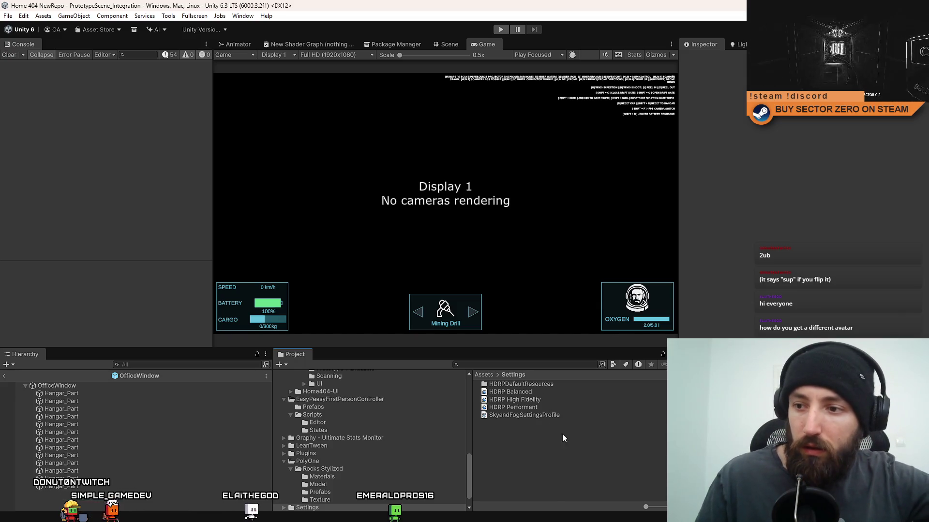
{"action": "left_click", "coordinate": [544, 400]}
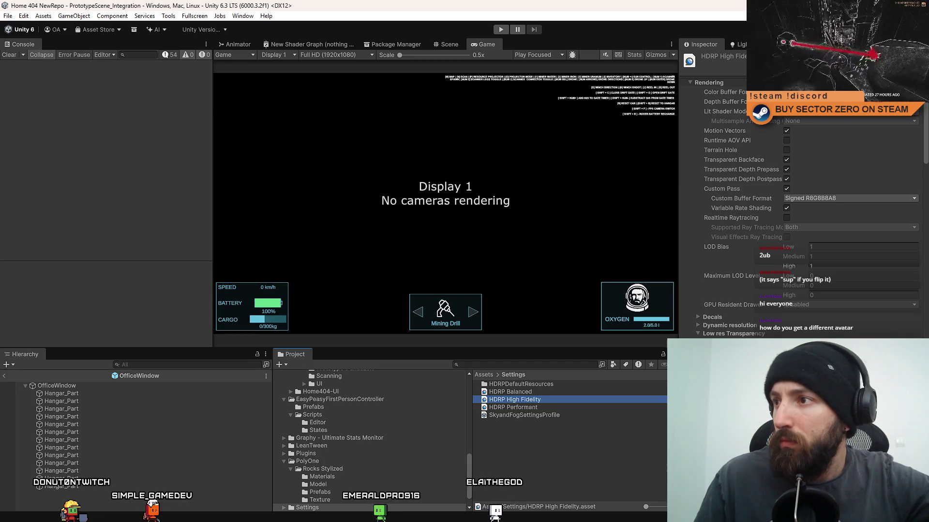
{"action": "left_click", "coordinate": [805, 113]}
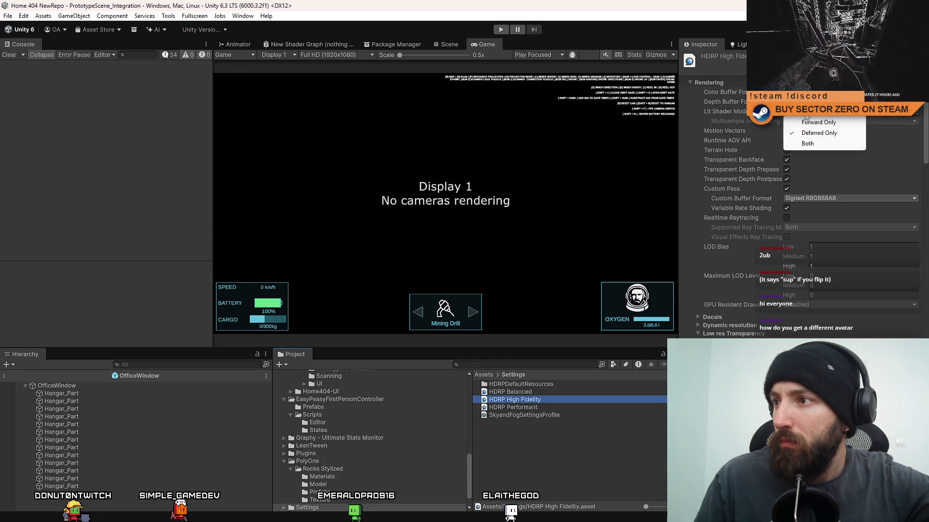
{"action": "left_click", "coordinate": [693, 122]}
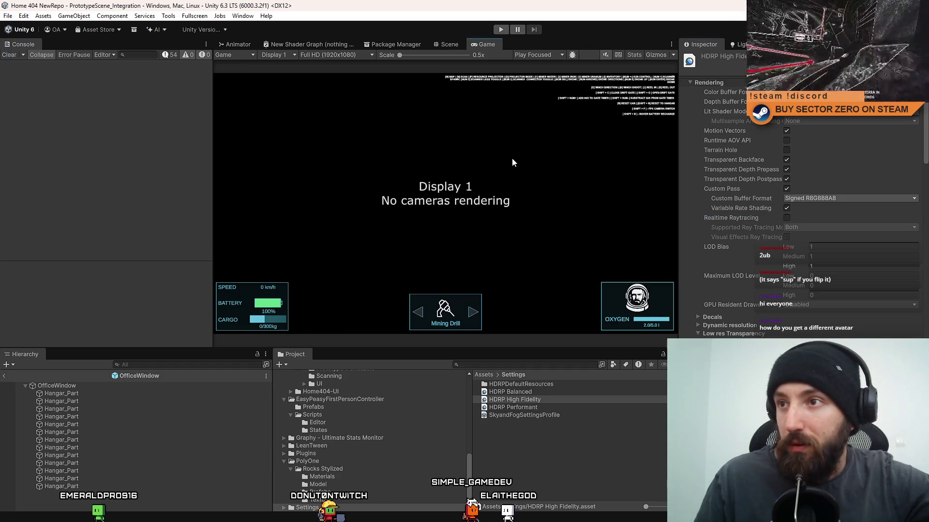
- Start Play mode and enable Realtime Raytracing and Visual Effects Ray Tracing on HDRP High Fidelity
{"action": "left_click", "coordinate": [453, 44]}
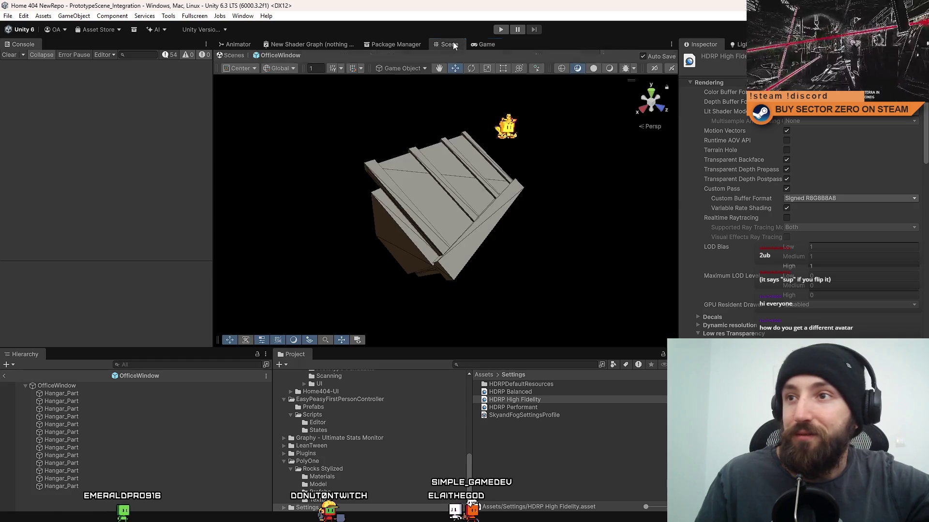
{"action": "left_click", "coordinate": [501, 30]}
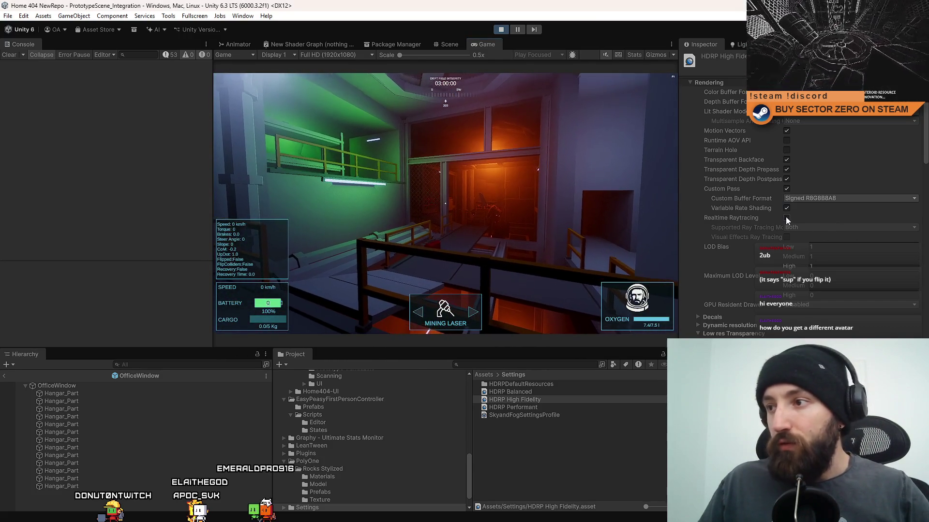
{"action": "left_click", "coordinate": [786, 219]}
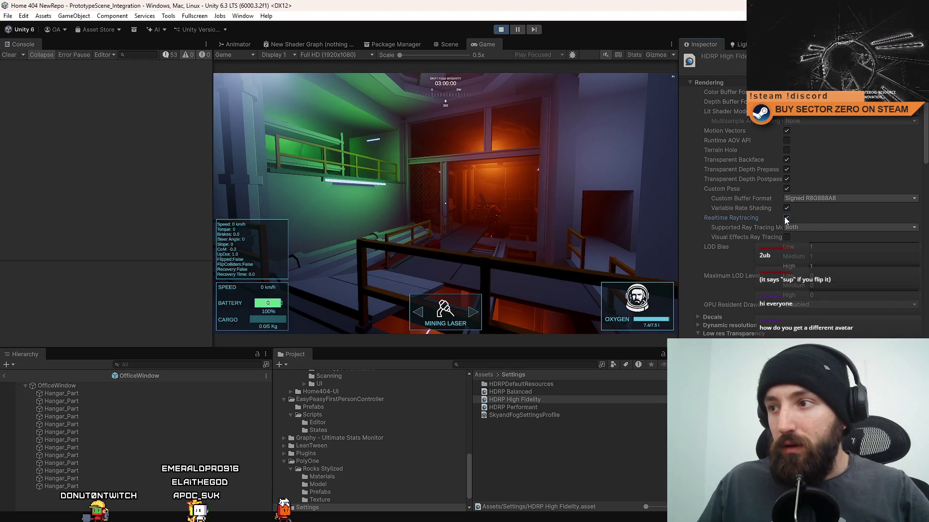
{"action": "left_click", "coordinate": [786, 236]}
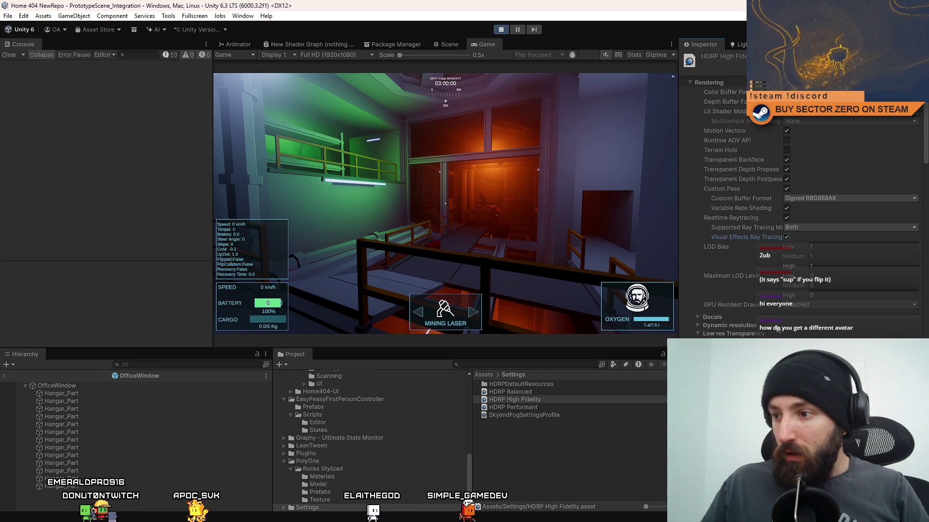
{"action": "scroll", "coordinate": [777, 329], "scroll_direction": "down", "scroll_amount": 3}
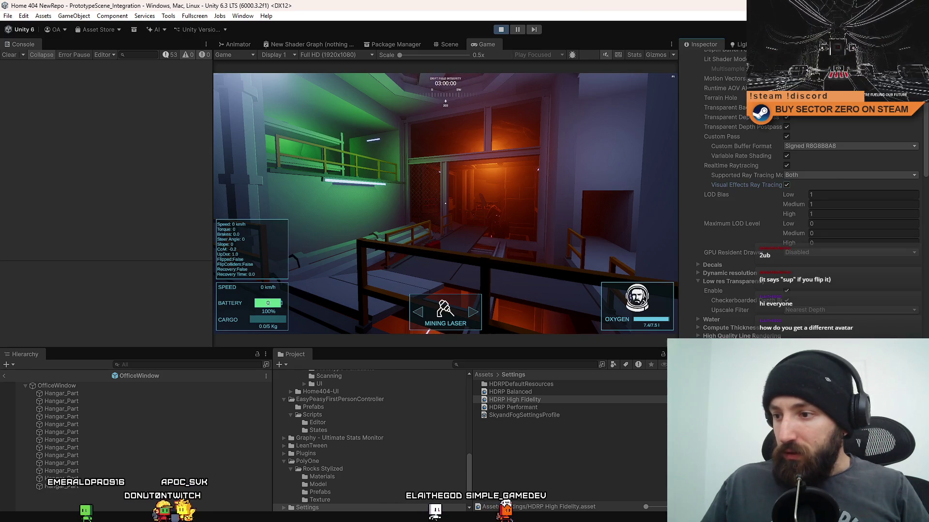
- Exit the OfficeWindow prefab and select all Point Lights under World > Office(Clone)
{"action": "left_click", "coordinate": [176, 365]}
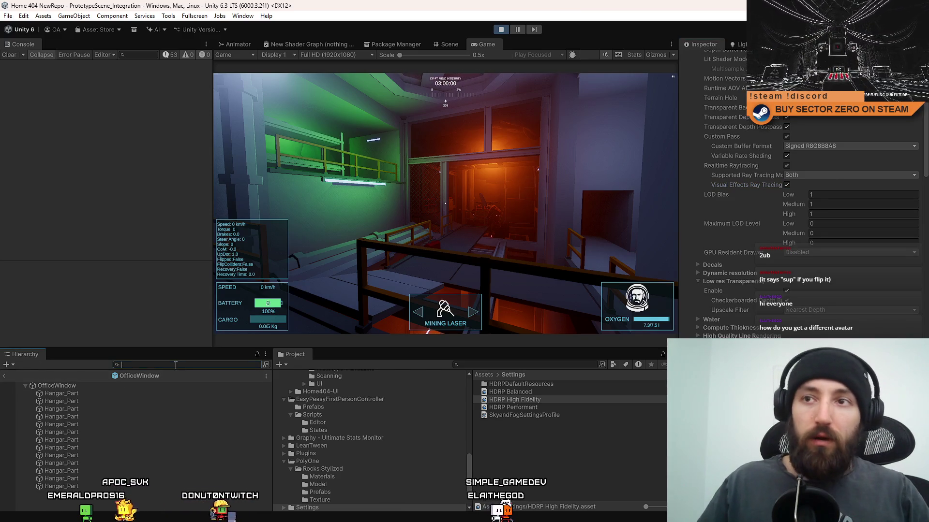
{"action": "left_click", "coordinate": [444, 42]}
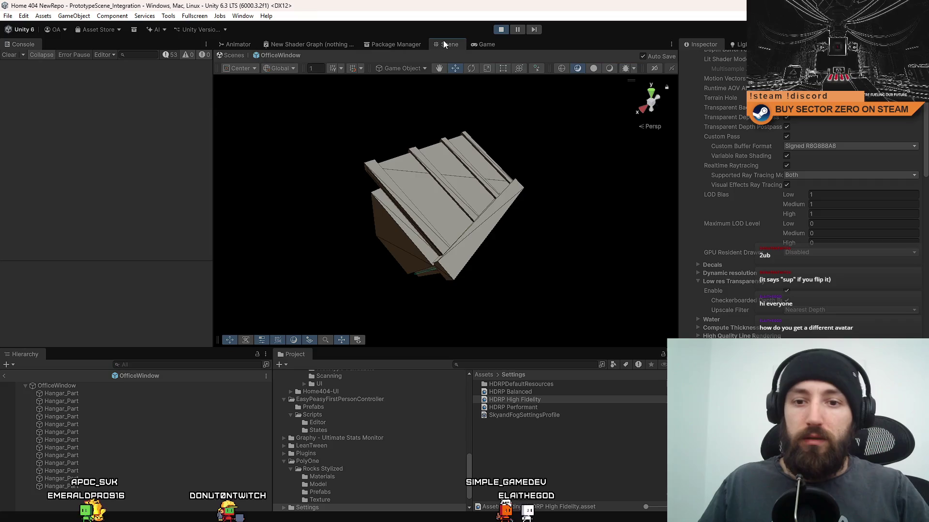
{"action": "left_click", "coordinate": [234, 55]}
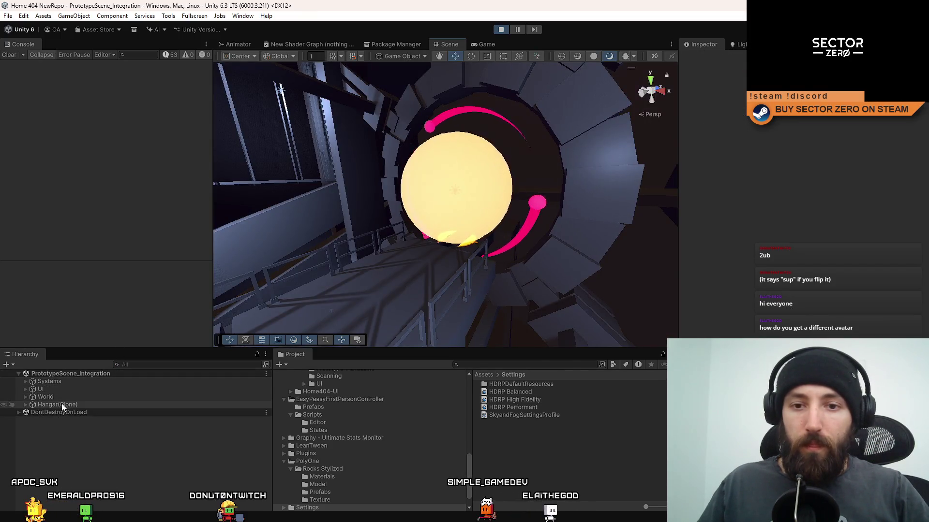
{"action": "left_click", "coordinate": [25, 405]}
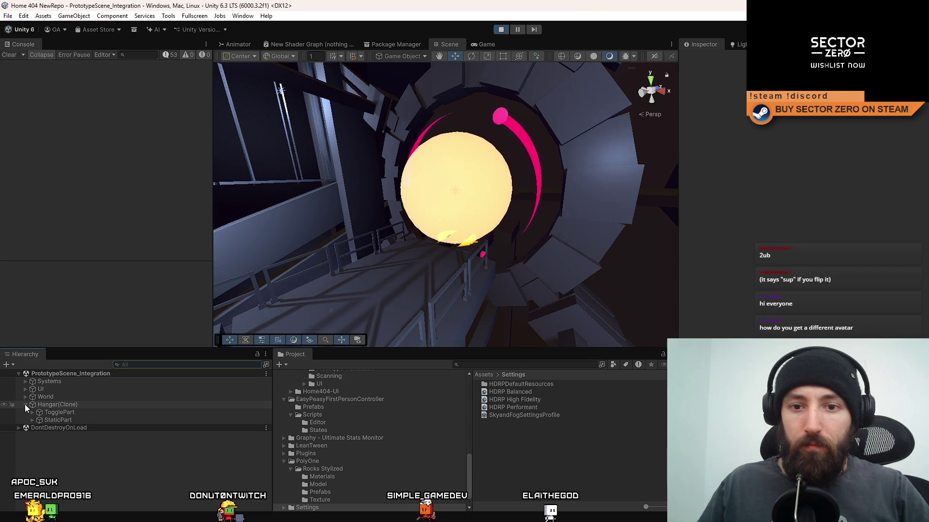
{"action": "left_click", "coordinate": [25, 400]}
{"action": "scroll", "coordinate": [98, 429], "scroll_direction": "down", "scroll_amount": 3}
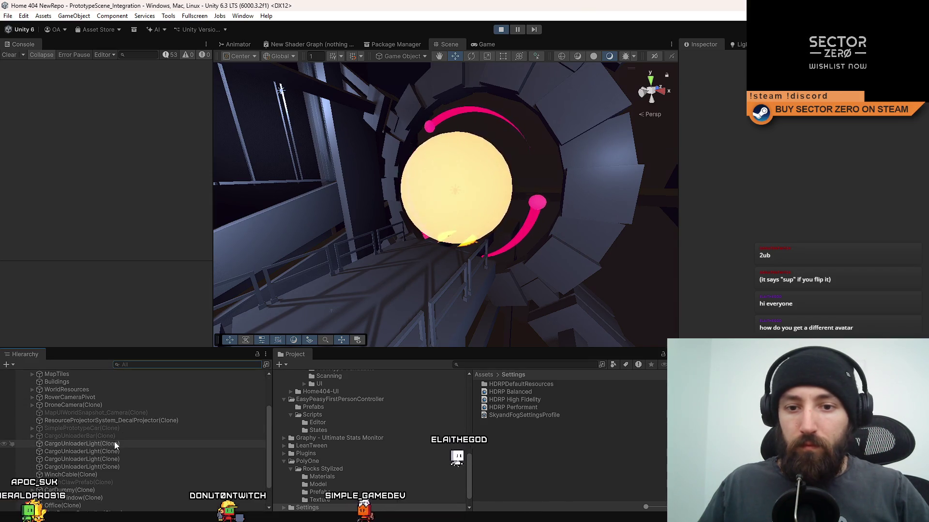
{"action": "scroll", "coordinate": [108, 464], "scroll_direction": "down", "scroll_amount": 3}
{"action": "left_click", "coordinate": [97, 476]}
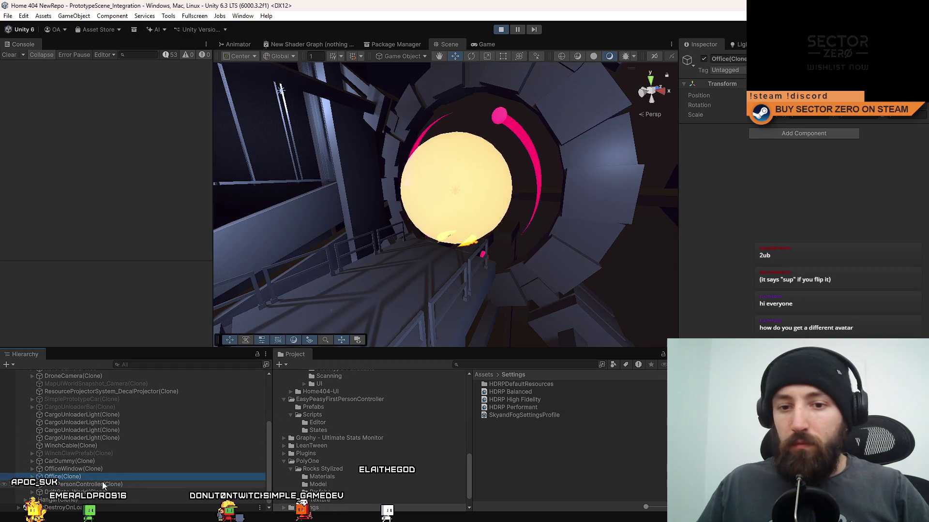
{"action": "key", "text": "Right"}
{"action": "scroll", "coordinate": [89, 479], "scroll_direction": "down", "scroll_amount": 5}
{"action": "key", "text": "Down"}
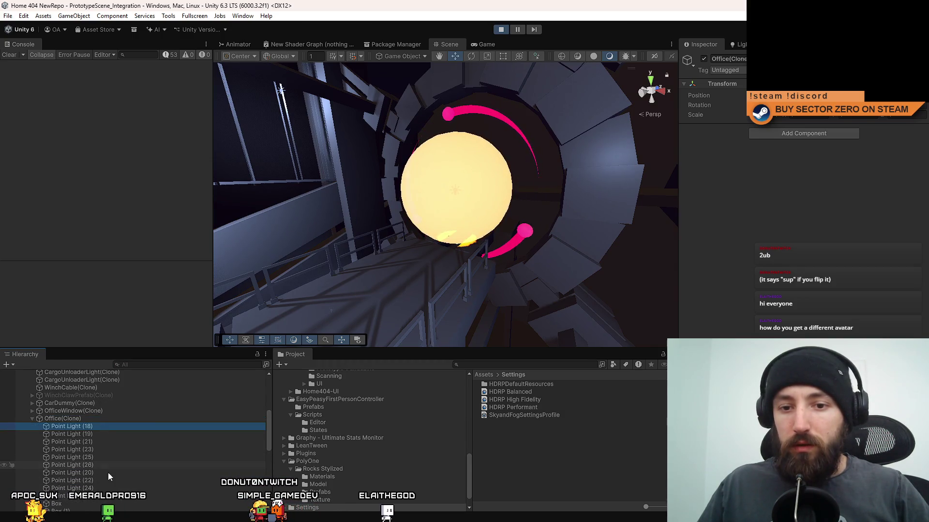
{"action": "scroll", "coordinate": [109, 474], "scroll_direction": "down", "scroll_amount": 6}
{"action": "left_click", "coordinate": [106, 409], "text": "shift"}
- Deactivate the selected Point Lights and look around the darkened running game
{"action": "left_click", "coordinate": [476, 44]}
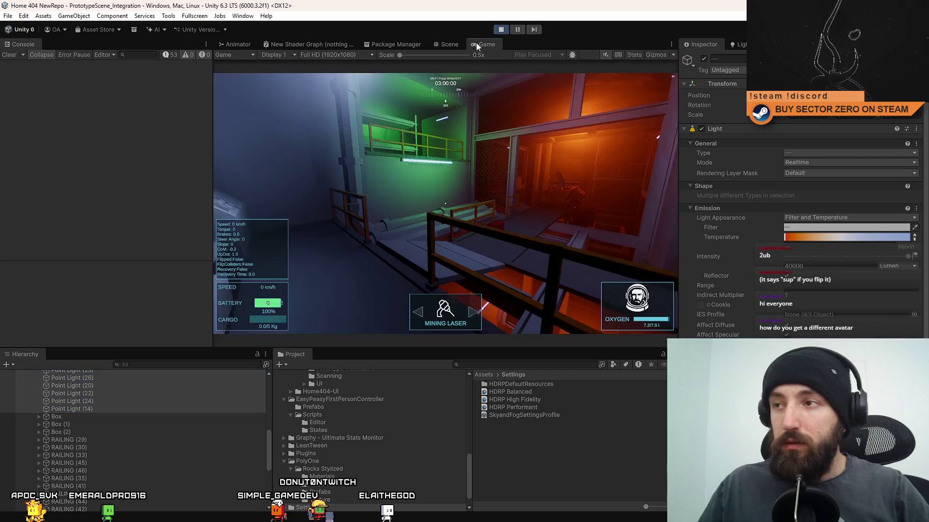
{"action": "left_click", "coordinate": [704, 58]}
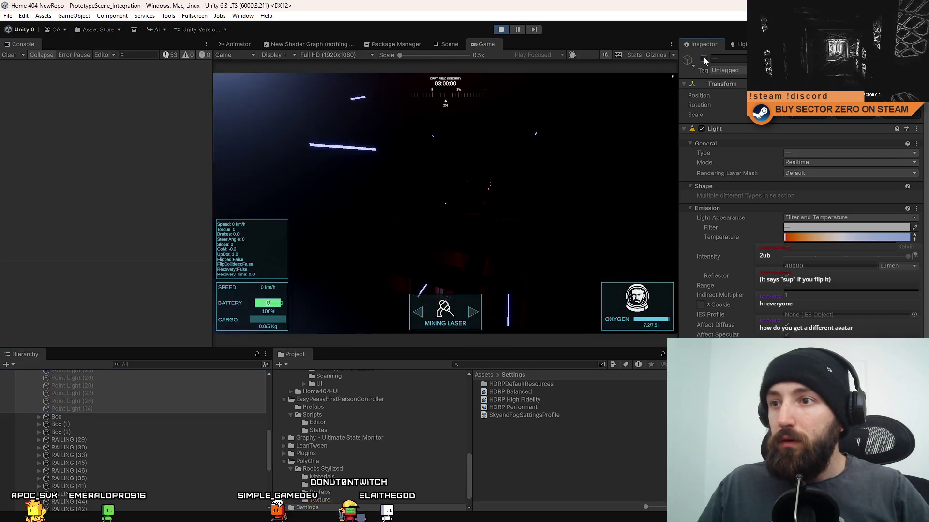
{"action": "left_click", "coordinate": [491, 101]}
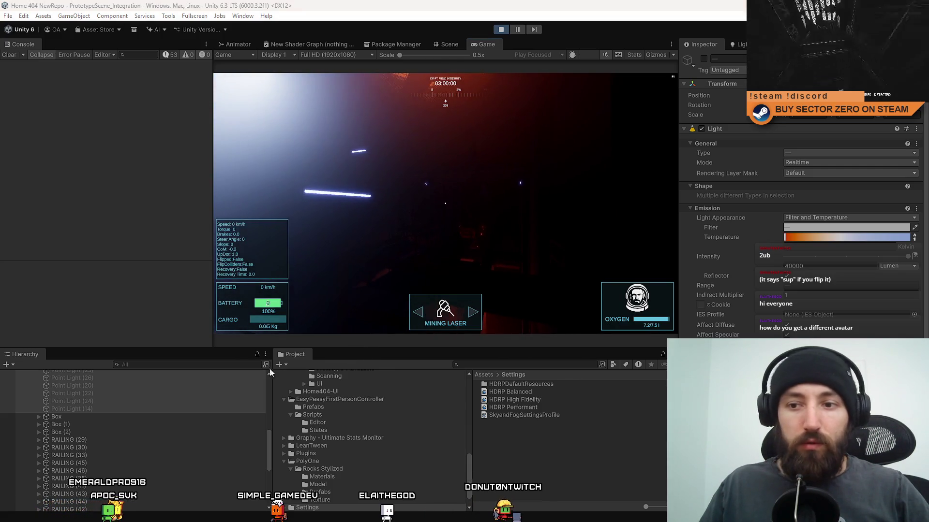
{"action": "scroll", "coordinate": [271, 434], "scroll_direction": "up", "scroll_amount": 5}
{"action": "scroll", "coordinate": [271, 434], "scroll_direction": "down", "scroll_amount": 5}
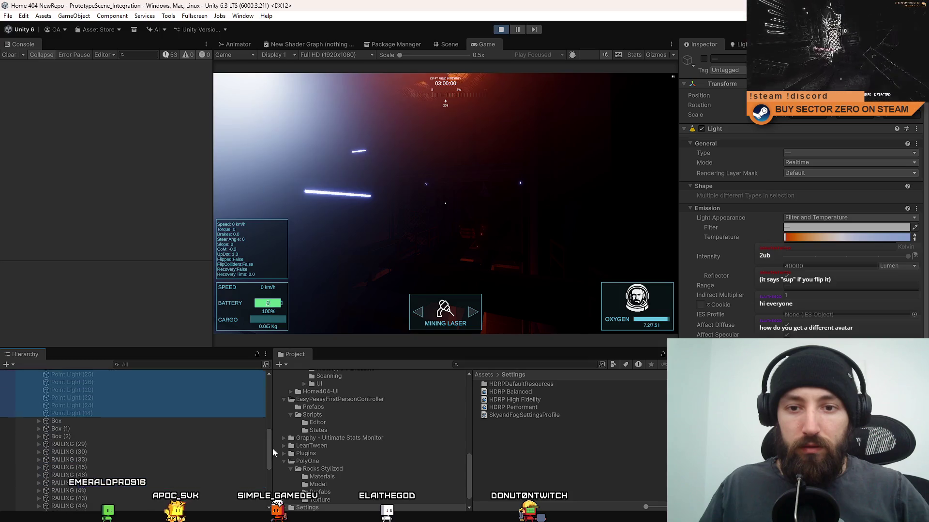
{"action": "scroll", "coordinate": [283, 434], "scroll_direction": "up", "scroll_amount": 3}
{"action": "scroll", "coordinate": [282, 432], "scroll_direction": "up", "scroll_amount": 3}
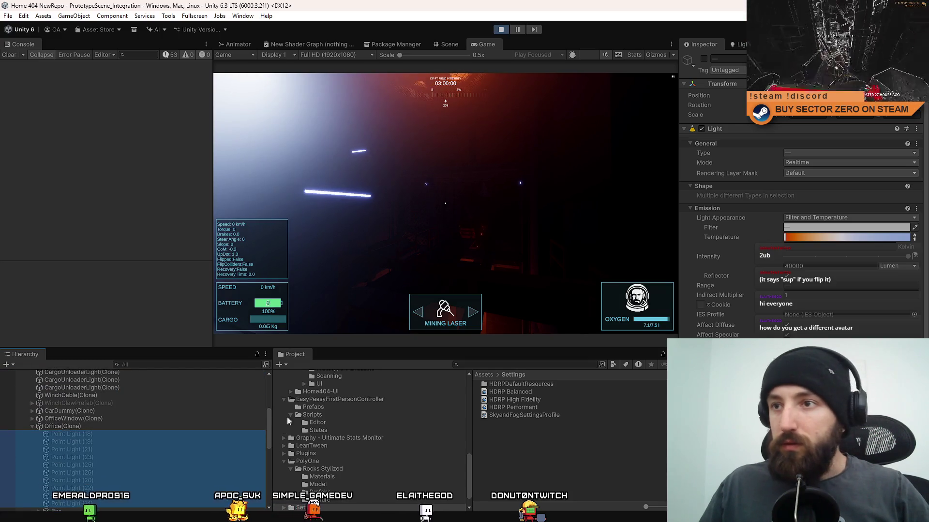
- Reactivate the Office Point Lights, keeping Mode Realtime and Shadow Map Update Mode Every Frame
{"action": "left_click", "coordinate": [549, 162]}
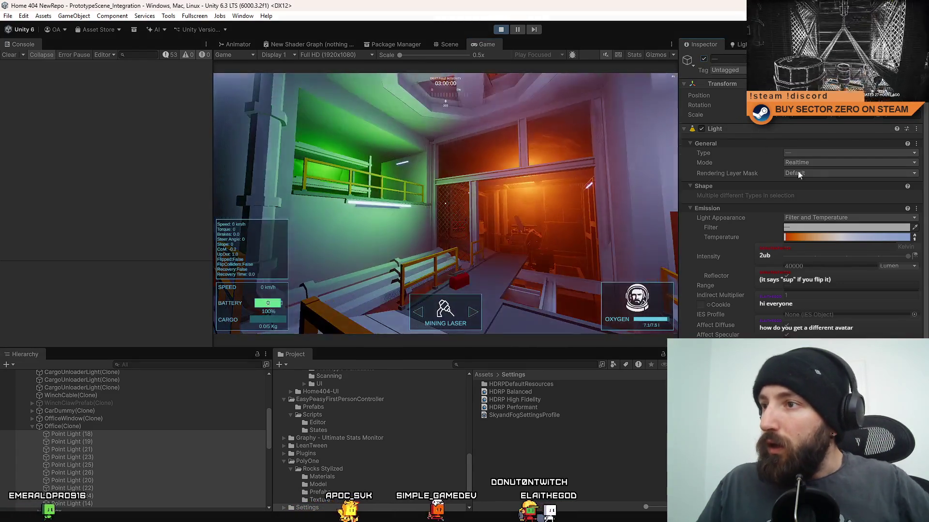
{"action": "left_click", "coordinate": [814, 162]}
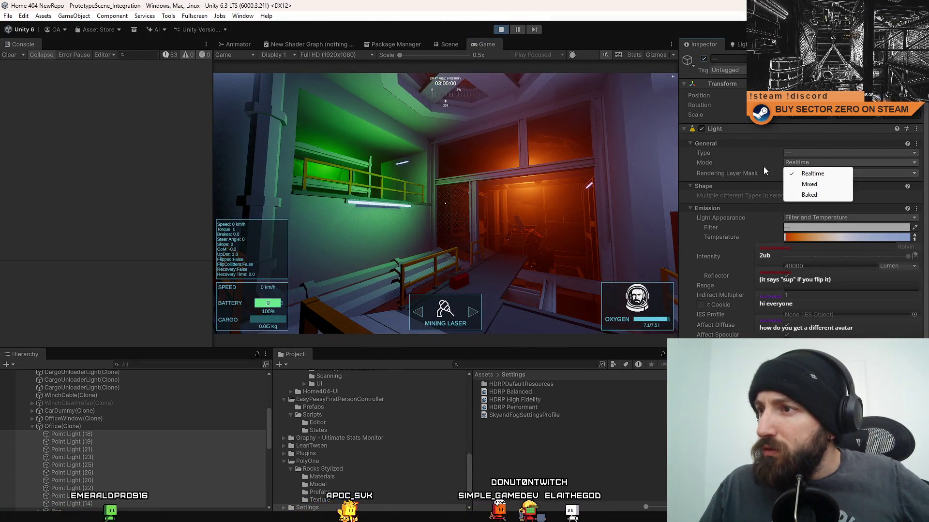
{"action": "left_click", "coordinate": [686, 174]}
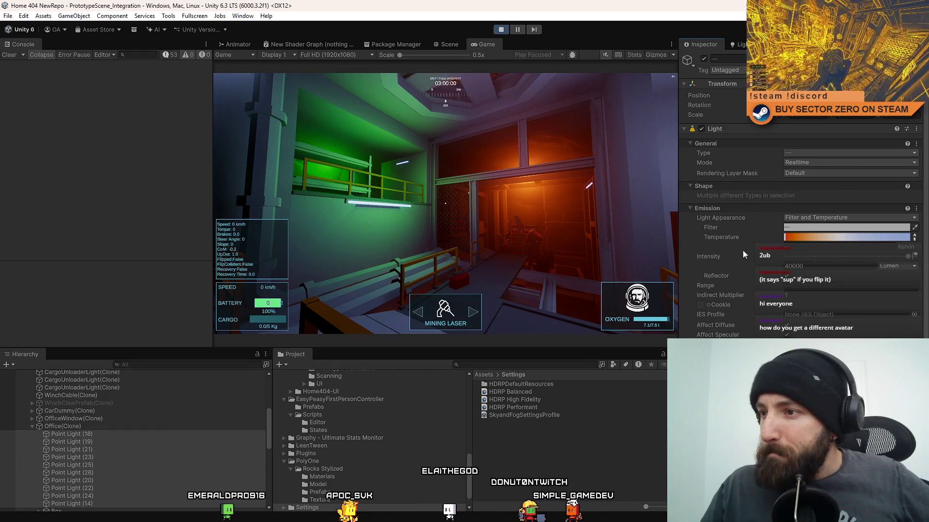
{"action": "scroll", "coordinate": [766, 332], "scroll_direction": "down", "scroll_amount": 8}
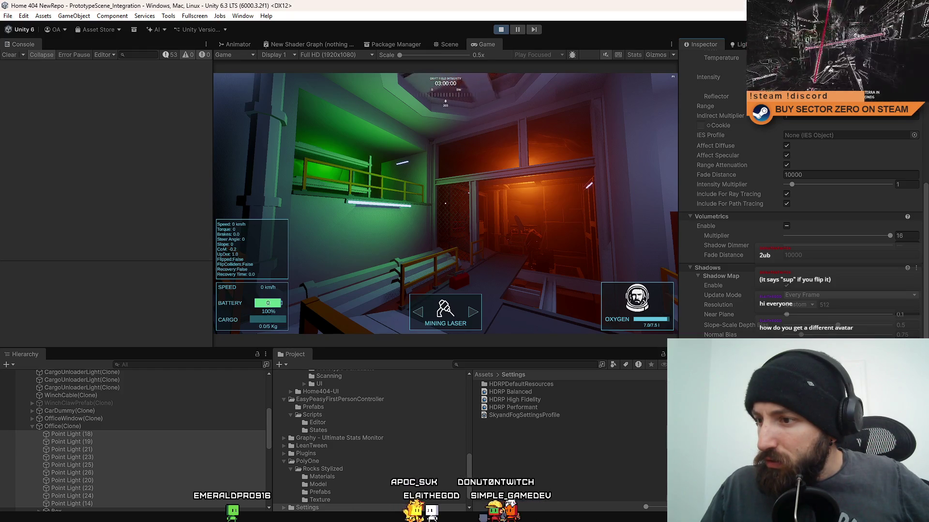
{"action": "left_click", "coordinate": [814, 296]}
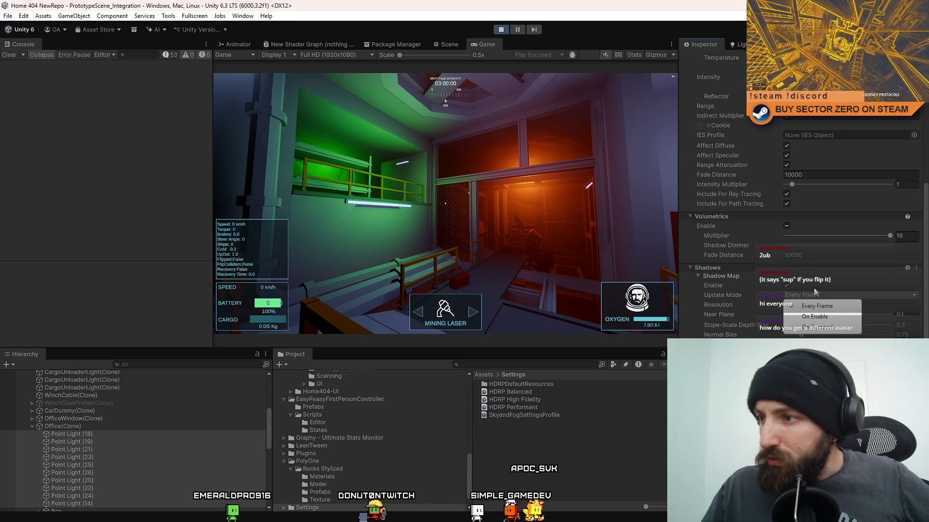
{"action": "left_click", "coordinate": [717, 286]}
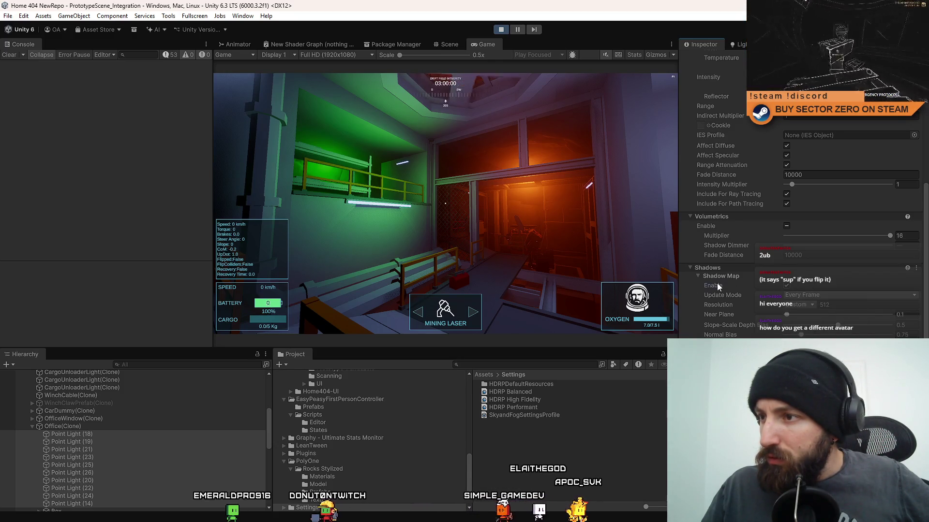
{"action": "left_click", "coordinate": [718, 286]}
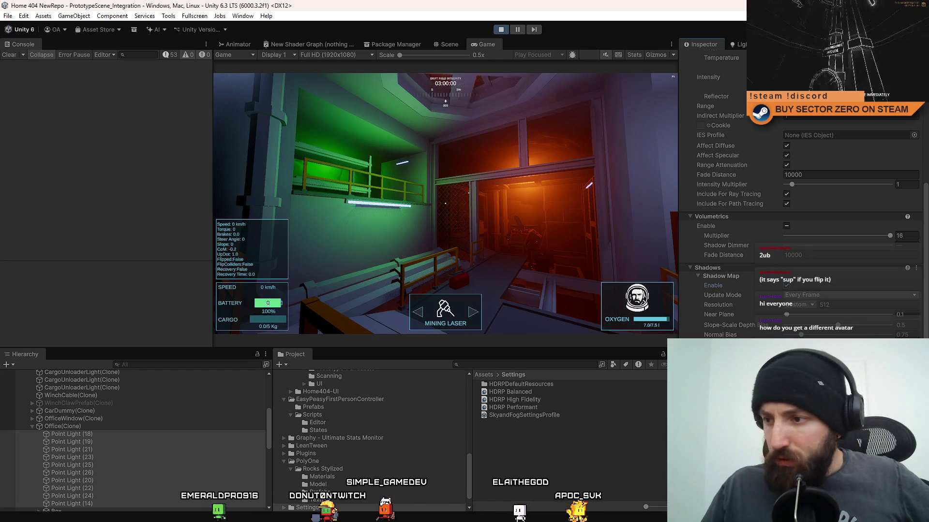
{"action": "scroll", "coordinate": [725, 241], "scroll_direction": "up", "scroll_amount": 5}
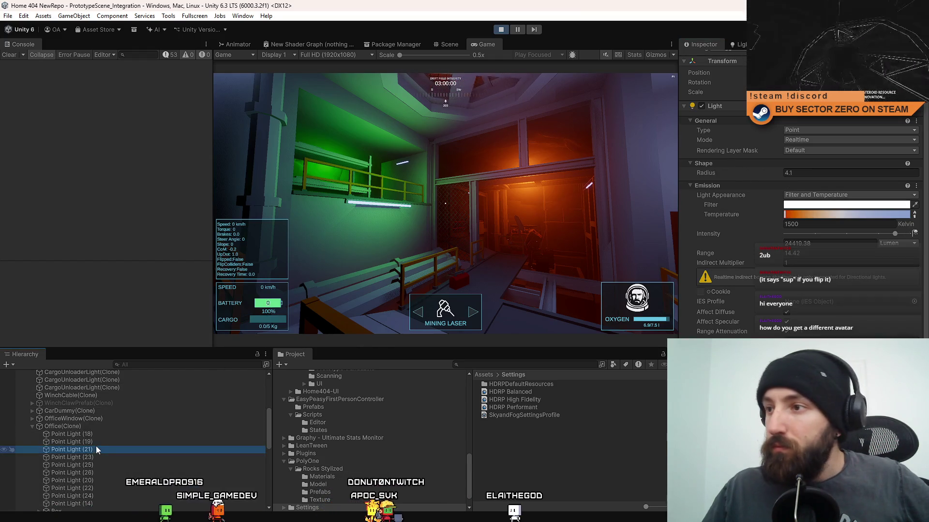
{"action": "left_click", "coordinate": [93, 467]}
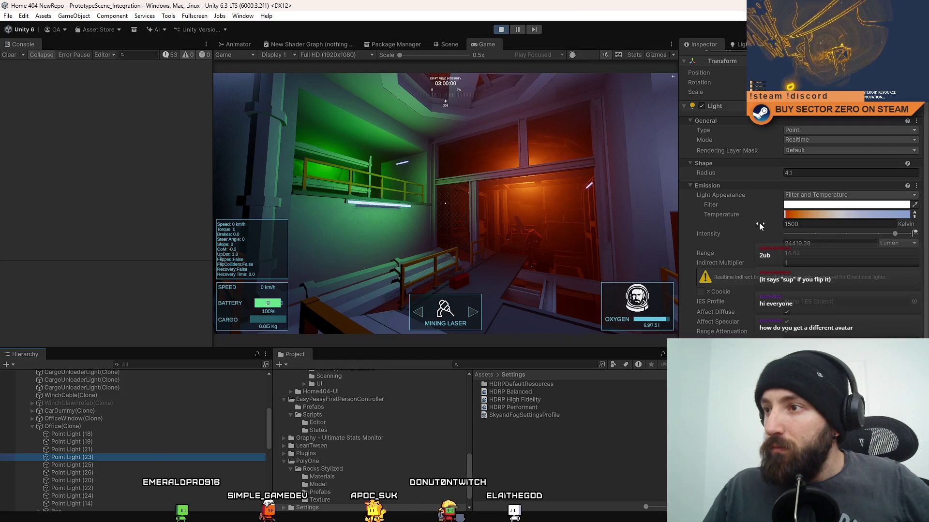
{"action": "left_click", "coordinate": [813, 152]}
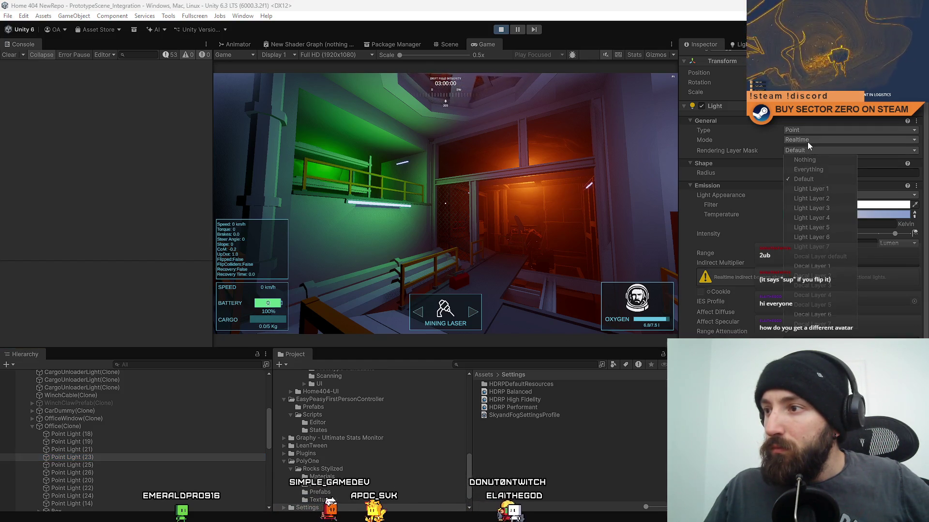
{"action": "left_click", "coordinate": [808, 141]}
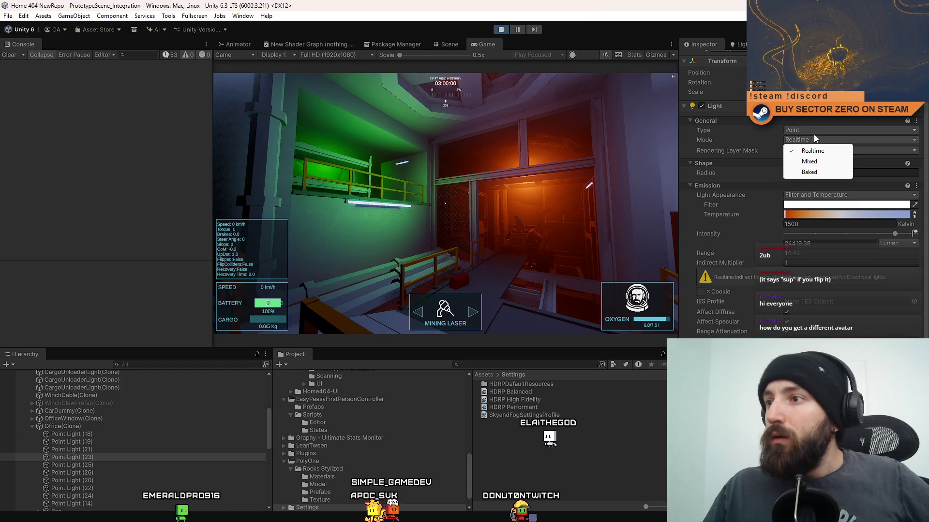
{"action": "left_click", "coordinate": [814, 132]}
{"action": "left_click", "coordinate": [698, 144]}
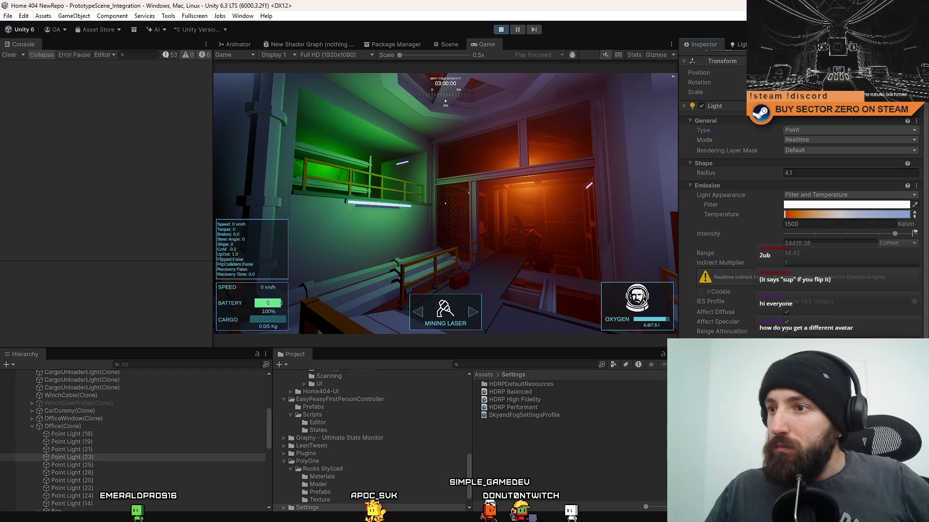
{"action": "scroll", "coordinate": [798, 203], "scroll_direction": "down", "scroll_amount": 6}
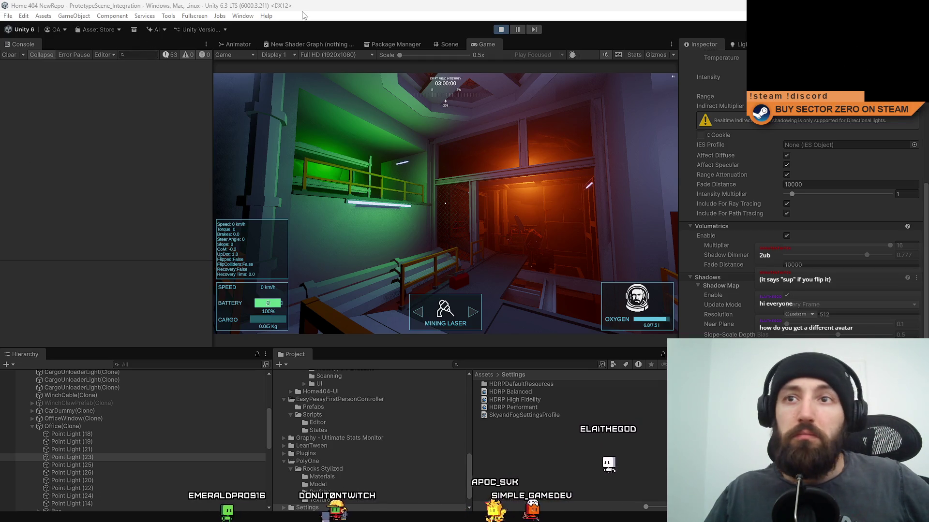
{"action": "left_click", "coordinate": [242, 16]}
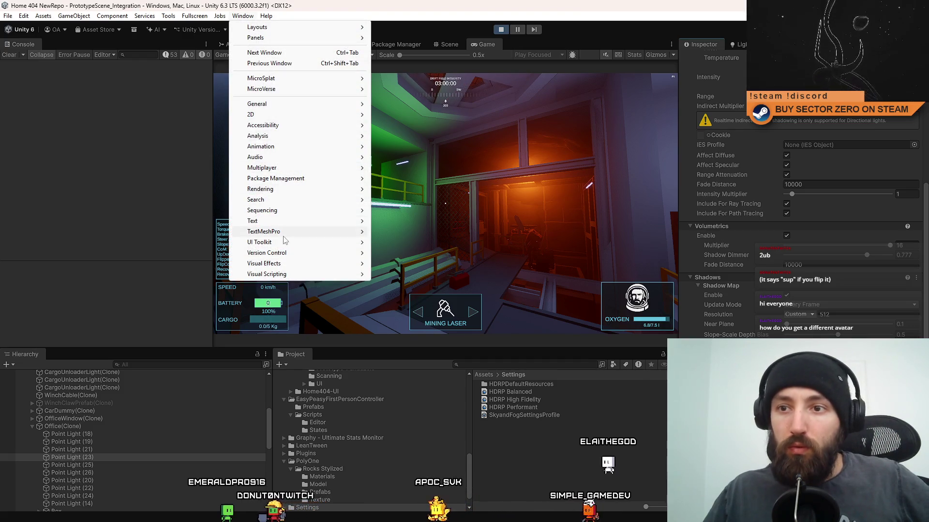
{"action": "mouse_move", "coordinate": [284, 191]}
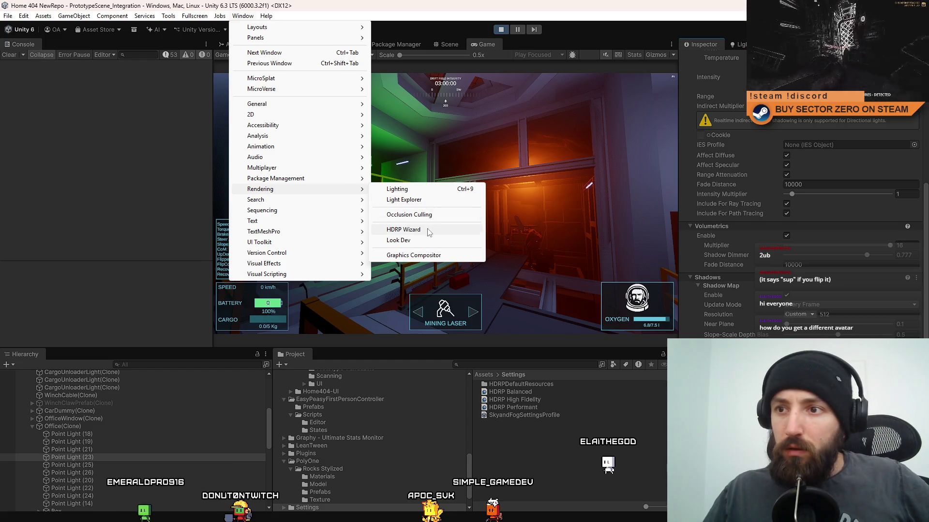
{"action": "left_click", "coordinate": [499, 232]}
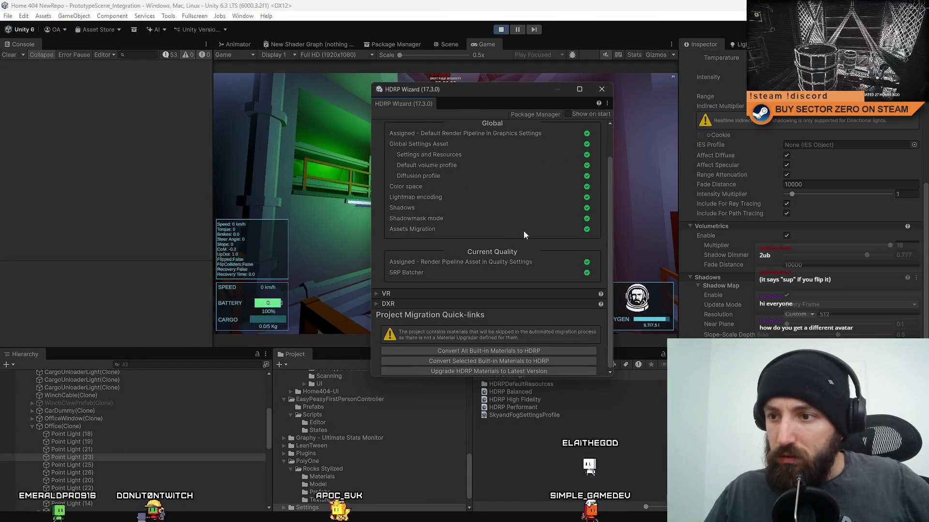
{"action": "scroll", "coordinate": [523, 231], "scroll_direction": "up", "scroll_amount": 2}
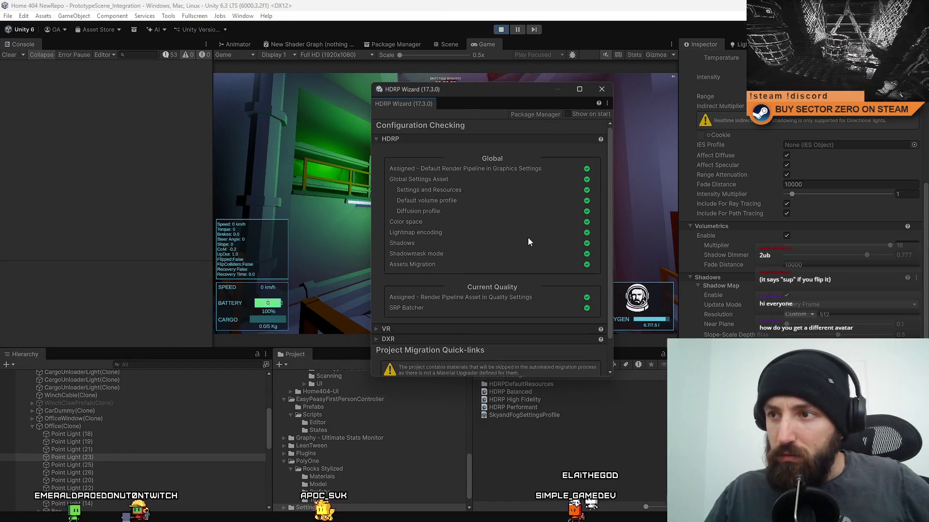
{"action": "left_click", "coordinate": [602, 90]}
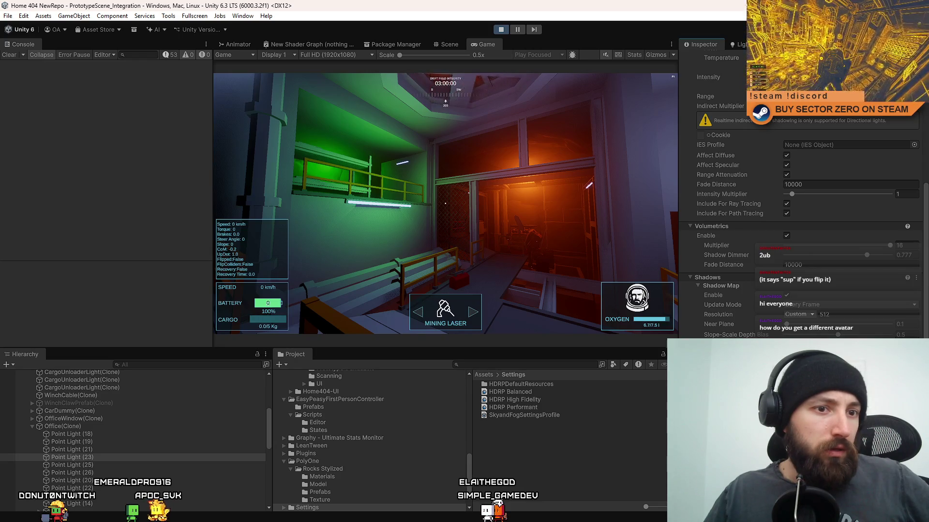
- Search the Hierarchy for 'camera', select the Camera under CameraParent, then clear the search
{"action": "left_click", "coordinate": [153, 366]}
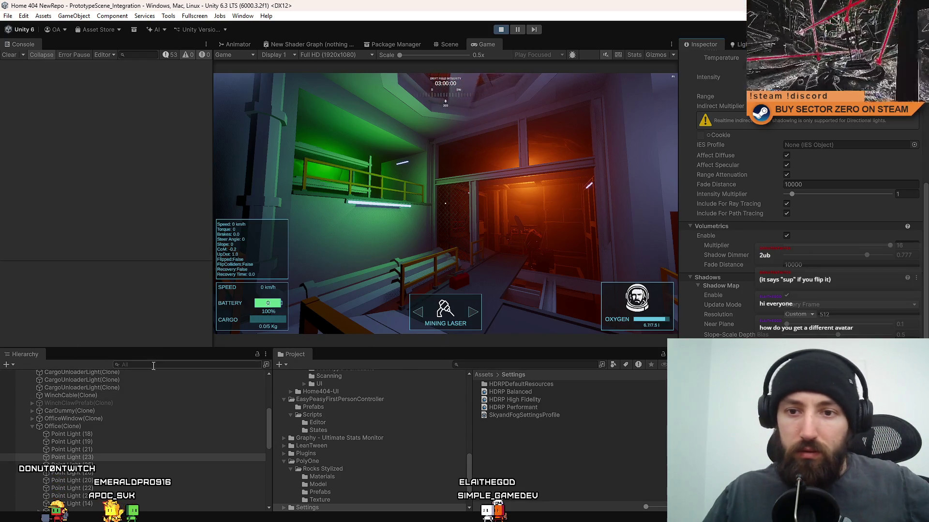
{"action": "type", "text": "player cam"}
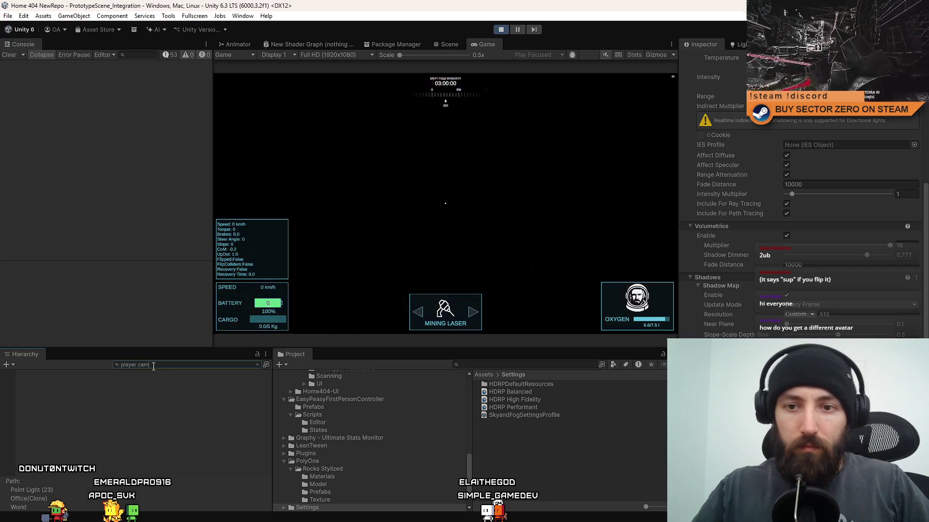
{"action": "key", "text": "ctrl+a"}
{"action": "type", "text": "camera"}
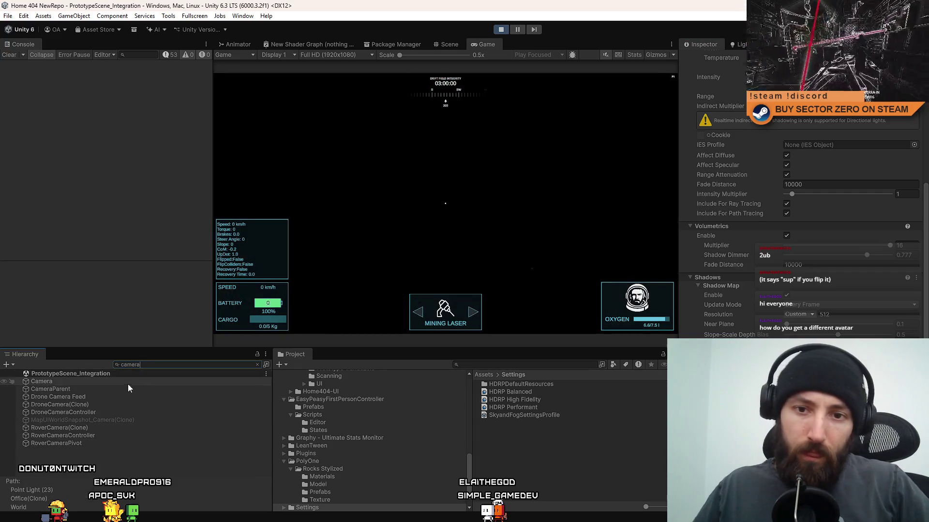
{"action": "left_click", "coordinate": [121, 405]}
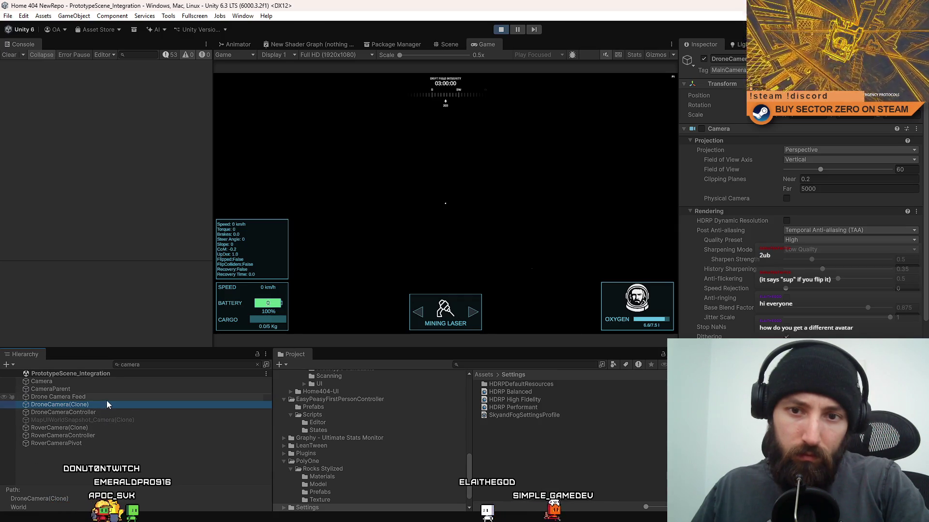
{"action": "left_click", "coordinate": [111, 389]}
{"action": "left_click", "coordinate": [121, 381]}
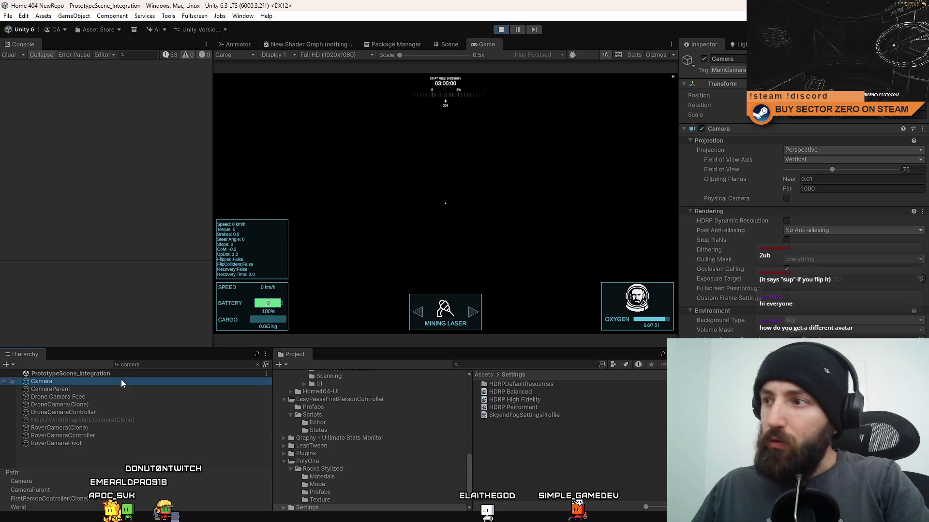
{"action": "double_click", "coordinate": [162, 365]}
{"action": "key", "text": "BackSpace"}
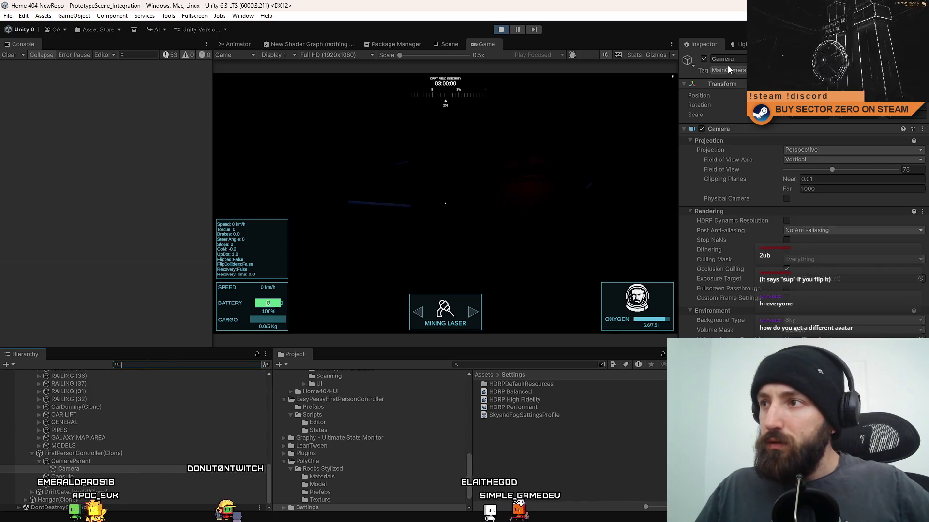
{"action": "left_click", "coordinate": [704, 59]}
{"action": "left_click", "coordinate": [704, 58]}
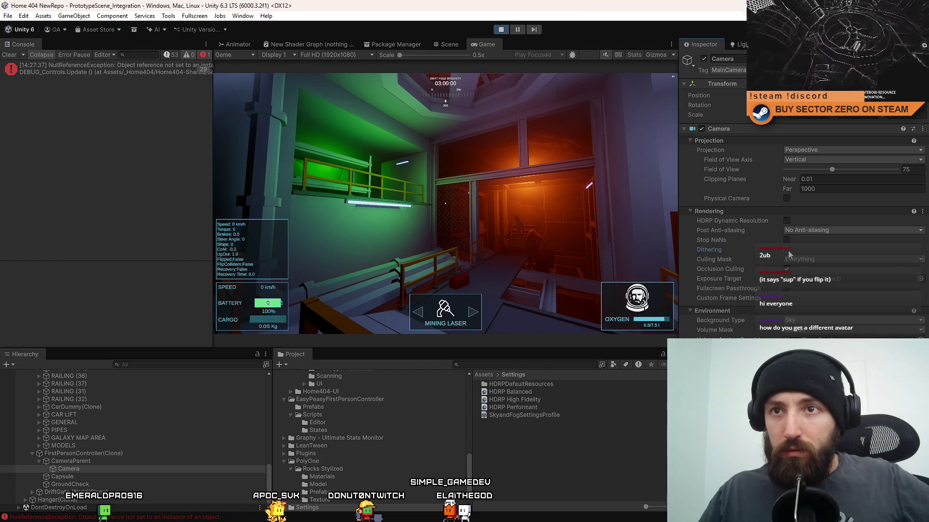
- Try FXAA on the player camera, revert to No Anti-aliasing, and uncheck Fullscreen Passthrough
{"action": "left_click", "coordinate": [529, 246]}
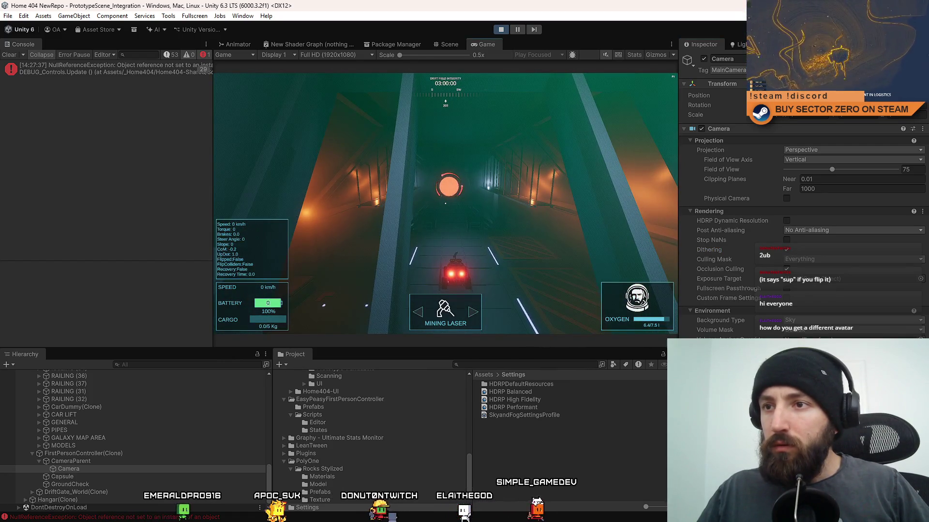
{"action": "left_click", "coordinate": [787, 249]}
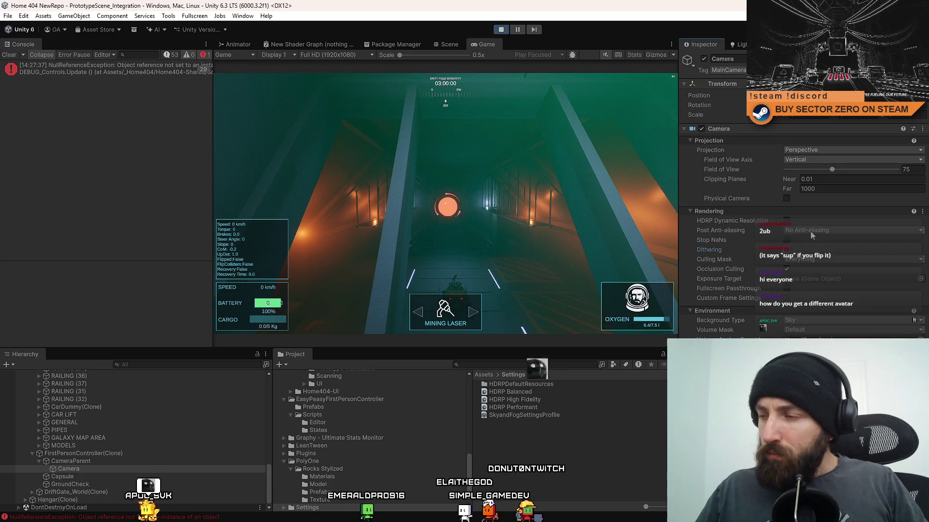
{"action": "left_click", "coordinate": [810, 231]}
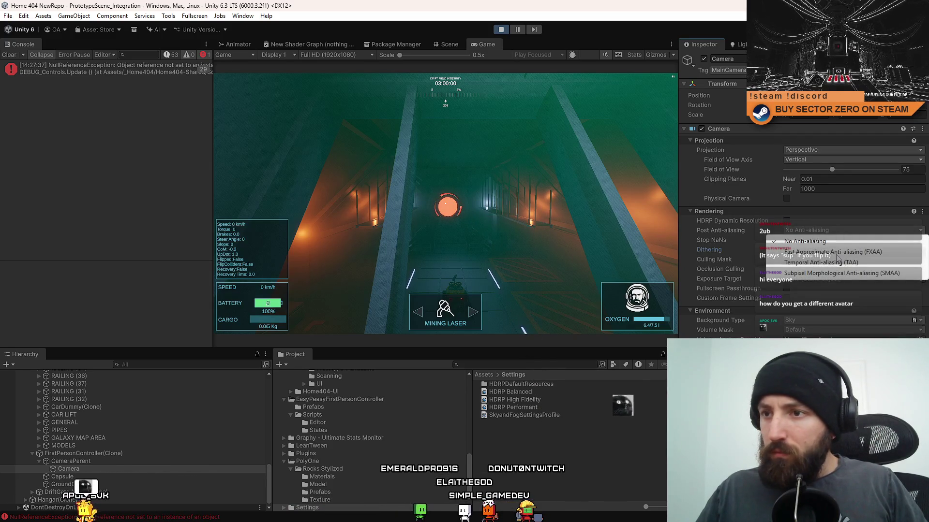
{"action": "left_click", "coordinate": [837, 252]}
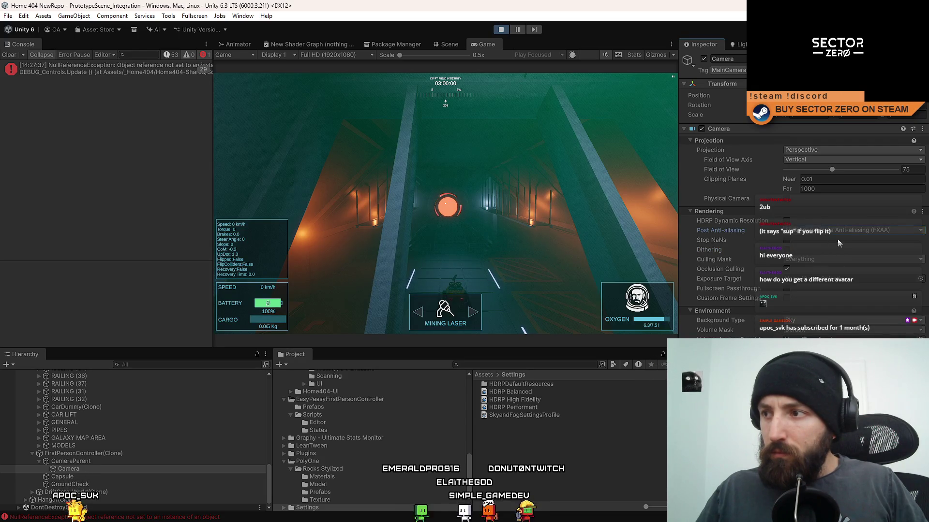
{"action": "left_click", "coordinate": [837, 231]}
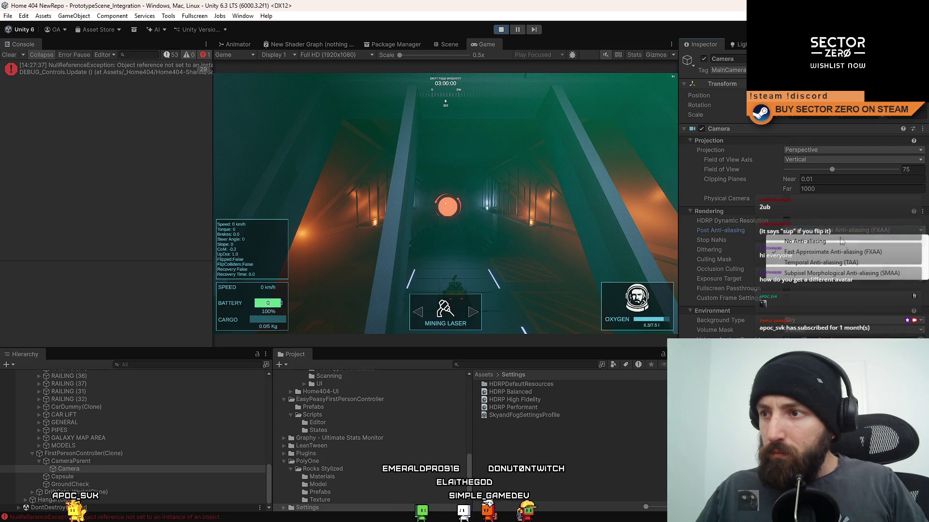
{"action": "left_click", "coordinate": [848, 241]}
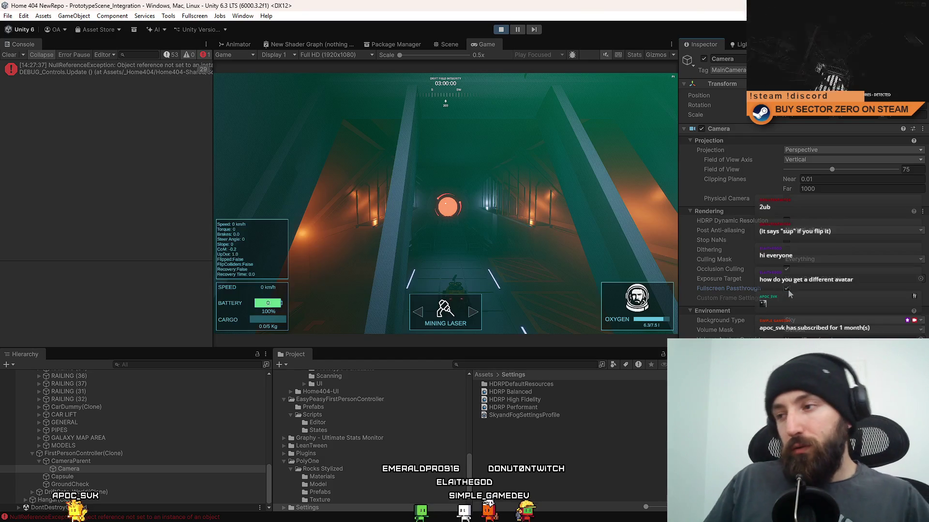
{"action": "left_click", "coordinate": [785, 289]}
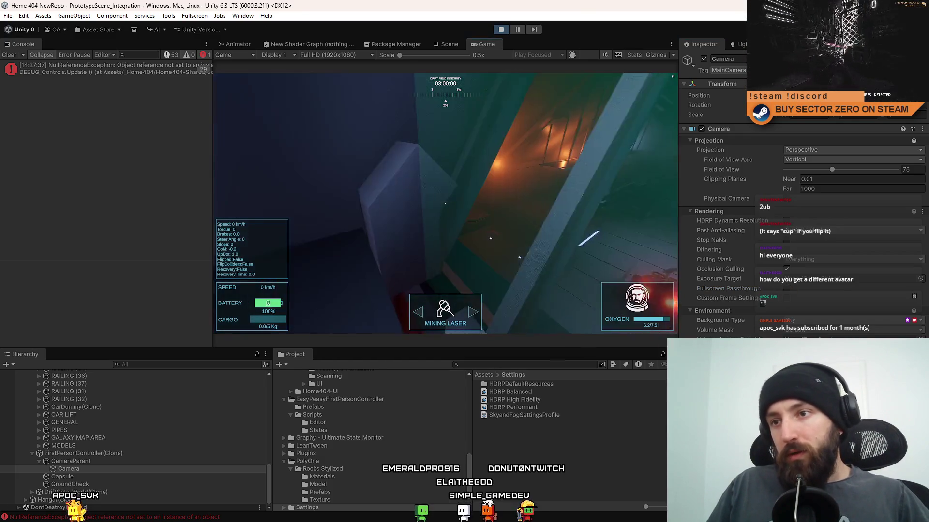
- Set the player camera's Post Anti-aliasing to SMAA and preview it fullscreen with F10
{"action": "key", "text": "F10"}
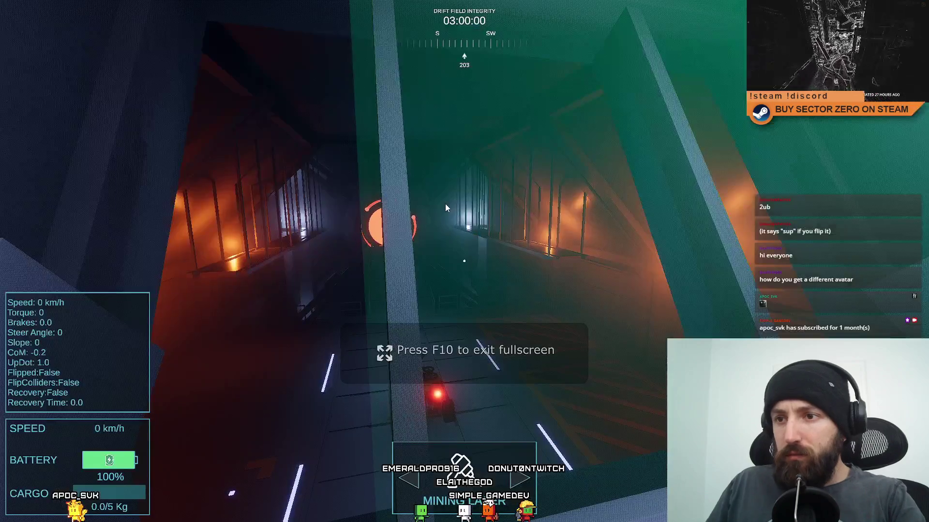
{"action": "key", "text": "F10"}
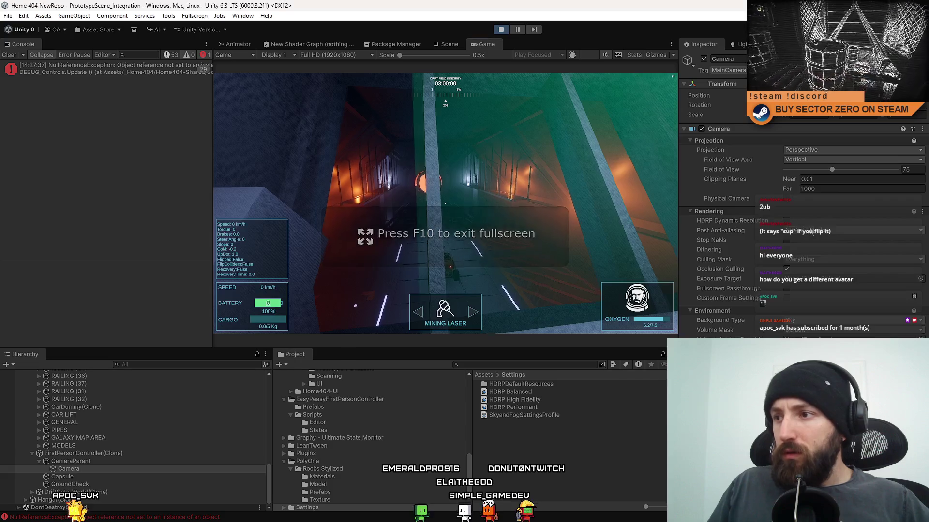
{"action": "left_click", "coordinate": [841, 230]}
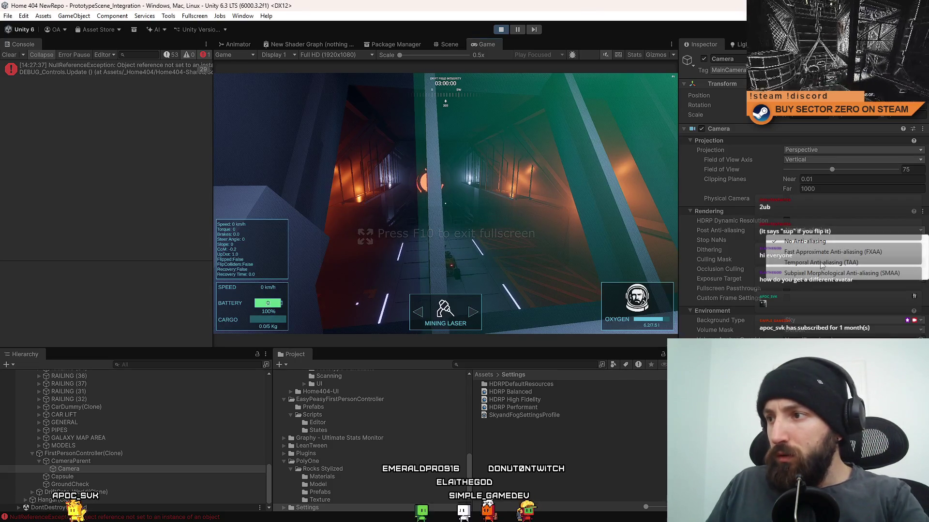
{"action": "left_click", "coordinate": [841, 273]}
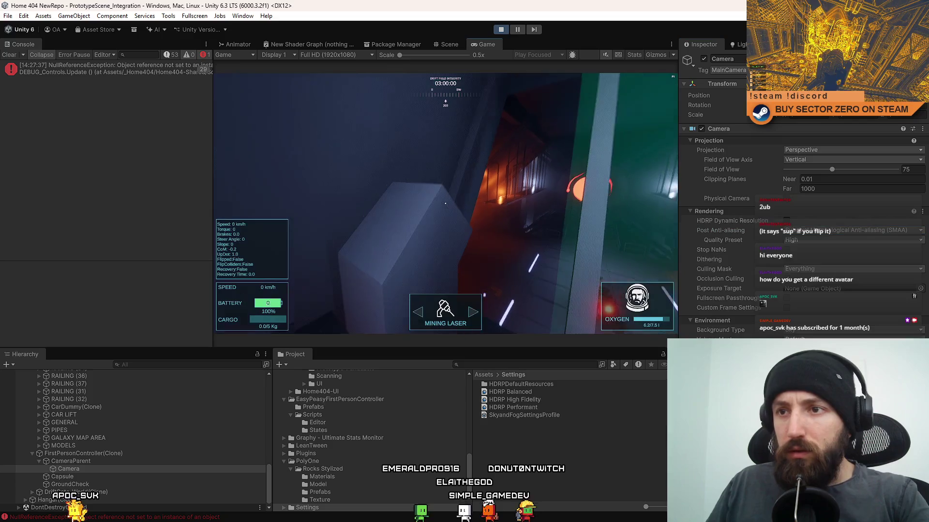
{"action": "key", "text": "F10"}
{"action": "left_click", "coordinate": [521, 159]}
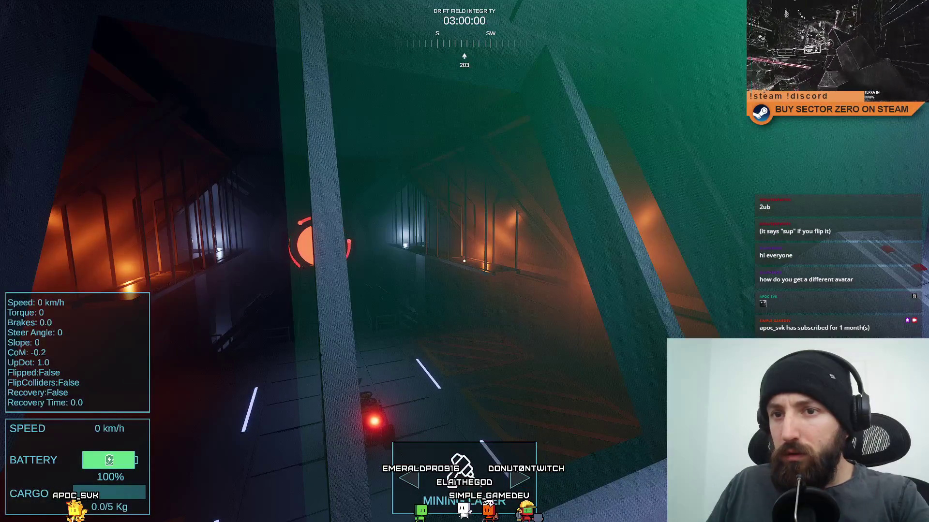
{"action": "key", "text": "F10"}
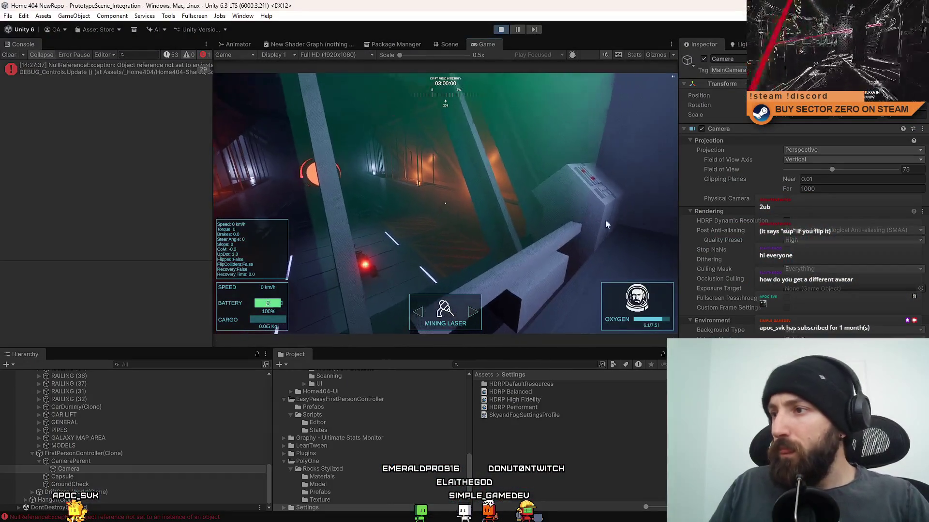
- Exit Play mode and clear the Console's error messages
{"action": "left_click", "coordinate": [501, 31]}
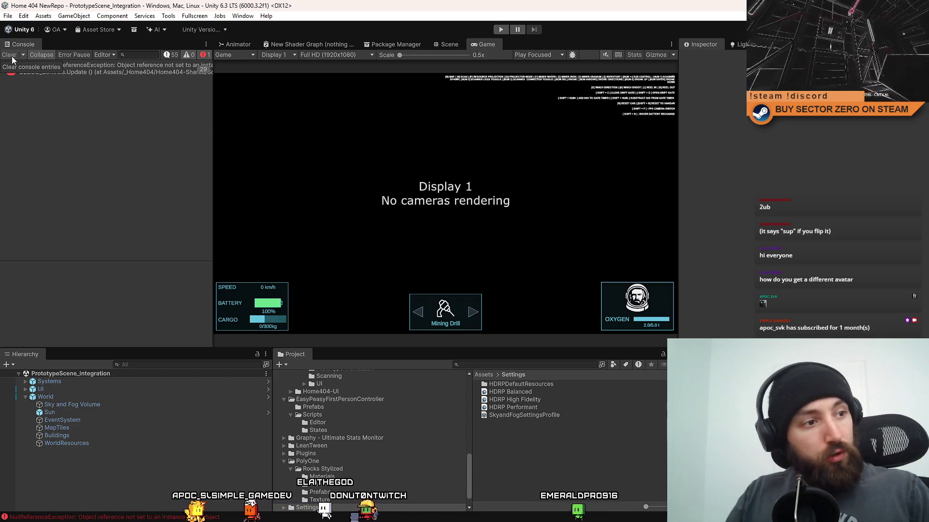
{"action": "left_click", "coordinate": [9, 56]}
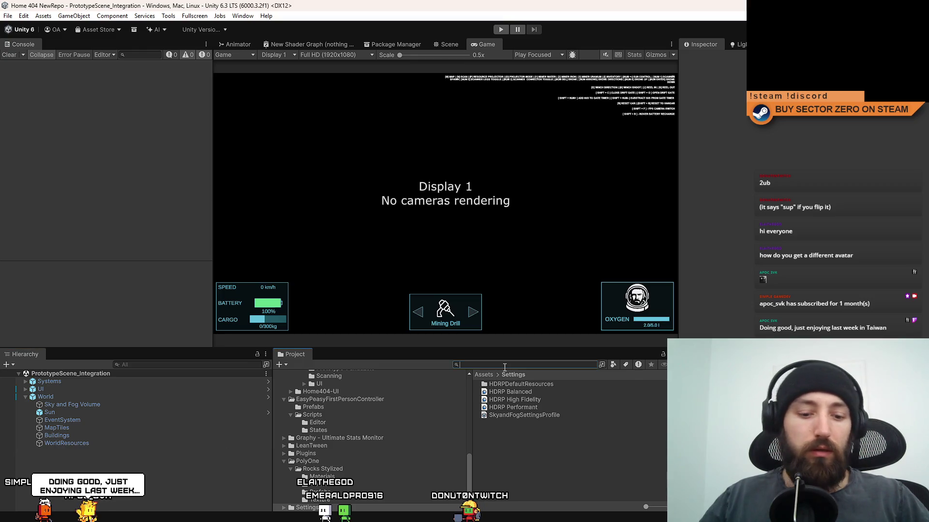
- Open the Office prefab and inspect its Box and Point Light (14) in the scene
{"action": "type", "text": "office"}
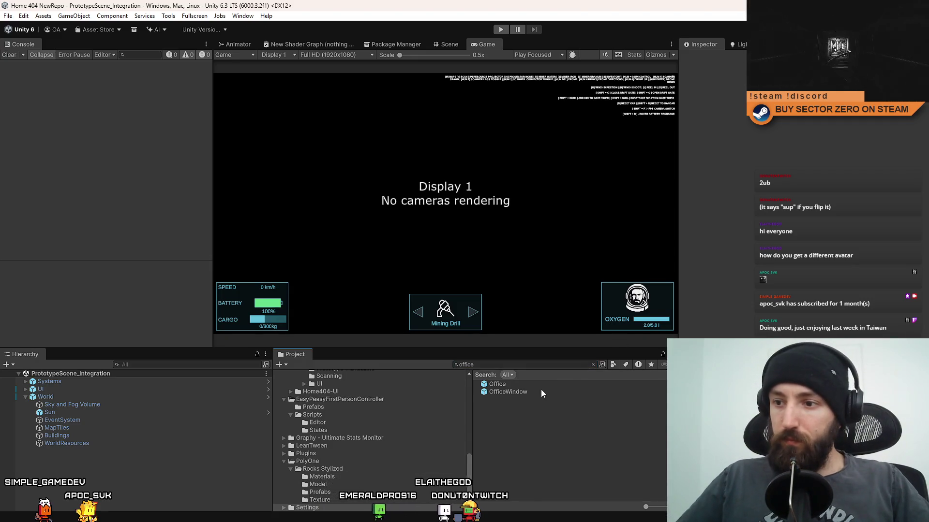
{"action": "double_click", "coordinate": [556, 384]}
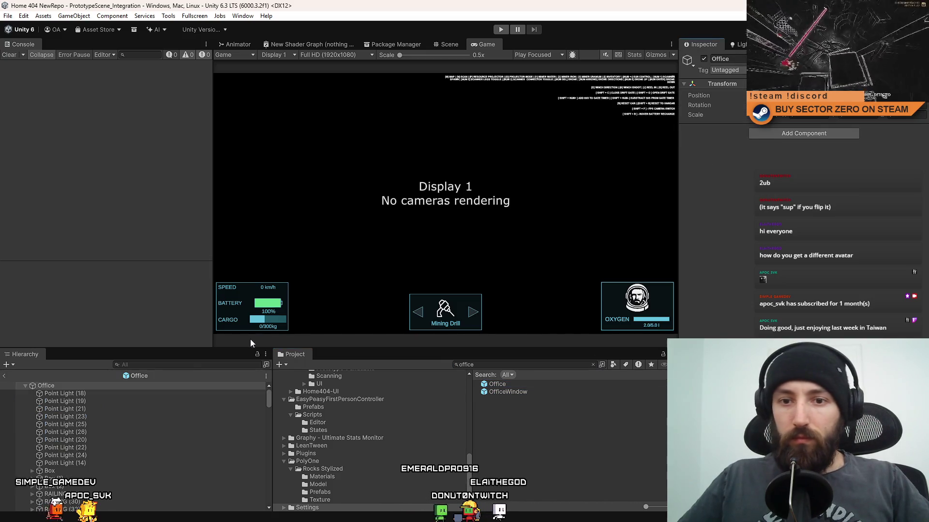
{"action": "scroll", "coordinate": [121, 421], "scroll_direction": "down", "scroll_amount": 3}
{"action": "left_click", "coordinate": [121, 420]}
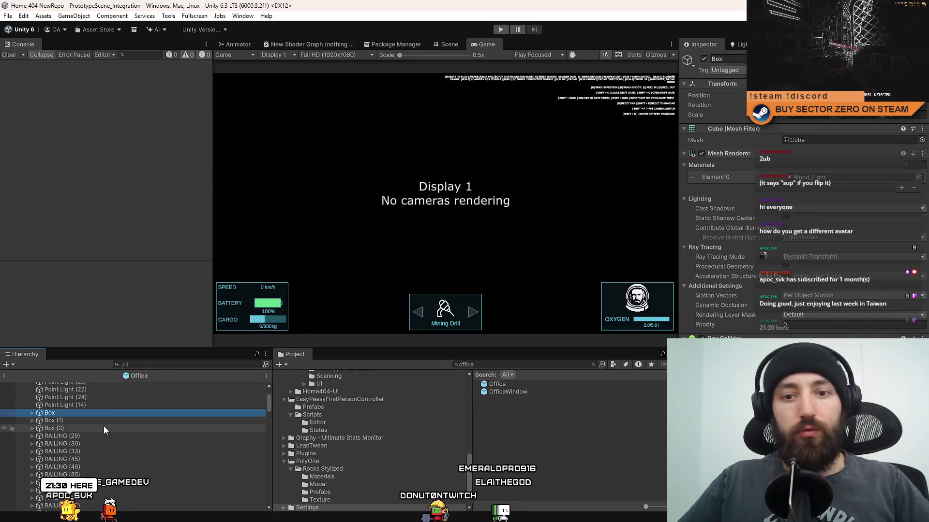
{"action": "left_click", "coordinate": [131, 407]}
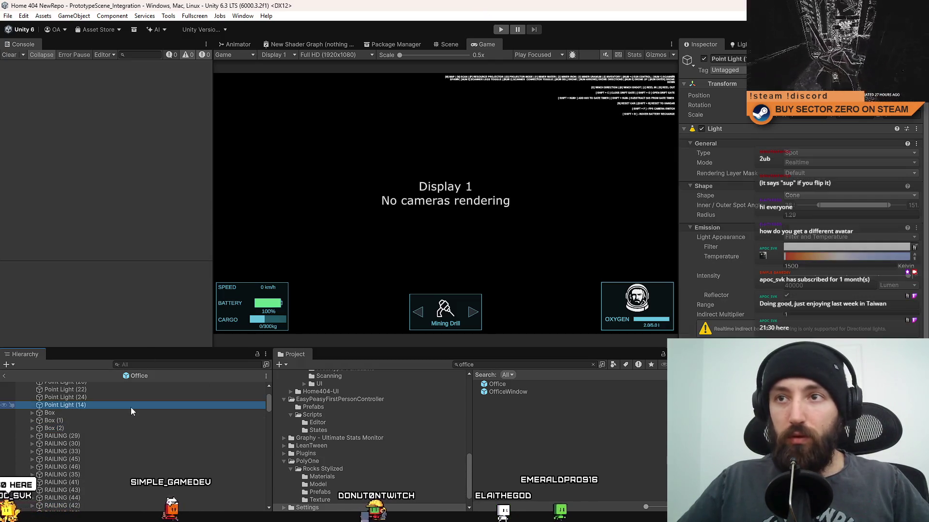
{"action": "left_click", "coordinate": [449, 44]}
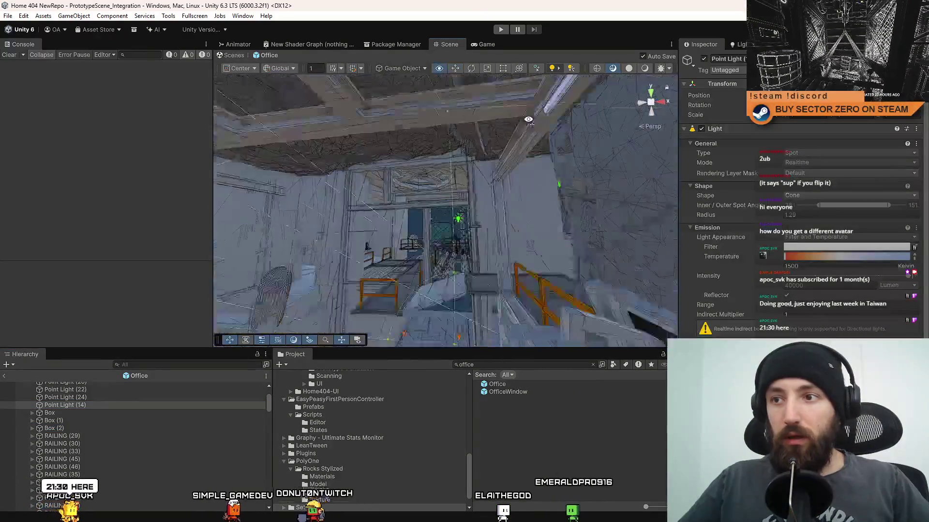
{"action": "mouse_move", "coordinate": [528, 119]}
{"action": "left_mouse_down"}
{"action": "mouse_move", "coordinate": [428, 220]}
{"action": "mouse_move", "coordinate": [346, 201]}
{"action": "left_mouse_up"}
{"action": "left_click", "coordinate": [346, 201]}
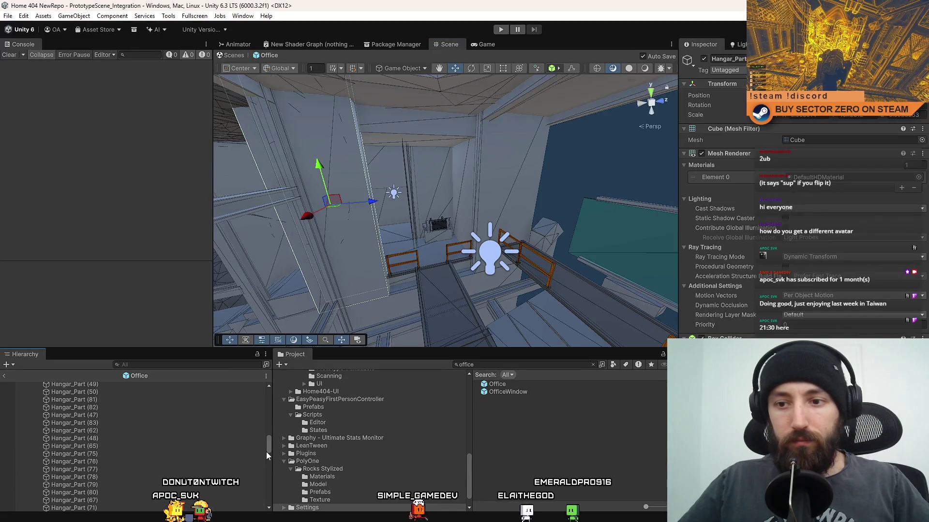
{"action": "left_click_drag", "start_coordinate": [266, 455], "coordinate": [278, 386]}
- Select Point Lights (18) through (14) and set their Shadow Map Resolution to Ultra
{"action": "left_click", "coordinate": [109, 431]}
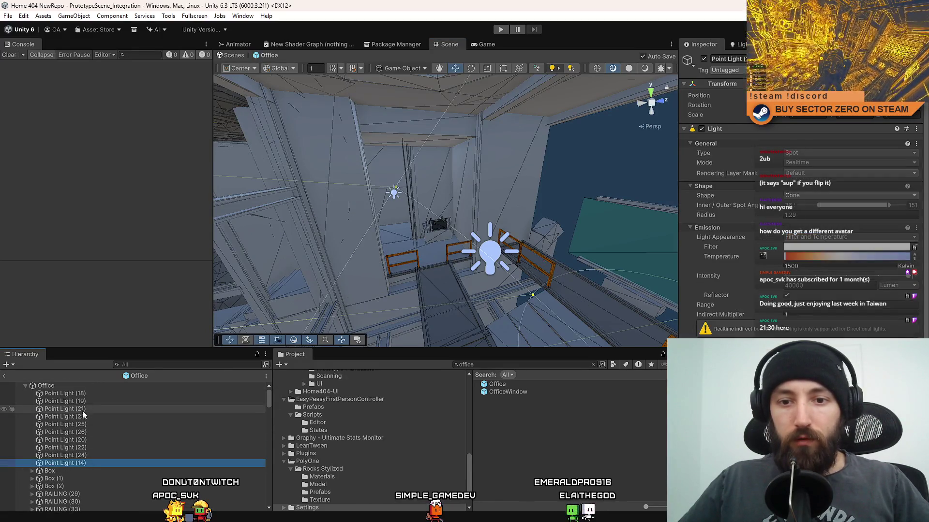
{"action": "left_click", "coordinate": [82, 394]}
{"action": "left_click", "coordinate": [90, 463], "text": "shift"}
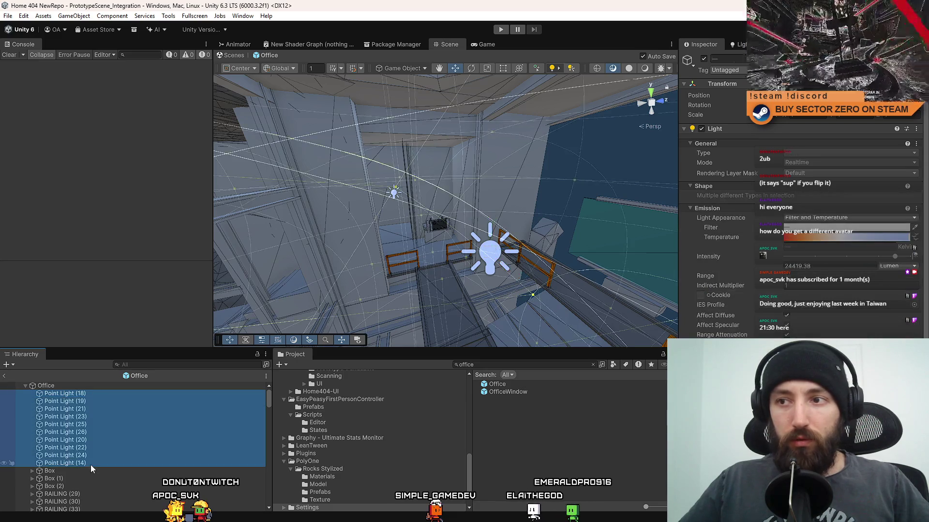
{"action": "mouse_move", "coordinate": [367, 227]}
{"action": "left_mouse_down"}
{"action": "mouse_move", "coordinate": [260, 268]}
{"action": "mouse_move", "coordinate": [560, 274]}
{"action": "mouse_move", "coordinate": [545, 253]}
{"action": "left_mouse_up"}
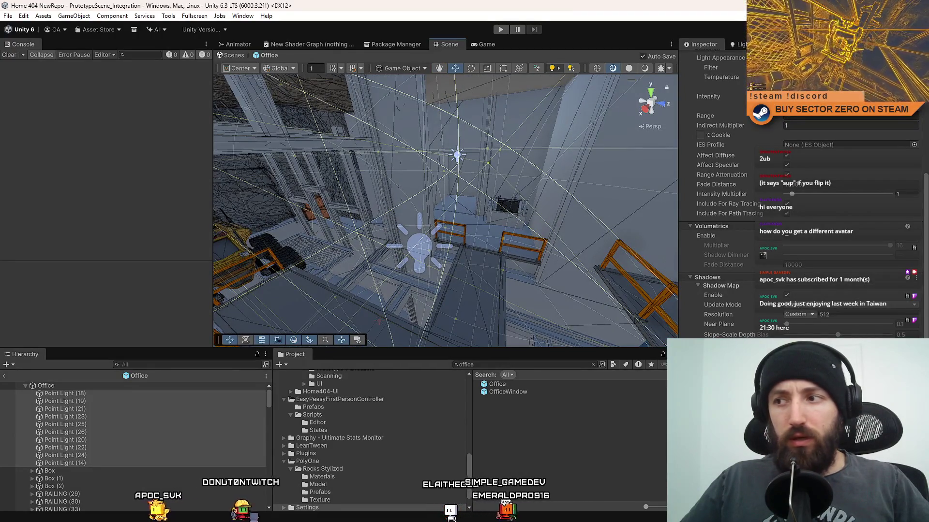
{"action": "left_click", "coordinate": [806, 315]}
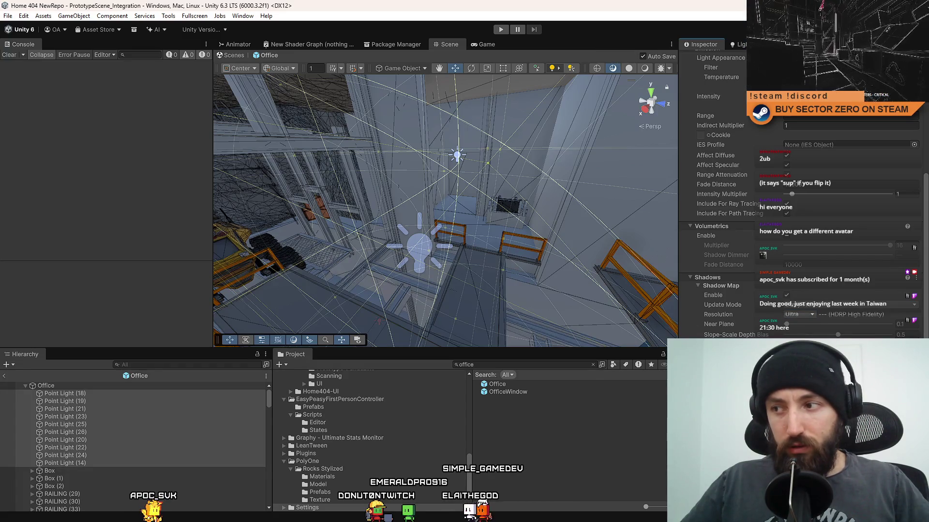
- Expand the CAR LIFT's GENERAL group, frame Cylinder (2), and select the FAN object
{"action": "key", "text": "w"}
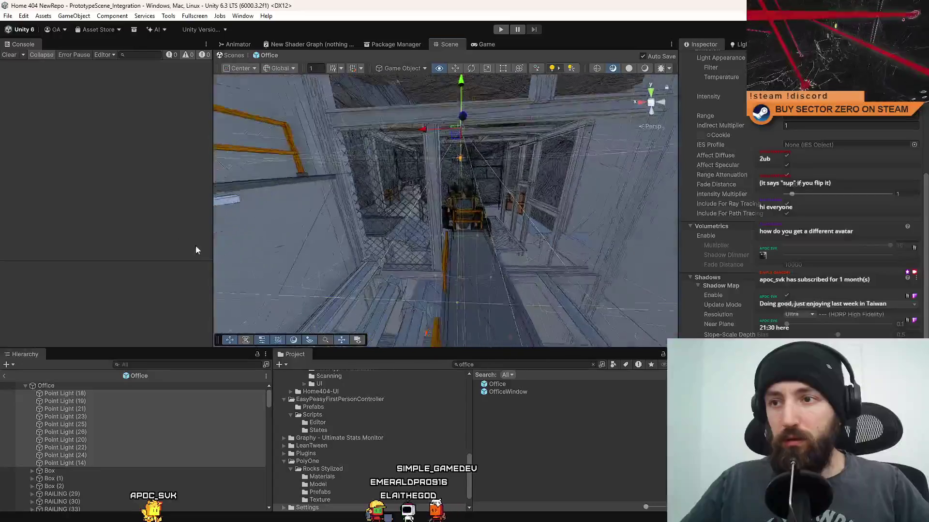
{"action": "left_click", "coordinate": [49, 471]}
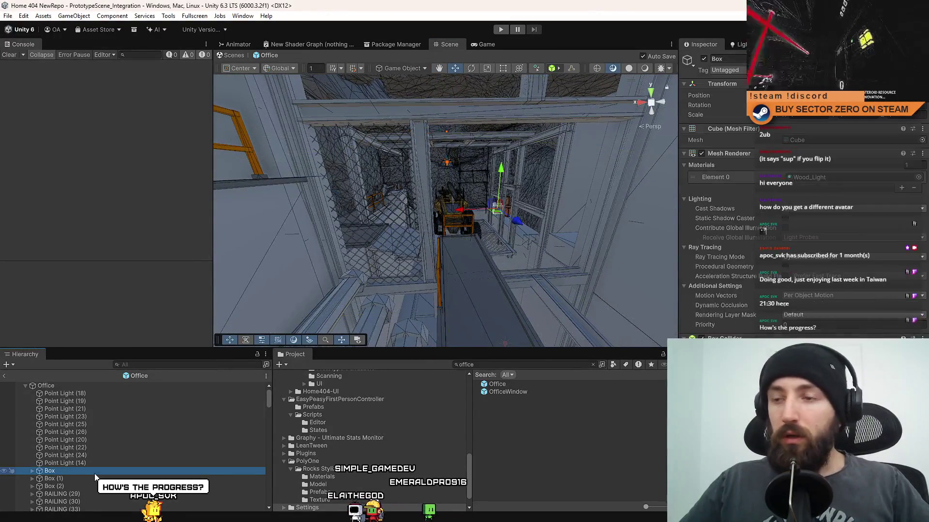
{"action": "scroll", "coordinate": [94, 476], "scroll_direction": "down", "scroll_amount": 3}
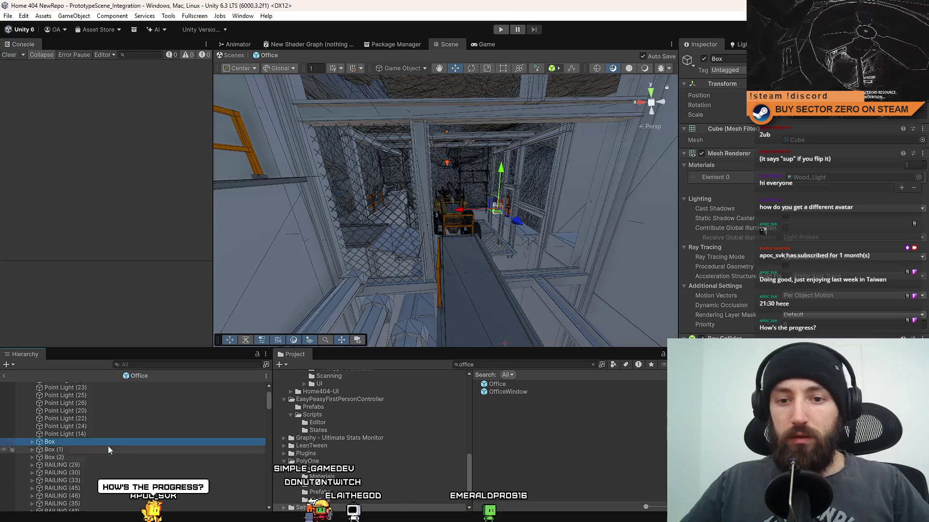
{"action": "scroll", "coordinate": [108, 449], "scroll_direction": "down", "scroll_amount": 10}
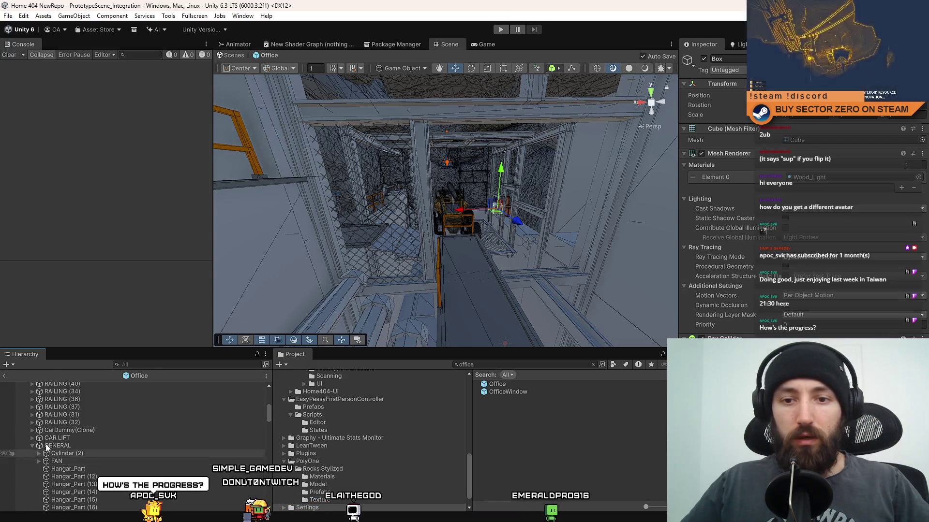
{"action": "left_click", "coordinate": [94, 440]}
{"action": "left_click", "coordinate": [62, 447]}
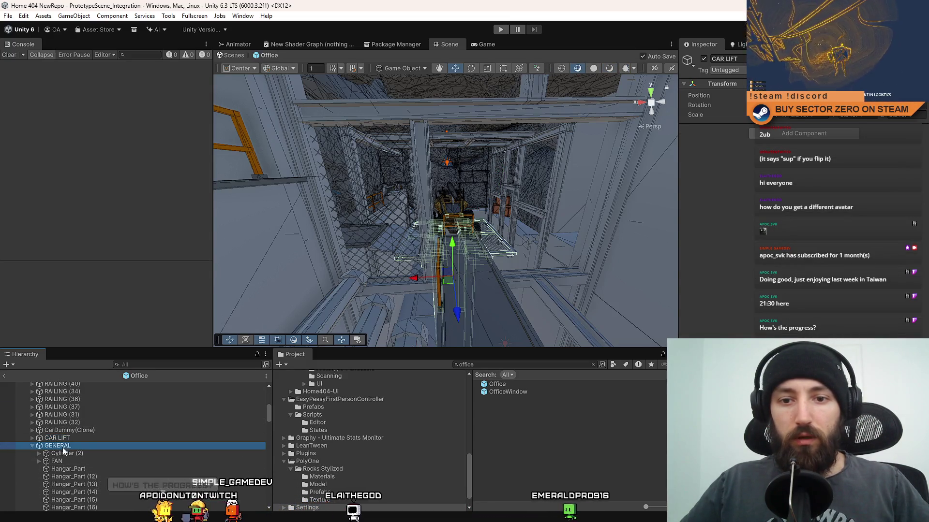
{"action": "double_click", "coordinate": [75, 454]}
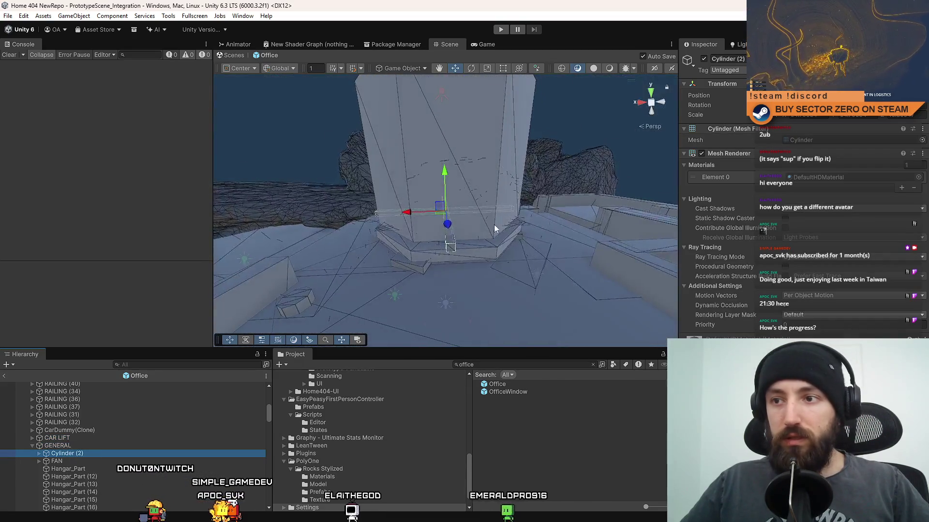
{"action": "left_click_drag", "start_coordinate": [494, 225], "coordinate": [234, 447]}
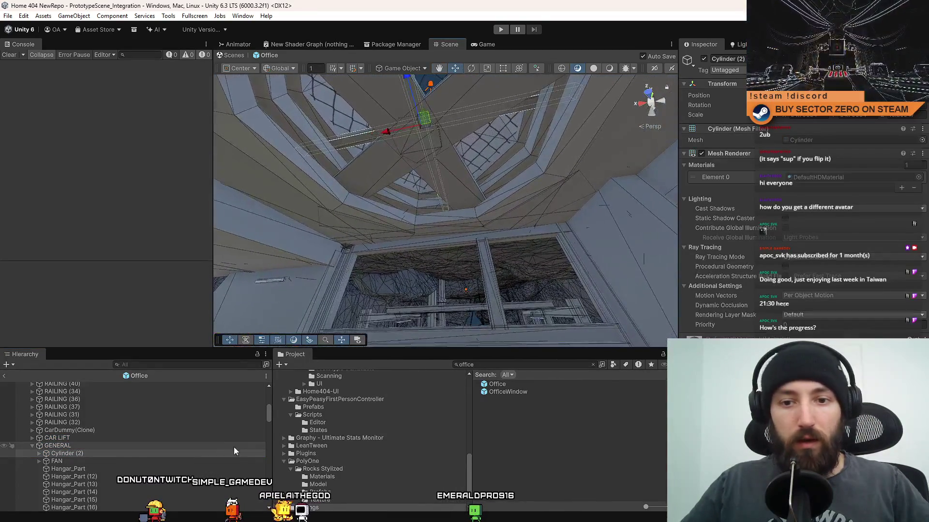
{"action": "double_click", "coordinate": [92, 450]}
{"action": "left_click", "coordinate": [75, 460]}
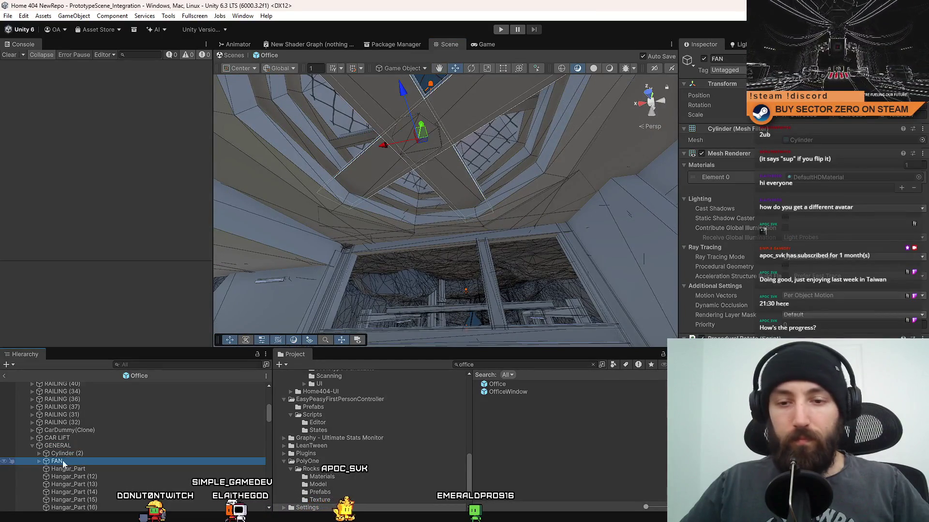
- Create an empty child object as FAN's first child and name it MovingPart
{"action": "right_click", "coordinate": [95, 460]}
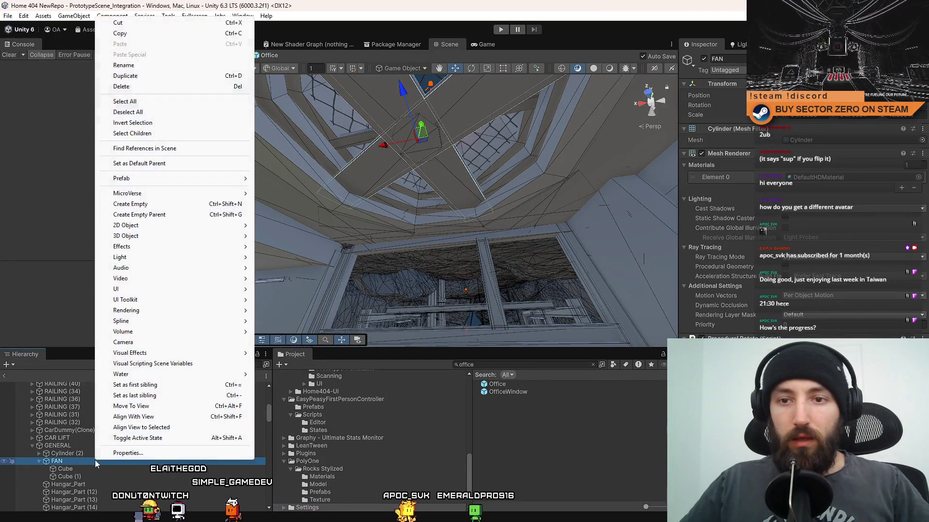
{"action": "left_click", "coordinate": [184, 202]}
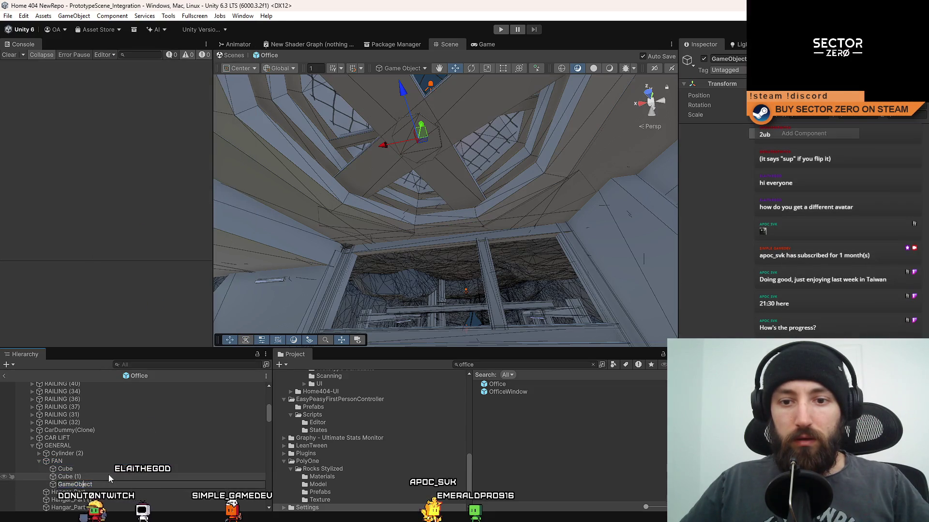
{"action": "key", "text": "Return"}
{"action": "left_click_drag", "start_coordinate": [95, 466], "coordinate": [92, 469]}
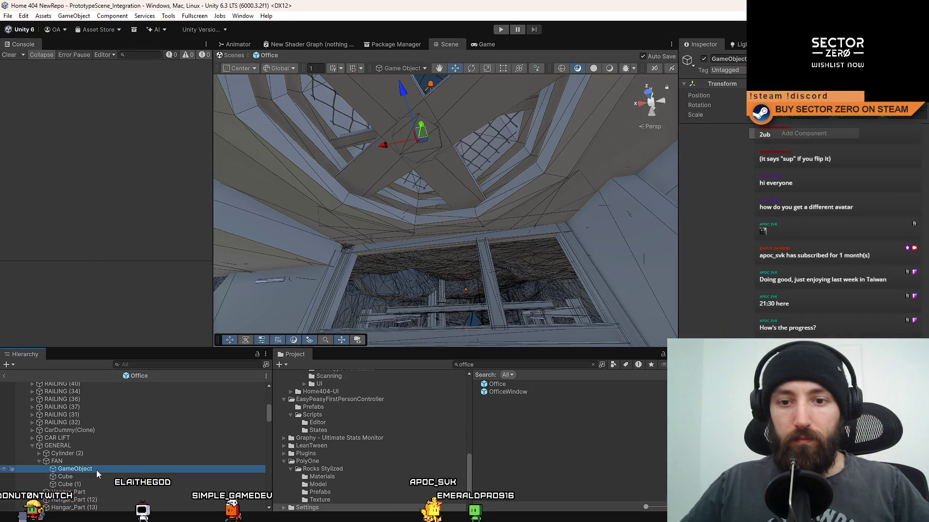
{"action": "left_click", "coordinate": [96, 469]}
{"action": "type", "text": "MovingPar"}
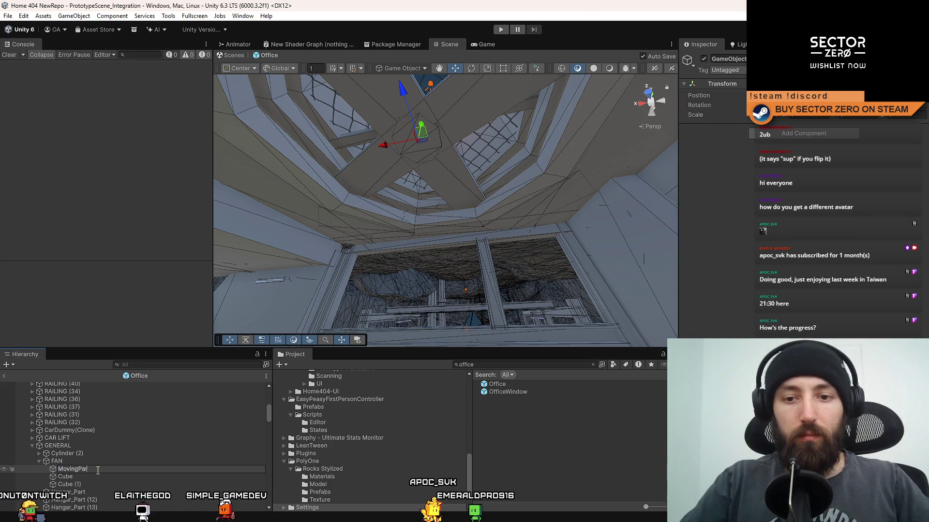
{"action": "type", "text": "t"}
{"action": "key", "text": "Return"}
- Move Cube and Cube (1) into MovingPart, then bring the hangar hall into view
{"action": "left_click", "coordinate": [72, 478]}
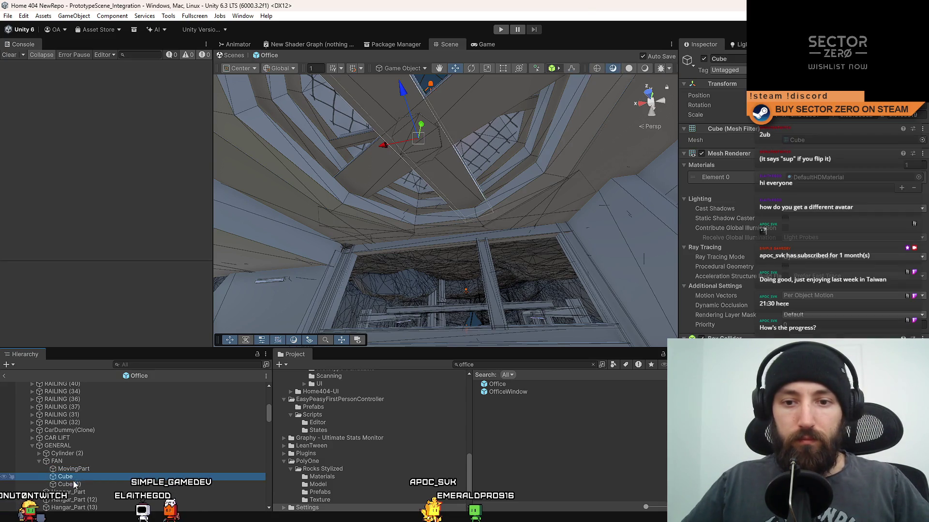
{"action": "left_click", "coordinate": [73, 484], "text": "shift"}
{"action": "mouse_move", "coordinate": [74, 484]}
{"action": "left_mouse_down"}
{"action": "mouse_move", "coordinate": [91, 470]}
{"action": "mouse_move", "coordinate": [68, 461]}
{"action": "left_mouse_up"}
{"action": "left_click", "coordinate": [91, 470]}
{"action": "left_click", "coordinate": [78, 462]}
{"action": "left_click", "coordinate": [68, 447]}
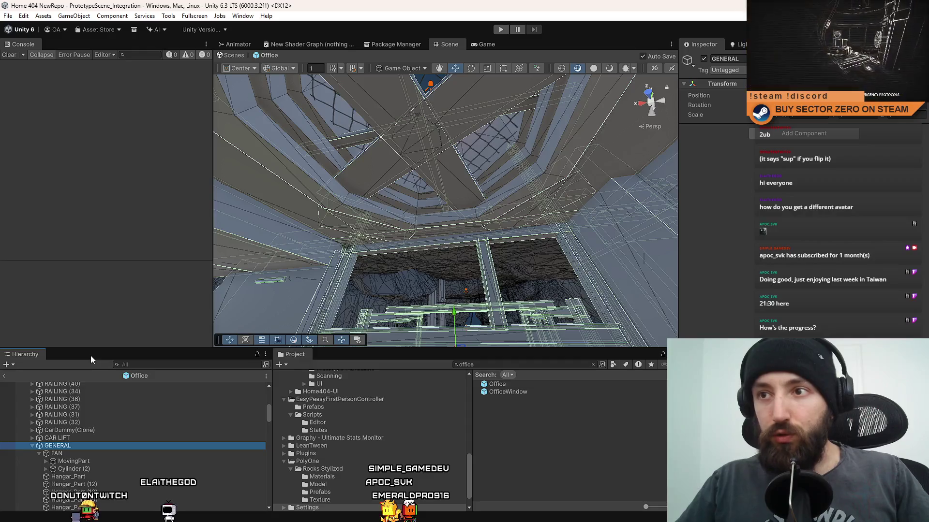
{"action": "left_click", "coordinate": [424, 289]}
{"action": "left_click", "coordinate": [439, 163]}
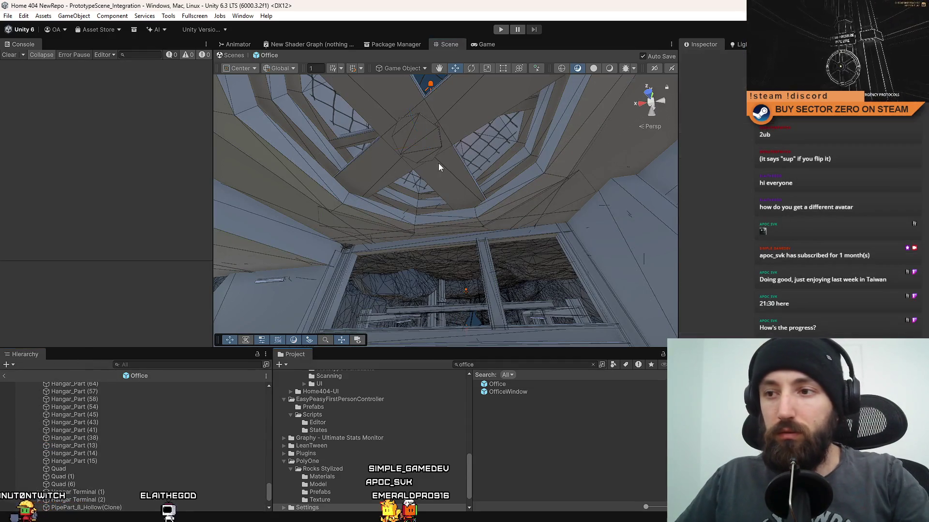
{"action": "key", "text": "F10"}
{"action": "key", "text": "F10"}
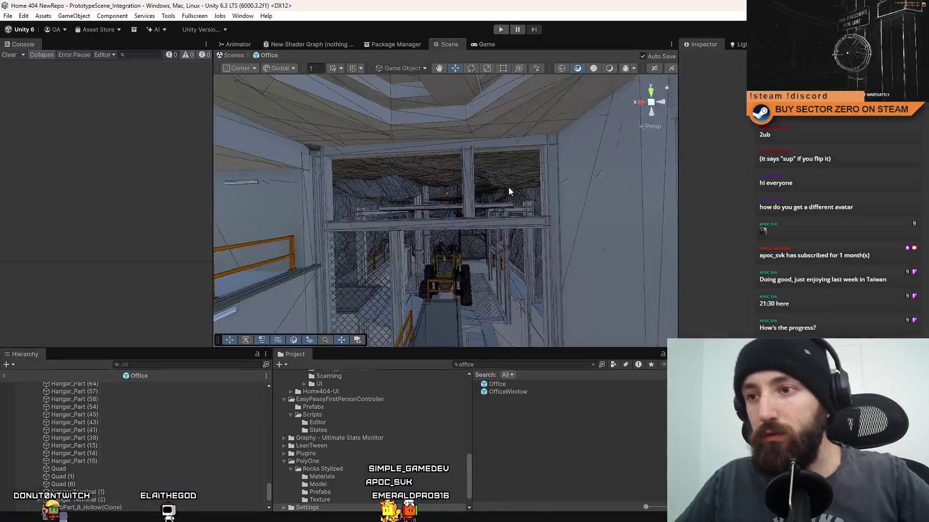
{"action": "mouse_move", "coordinate": [509, 187]}
{"action": "left_mouse_down"}
{"action": "mouse_move", "coordinate": [504, 279]}
{"action": "mouse_move", "coordinate": [616, 199]}
{"action": "mouse_move", "coordinate": [362, 199]}
{"action": "mouse_move", "coordinate": [401, 249]}
{"action": "mouse_move", "coordinate": [342, 58]}
{"action": "mouse_move", "coordinate": [507, 235]}
{"action": "mouse_move", "coordinate": [312, 279]}
{"action": "mouse_move", "coordinate": [452, 222]}
{"action": "mouse_move", "coordinate": [713, 203]}
{"action": "mouse_move", "coordinate": [603, 111]}
{"action": "mouse_move", "coordinate": [375, 271]}
{"action": "mouse_move", "coordinate": [481, 350]}
{"action": "left_mouse_up"}
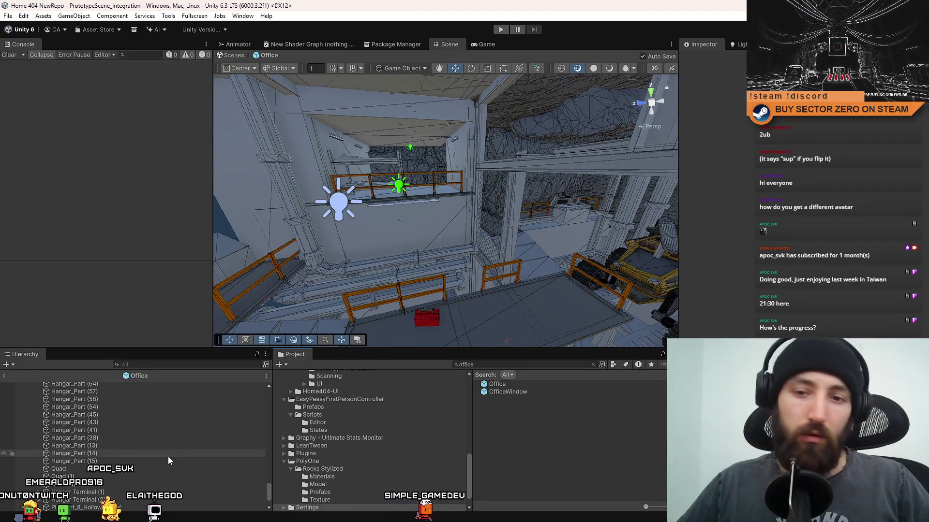
{"action": "left_click", "coordinate": [351, 203]}
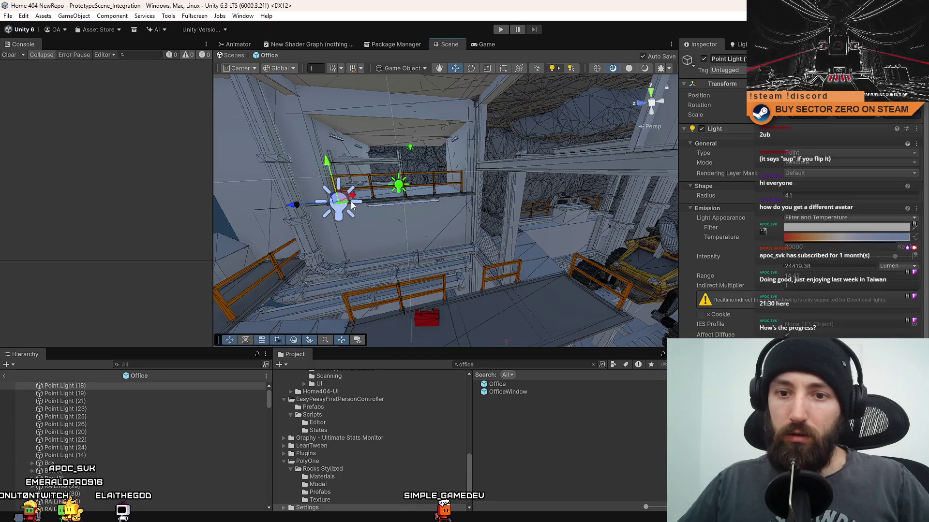
- Deselect the point light, make the Hierarchy panel taller and browse the MODELS group
{"action": "left_click", "coordinate": [555, 427]}
{"action": "scroll", "coordinate": [131, 428], "scroll_direction": "down", "scroll_amount": 10}
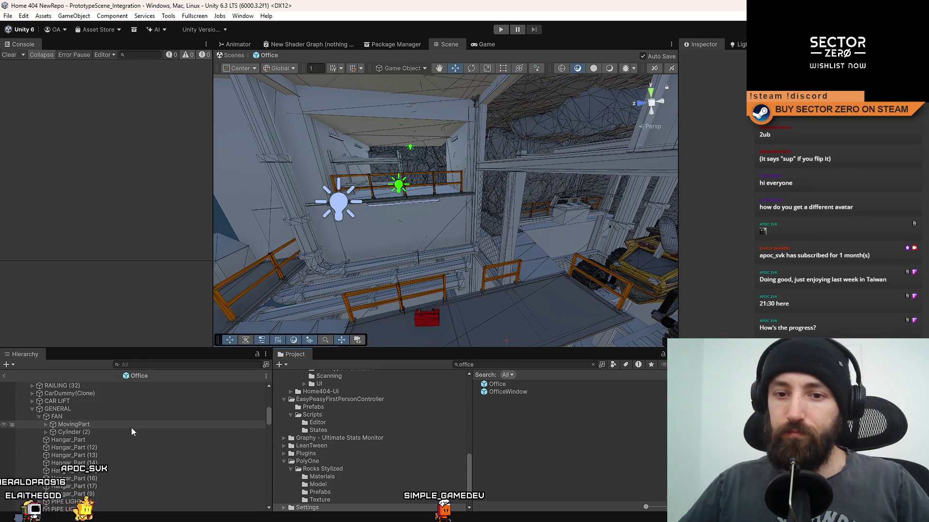
{"action": "scroll", "coordinate": [132, 428], "scroll_direction": "down", "scroll_amount": 2}
{"action": "mouse_move", "coordinate": [87, 346]}
{"action": "left_mouse_down"}
{"action": "mouse_move", "coordinate": [87, 220]}
{"action": "mouse_move", "coordinate": [87, 241]}
{"action": "left_mouse_up"}
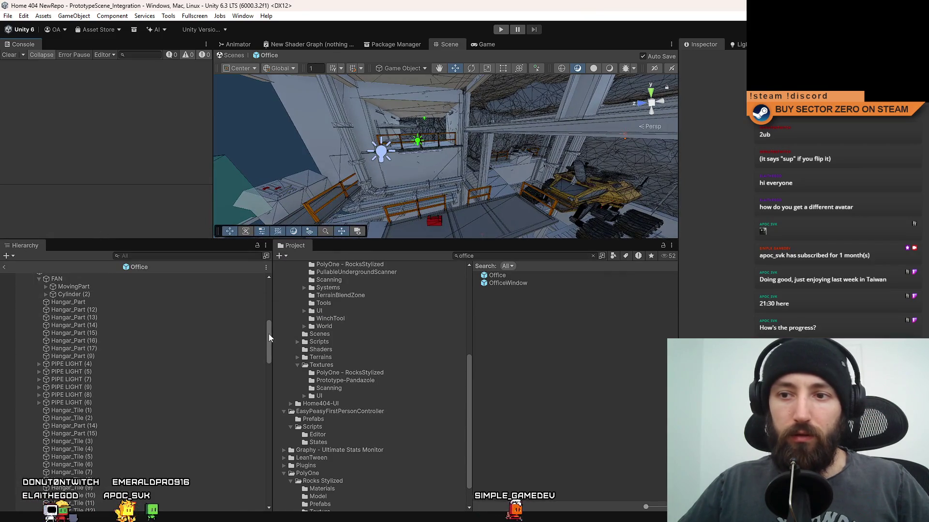
{"action": "mouse_move", "coordinate": [268, 333]}
{"action": "left_mouse_down"}
{"action": "mouse_move", "coordinate": [270, 257]}
{"action": "mouse_move", "coordinate": [260, 483]}
{"action": "left_mouse_up"}
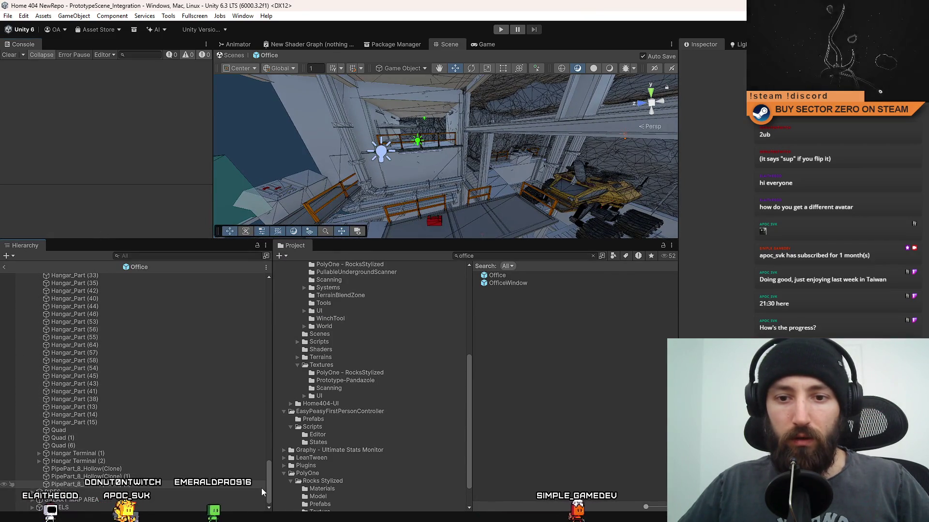
{"action": "left_click", "coordinate": [29, 508]}
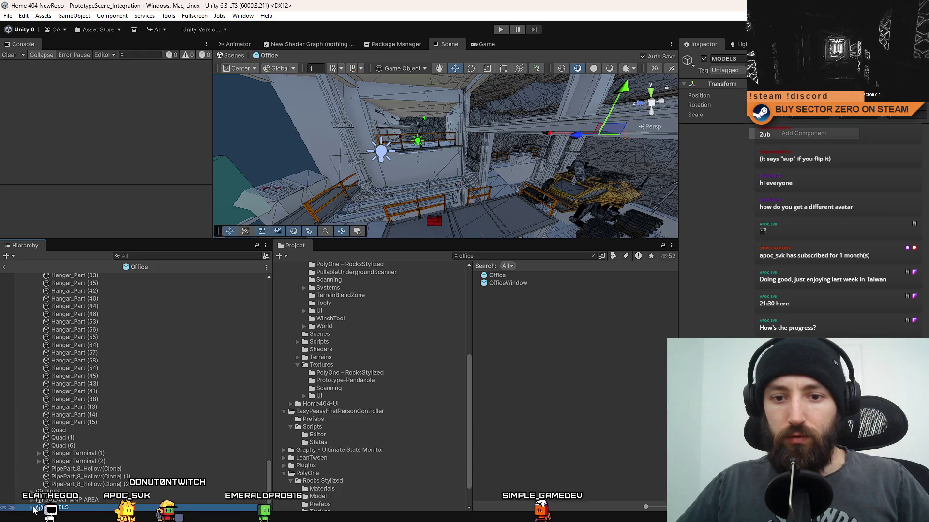
{"action": "left_click", "coordinate": [33, 508]}
{"action": "scroll", "coordinate": [93, 465], "scroll_direction": "down", "scroll_amount": 3}
{"action": "left_click", "coordinate": [100, 415]}
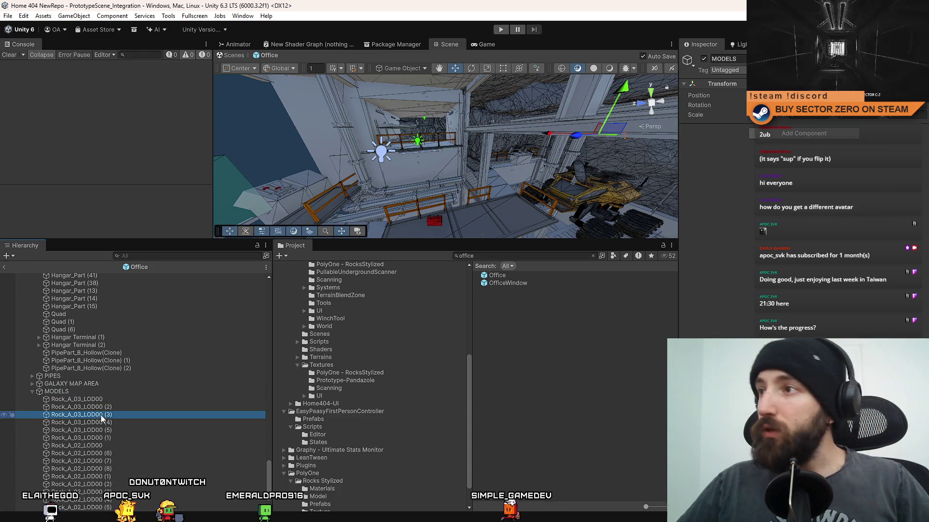
{"action": "left_click", "coordinate": [34, 392]}
- Select Cube (18), the first cube in the GALAXY MAP AREA group
{"action": "scroll", "coordinate": [109, 442], "scroll_direction": "down", "scroll_amount": 10}
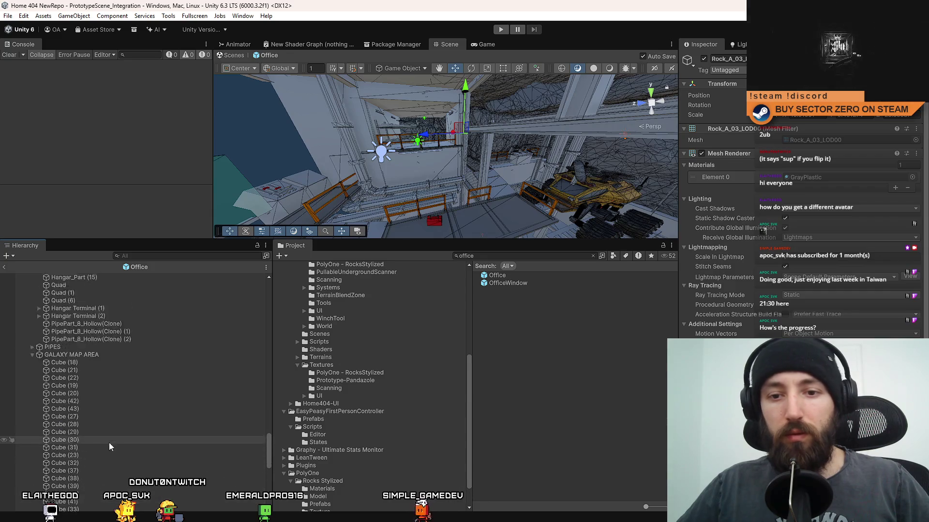
{"action": "left_click", "coordinate": [118, 296]}
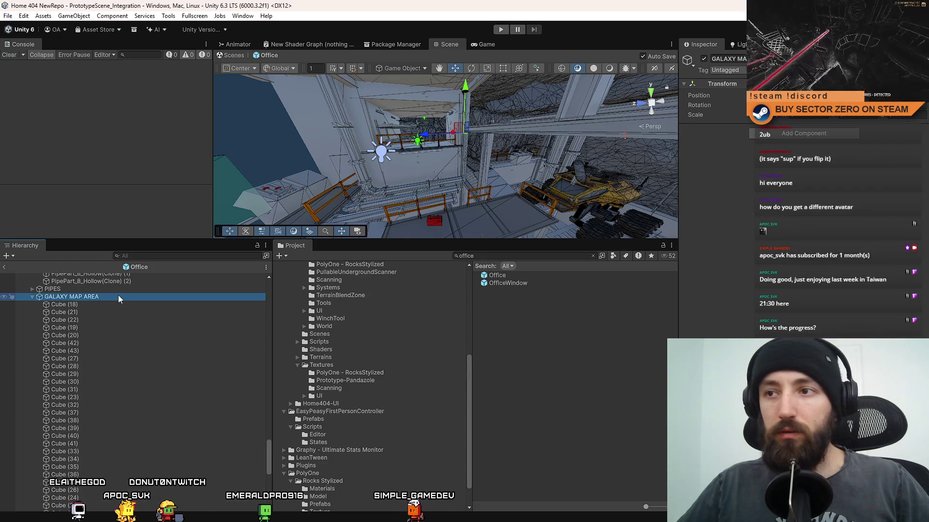
{"action": "left_click", "coordinate": [103, 304]}
{"action": "scroll", "coordinate": [97, 308], "scroll_direction": "down", "scroll_amount": 4}
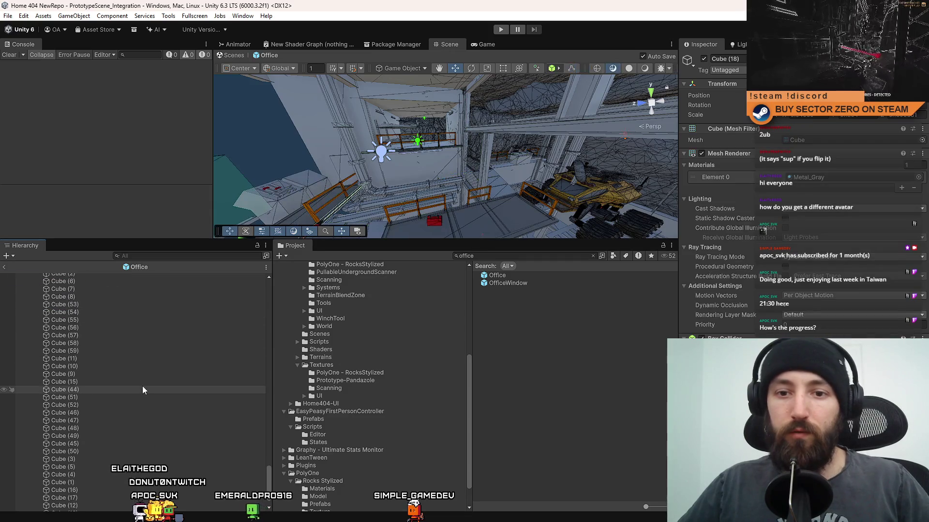
{"action": "scroll", "coordinate": [116, 454], "scroll_direction": "down", "scroll_amount": 10}
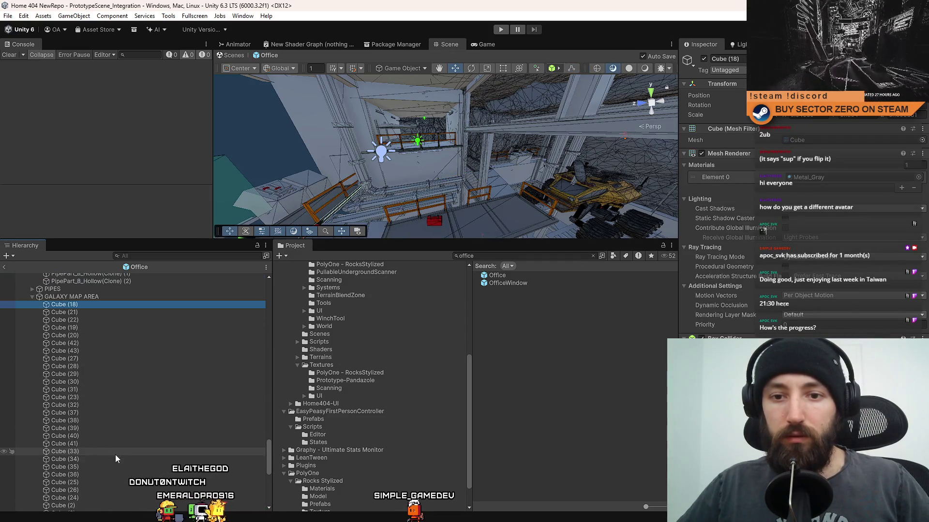
- Select through the last galaxy map cube, save, and make the cubes static shadow casters with a ray tracing mode
{"action": "left_click", "coordinate": [83, 499], "text": "shift"}
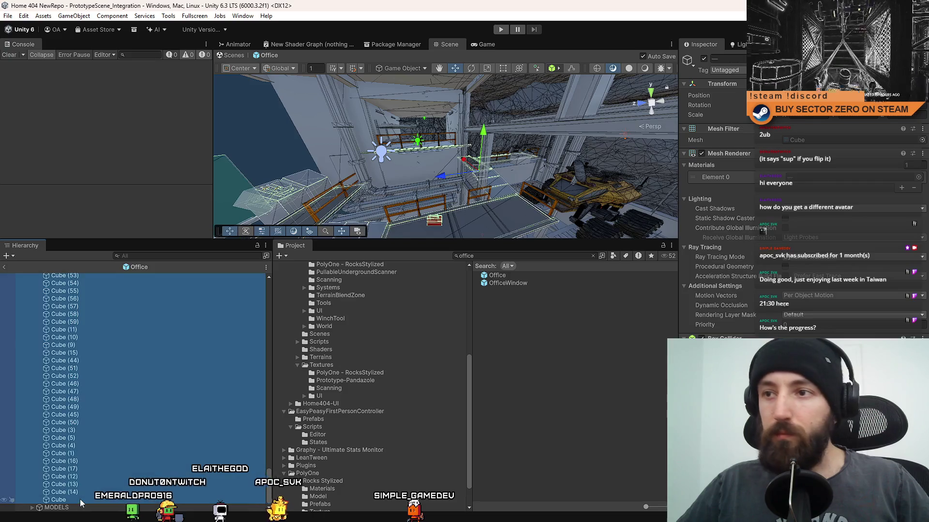
{"action": "key", "text": "ctrl+s"}
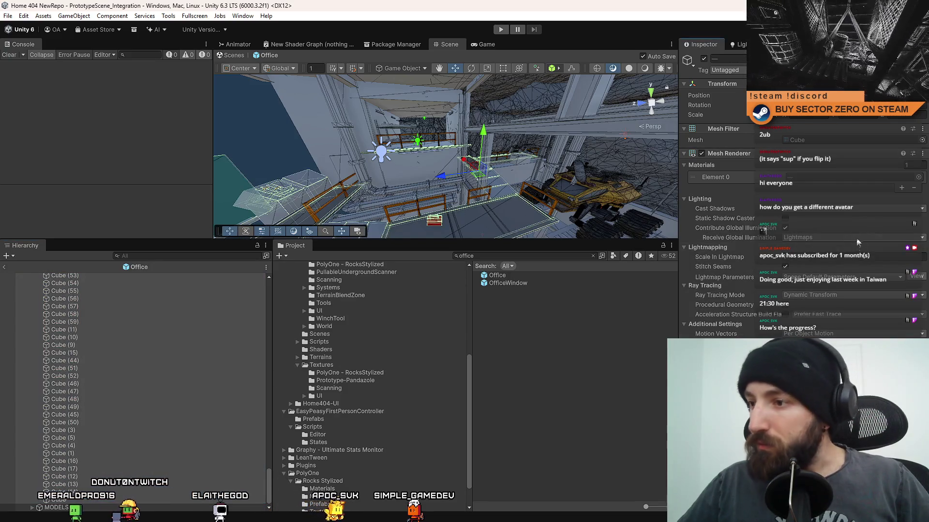
{"action": "left_click", "coordinate": [785, 219]}
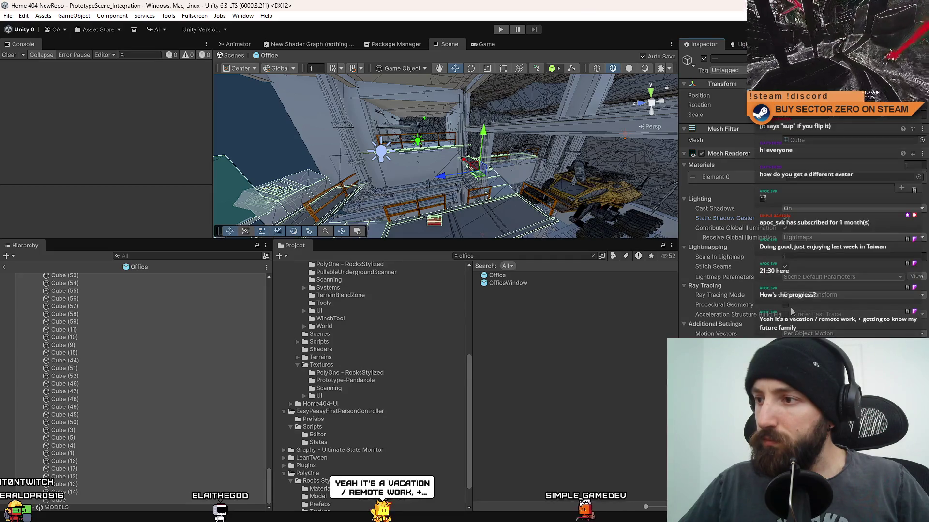
{"action": "left_click", "coordinate": [805, 296]}
{"action": "left_click", "coordinate": [812, 312]}
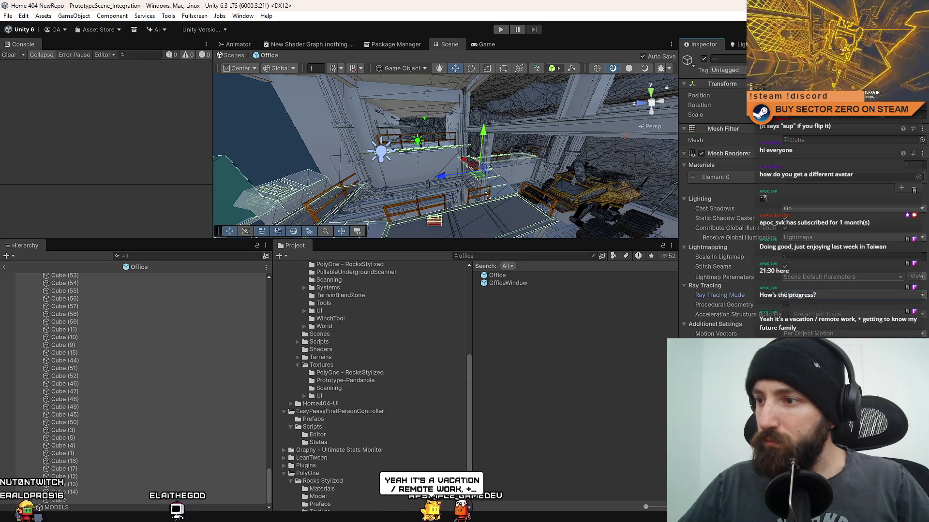
- Select all PipeParts under PIPES, enable global illumination and set Dynamic Transform ray tracing
{"action": "scroll", "coordinate": [157, 408], "scroll_direction": "up", "scroll_amount": 5}
{"action": "scroll", "coordinate": [157, 408], "scroll_direction": "up", "scroll_amount": 5}
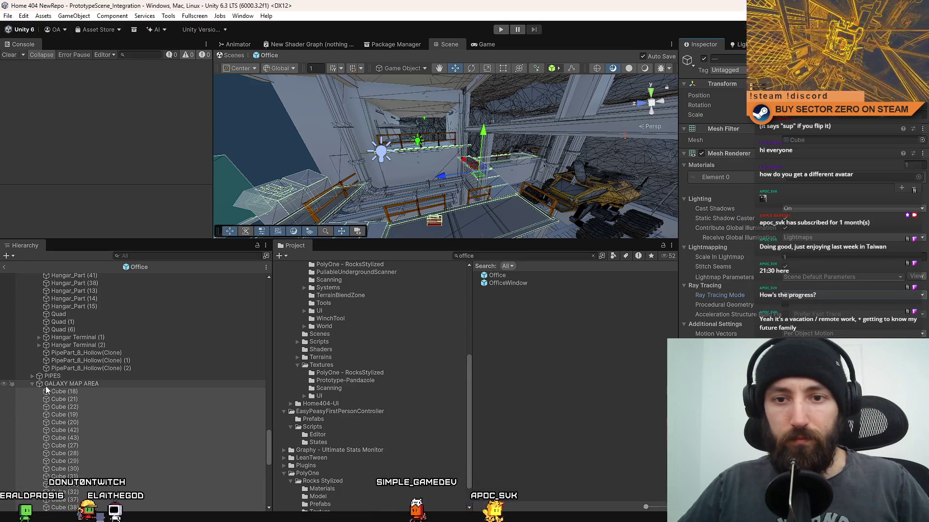
{"action": "left_click", "coordinate": [33, 388]}
{"action": "left_click", "coordinate": [53, 375]}
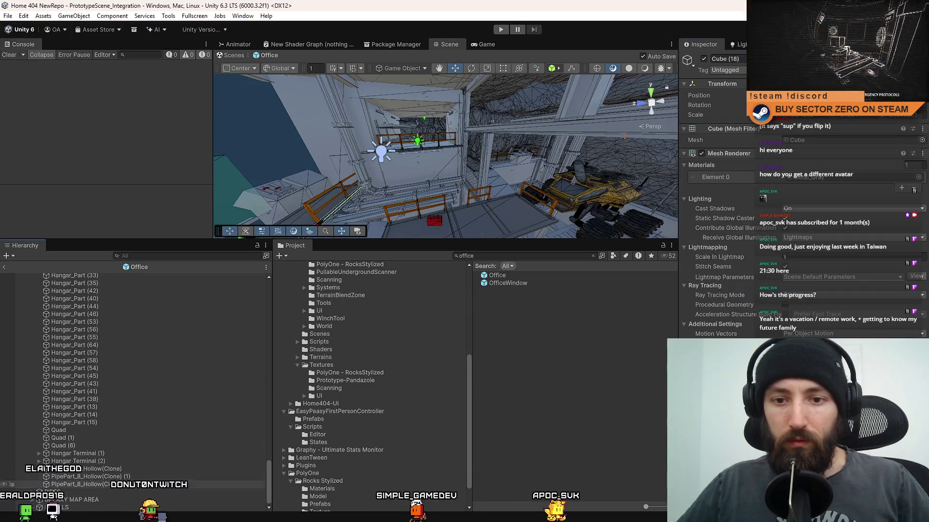
{"action": "scroll", "coordinate": [73, 411], "scroll_direction": "up", "scroll_amount": 5}
{"action": "left_click", "coordinate": [63, 500]}
{"action": "scroll", "coordinate": [105, 435], "scroll_direction": "down", "scroll_amount": 5}
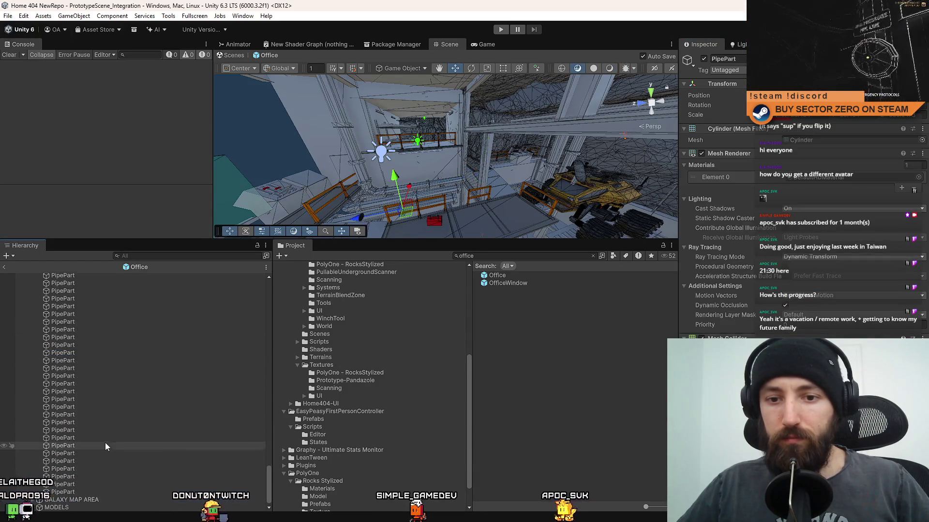
{"action": "left_click", "coordinate": [77, 485], "text": "shift"}
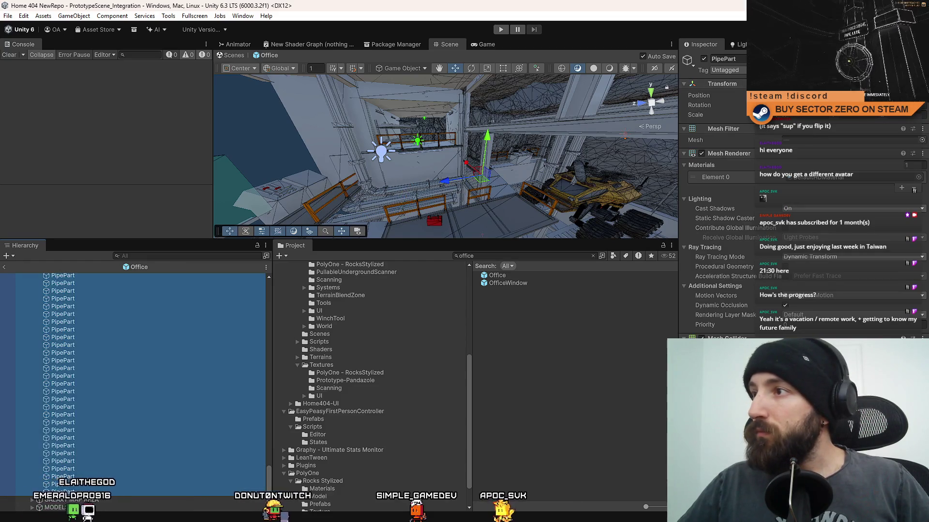
{"action": "left_click", "coordinate": [784, 228]}
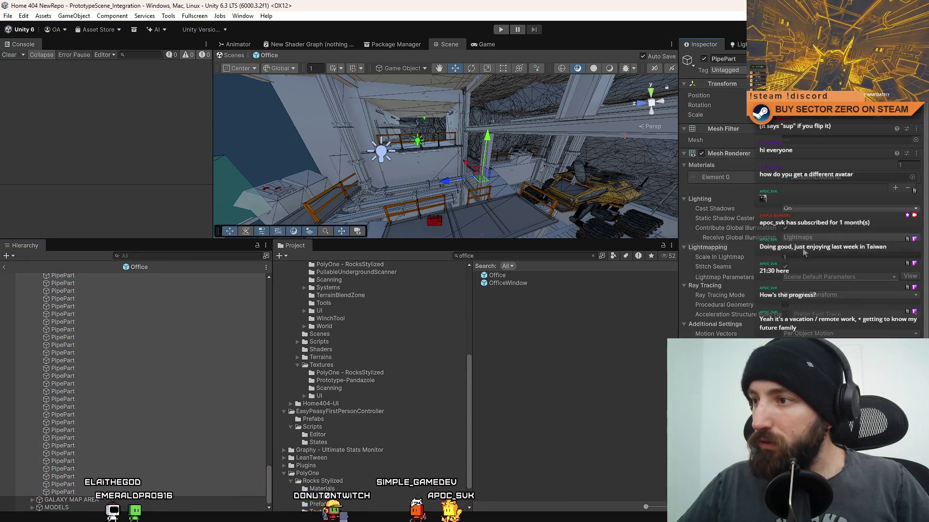
{"action": "left_click", "coordinate": [806, 296]}
{"action": "left_click", "coordinate": [830, 323]}
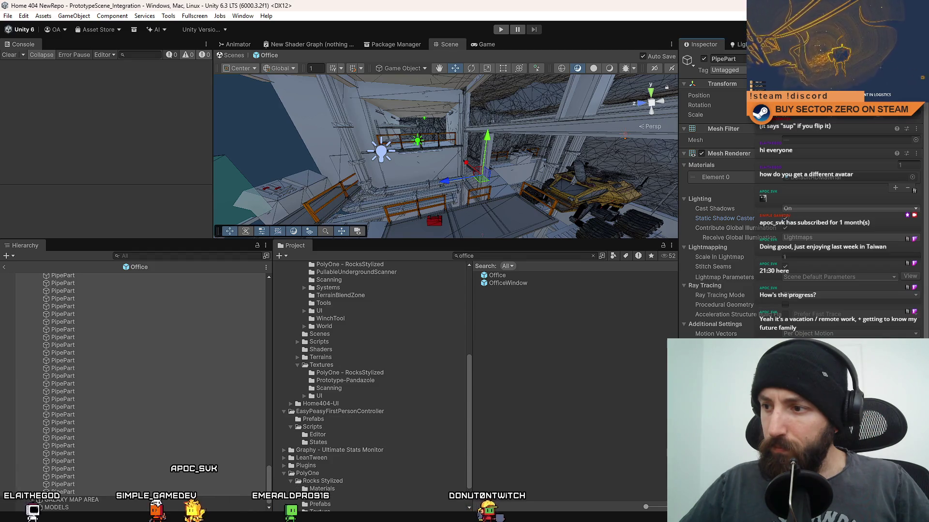
- Expand the MODELS group and select one of the rock models
{"action": "left_click", "coordinate": [32, 507]}
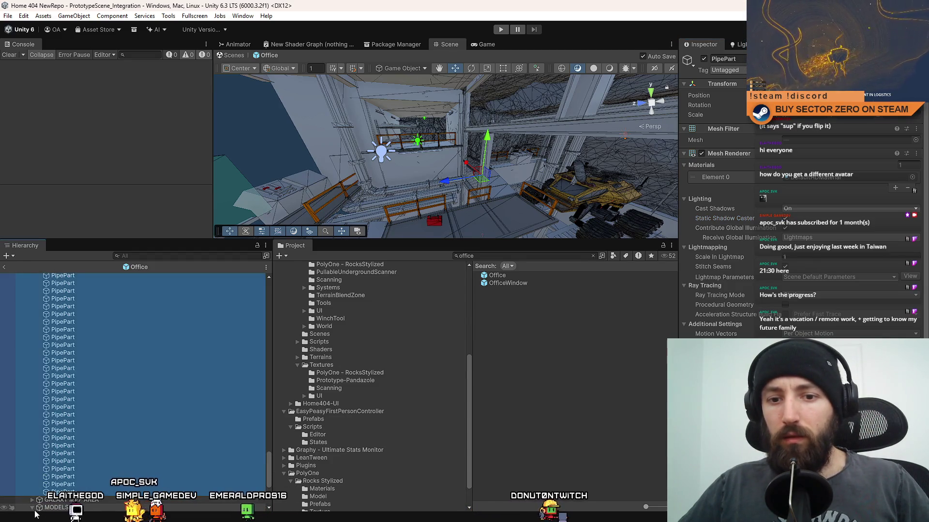
{"action": "scroll", "coordinate": [96, 460], "scroll_direction": "down", "scroll_amount": 3}
{"action": "left_click", "coordinate": [130, 451]}
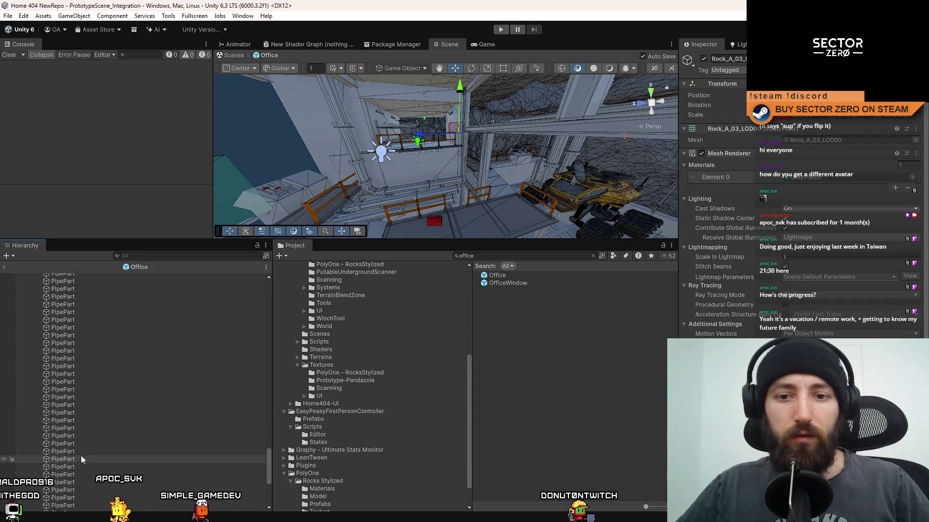
- Collapse PIPES and frame Hangar Terminal (1), (2) and the PipePart_8_Hollow pipe in the scene
{"action": "scroll", "coordinate": [81, 455], "scroll_direction": "up", "scroll_amount": 5}
{"action": "left_click", "coordinate": [32, 431]}
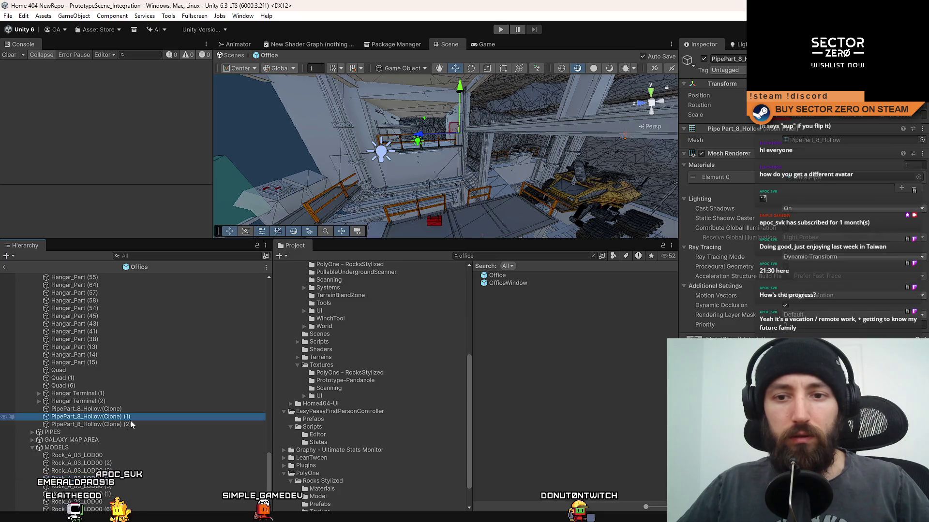
{"action": "left_click", "coordinate": [114, 424]}
{"action": "double_click", "coordinate": [104, 401]}
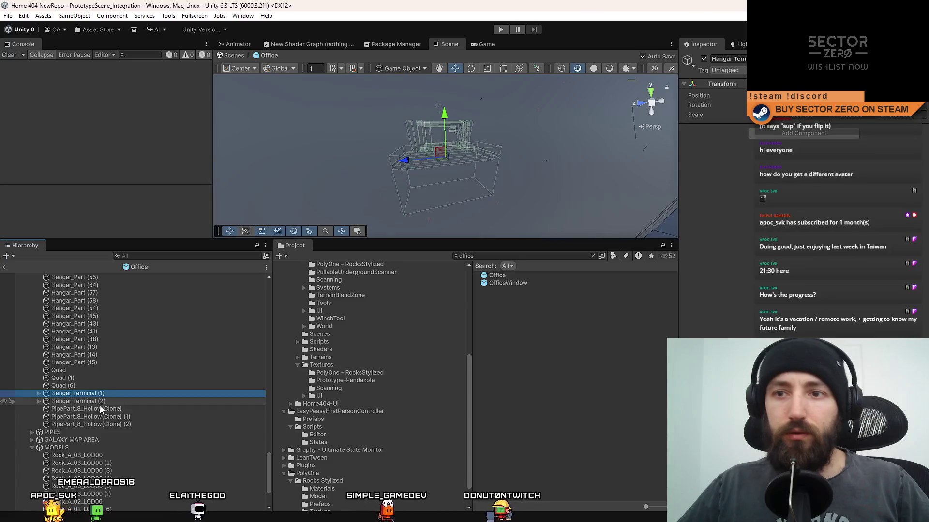
{"action": "double_click", "coordinate": [100, 409]}
{"action": "double_click", "coordinate": [112, 394]}
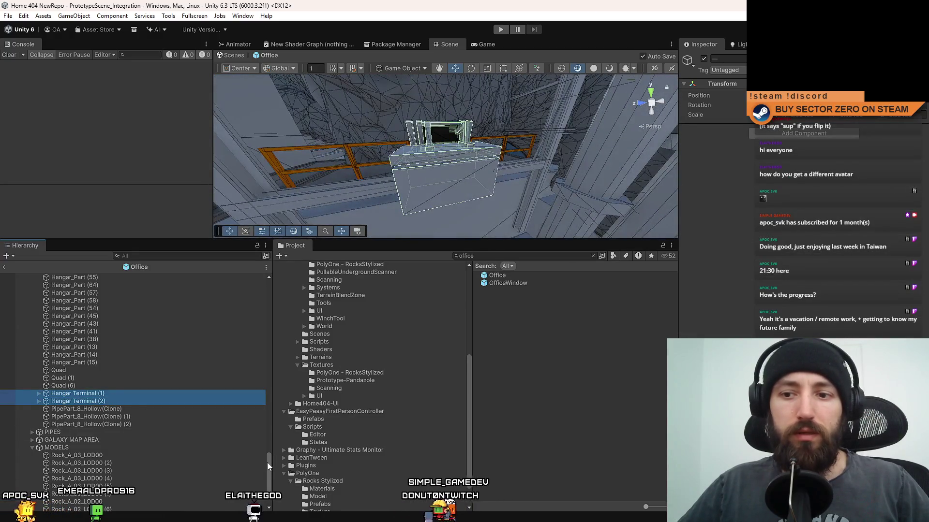
{"action": "left_click_drag", "start_coordinate": [269, 455], "coordinate": [275, 277]}
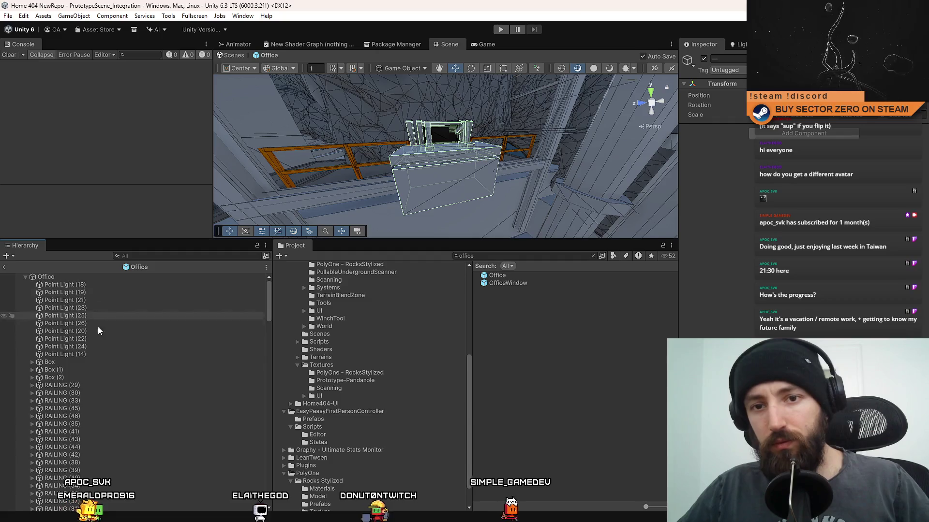
{"action": "scroll", "coordinate": [95, 364], "scroll_direction": "down", "scroll_amount": 2}
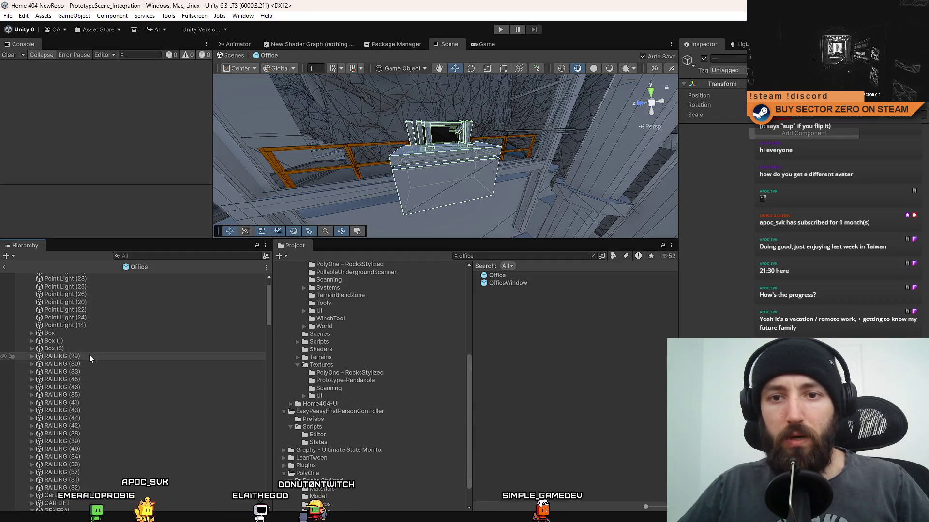
- Move Hangar Terminal (1) and (2) to sit just below Box (2)
{"action": "key", "text": "ctrl+z"}
{"action": "key", "text": "ctrl+z"}
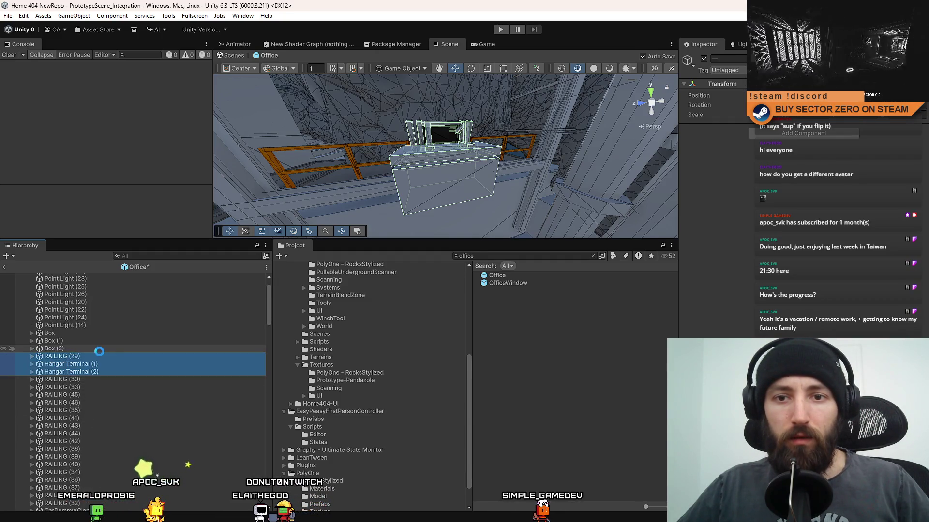
{"action": "left_click", "coordinate": [94, 364]}
{"action": "left_click", "coordinate": [89, 369], "text": "shift"}
{"action": "left_click_drag", "start_coordinate": [89, 369], "coordinate": [106, 353]}
{"action": "left_click_drag", "start_coordinate": [267, 296], "coordinate": [291, 445]}
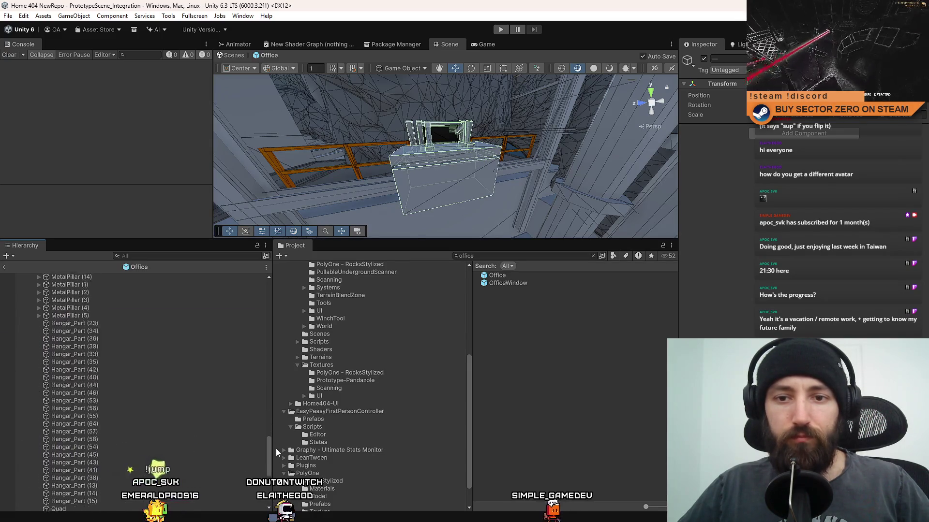
- Select PipePart_8_Hollow(Clone) (2) and frame MetalPillar (5) in the scene
{"action": "left_click", "coordinate": [32, 369]}
{"action": "left_click", "coordinate": [32, 368]}
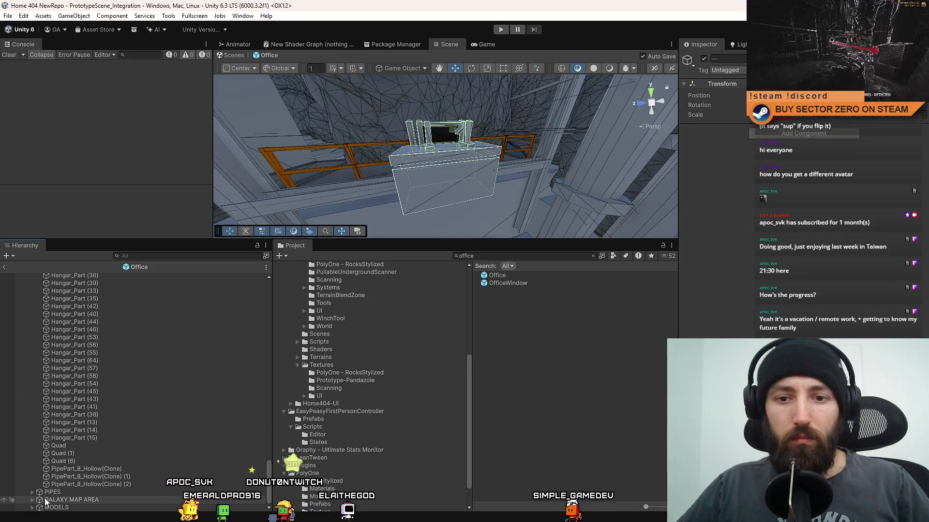
{"action": "left_click", "coordinate": [87, 484]}
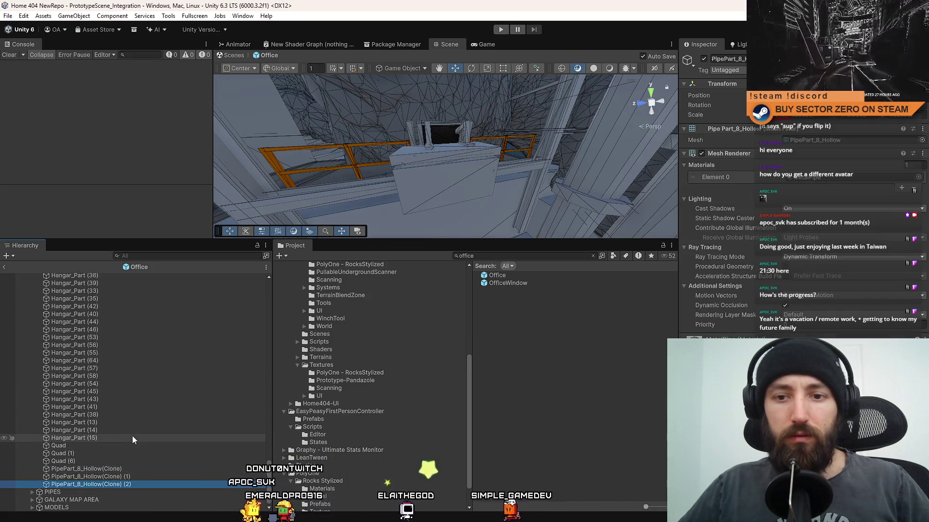
{"action": "scroll", "coordinate": [143, 428], "scroll_direction": "up", "scroll_amount": 6}
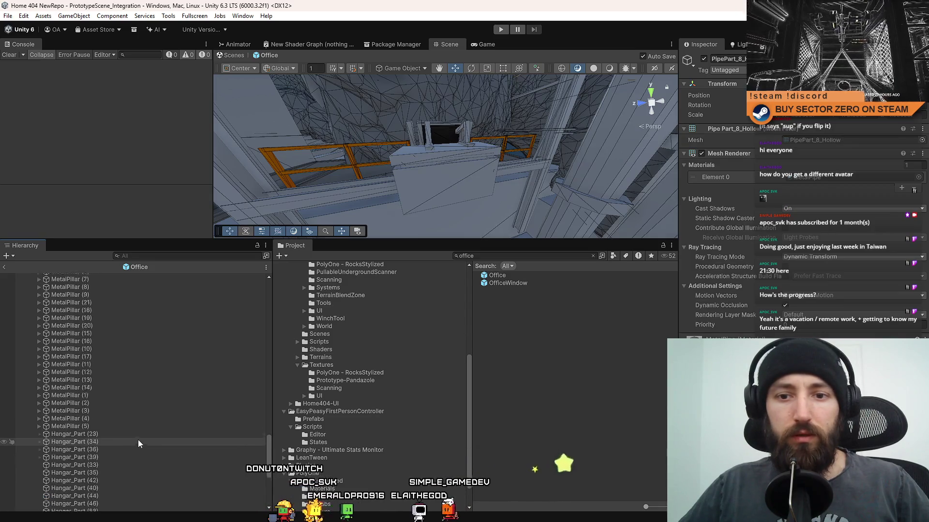
{"action": "double_click", "coordinate": [111, 398]}
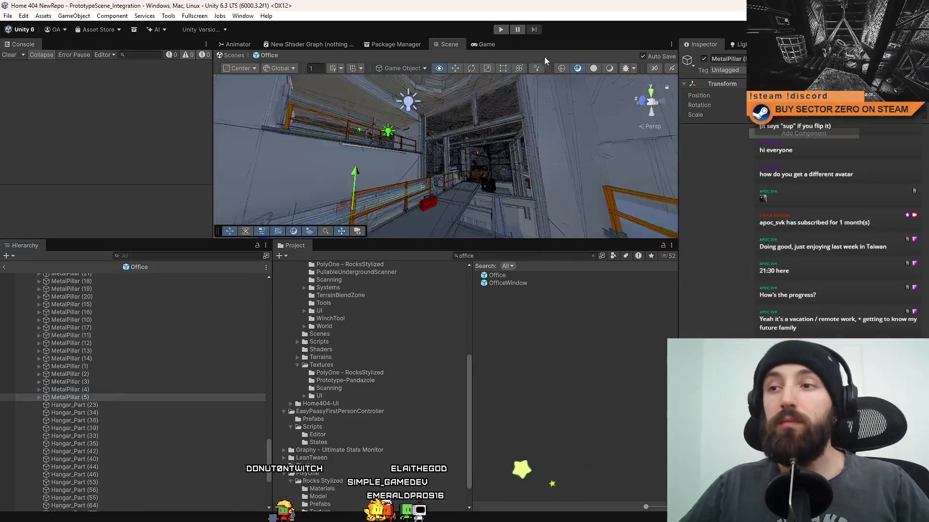
- Locate Point Light (15) and place it right after Point Light (14) in the Office hierarchy
{"action": "left_click_drag", "start_coordinate": [544, 77], "coordinate": [387, 169]}
{"action": "scroll", "coordinate": [168, 382], "scroll_direction": "up", "scroll_amount": 6}
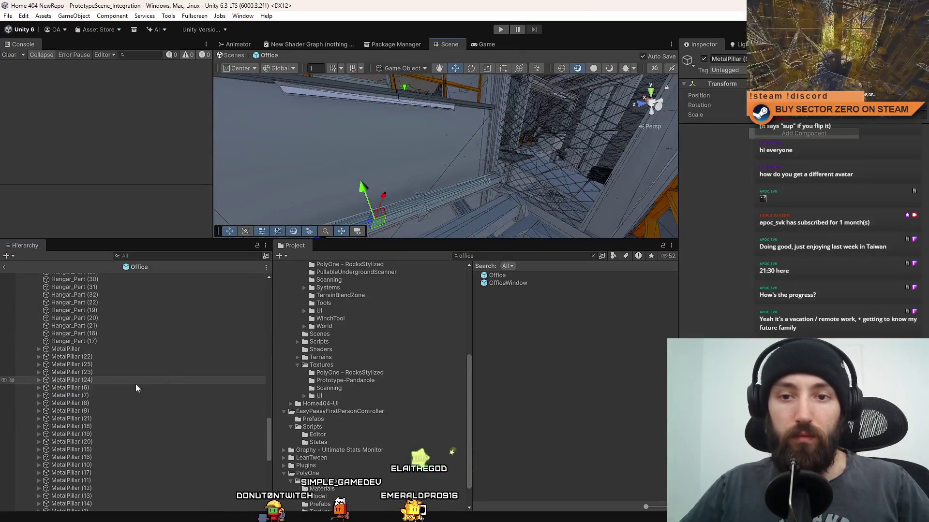
{"action": "left_click", "coordinate": [91, 349], "text": "shift"}
{"action": "left_click_drag", "start_coordinate": [267, 433], "coordinate": [266, 403]}
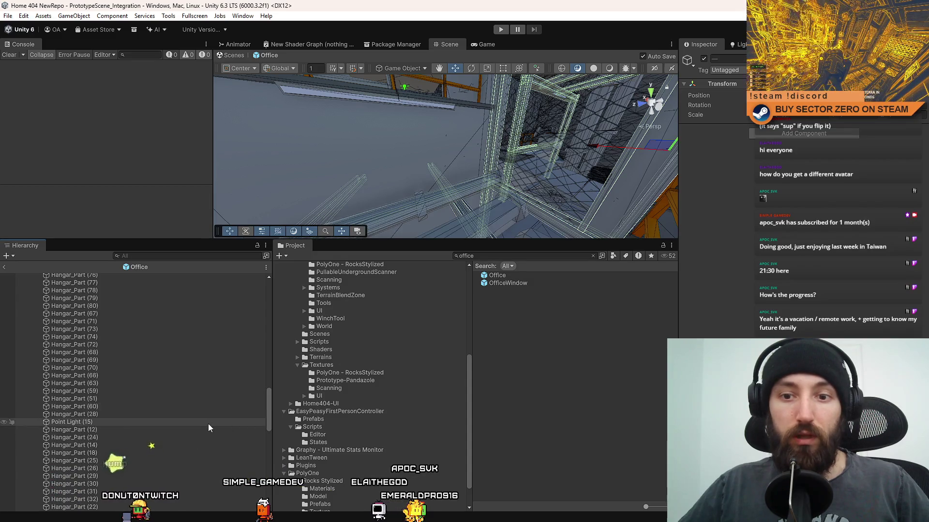
{"action": "double_click", "coordinate": [208, 422]}
{"action": "mouse_move", "coordinate": [267, 407]}
{"action": "left_mouse_down"}
{"action": "mouse_move", "coordinate": [271, 295]}
{"action": "mouse_move", "coordinate": [271, 335]}
{"action": "mouse_move", "coordinate": [271, 302]}
{"action": "left_mouse_up"}
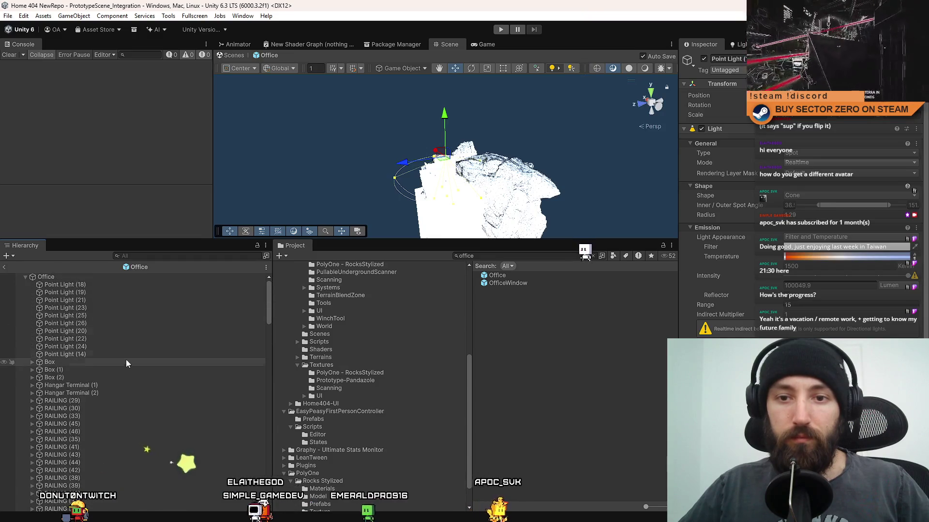
{"action": "left_click", "coordinate": [123, 355]}
{"action": "key", "text": "ctrl+z"}
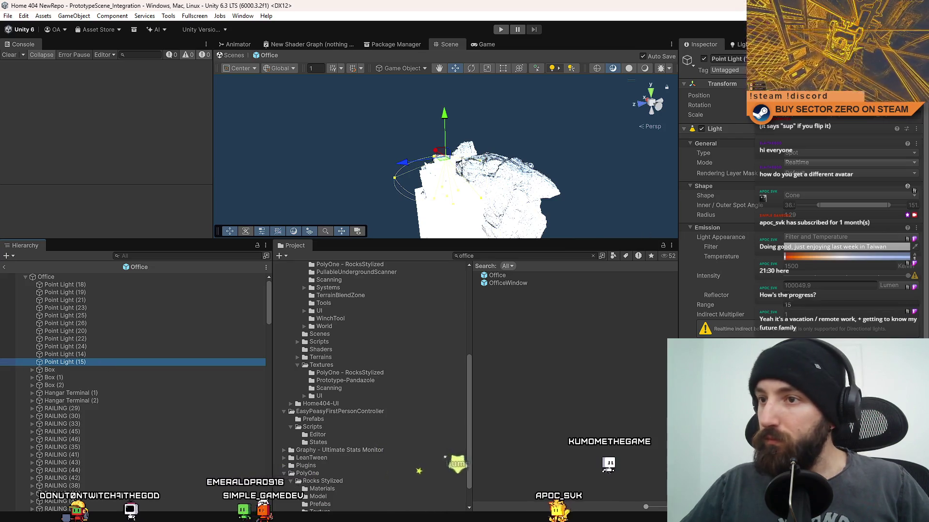
- Fly to the office lights and set Point Light (15)'s shadow resolution to Ultra 4096
{"action": "right_click", "coordinate": [472, 218]}
{"action": "left_click_drag", "start_coordinate": [473, 219], "coordinate": [473, 219]}
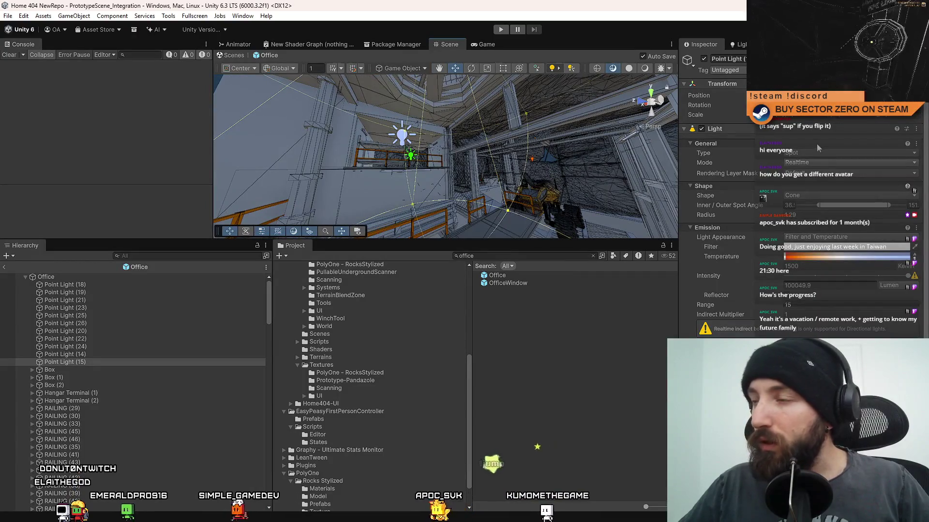
{"action": "left_click", "coordinate": [86, 286]}
{"action": "left_click", "coordinate": [85, 361], "text": "shift"}
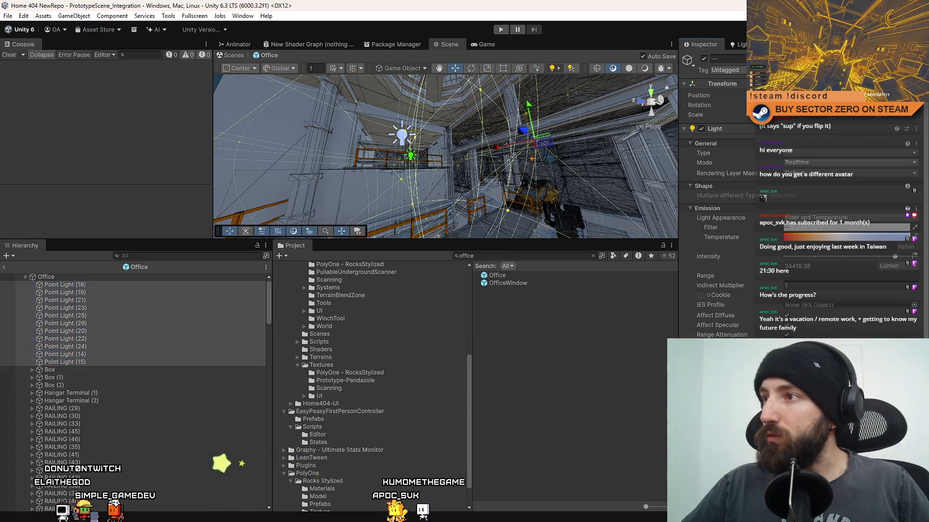
{"action": "left_click", "coordinate": [137, 362]}
{"action": "scroll", "coordinate": [766, 310], "scroll_direction": "down", "scroll_amount": 3}
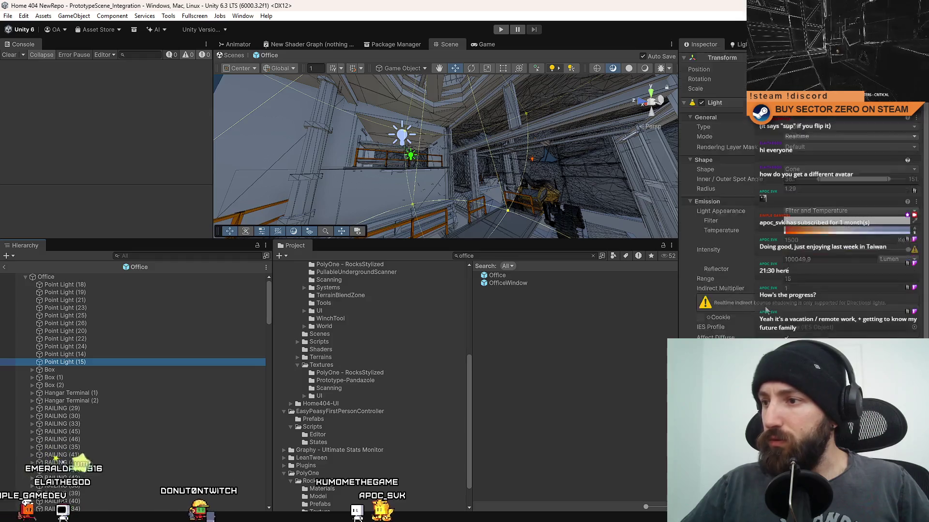
{"action": "scroll", "coordinate": [766, 310], "scroll_direction": "down", "scroll_amount": 2}
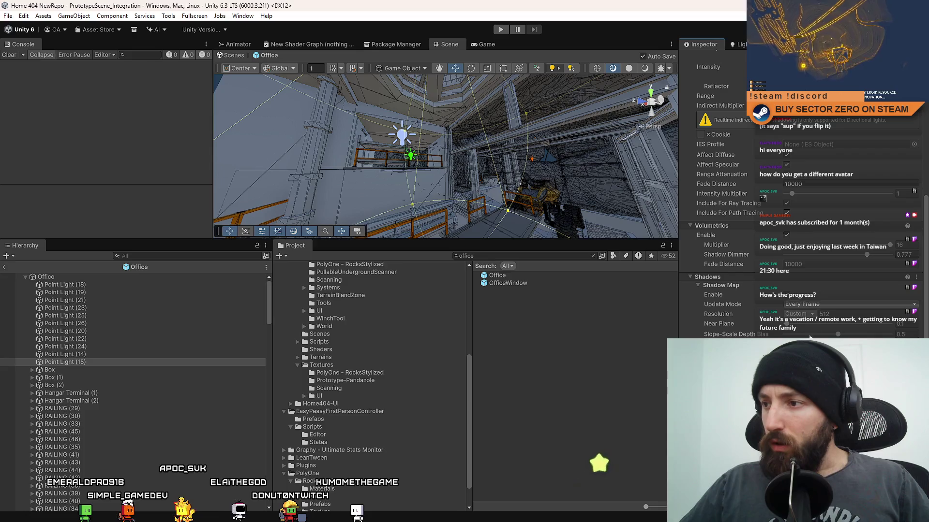
{"action": "key", "text": "Escape"}
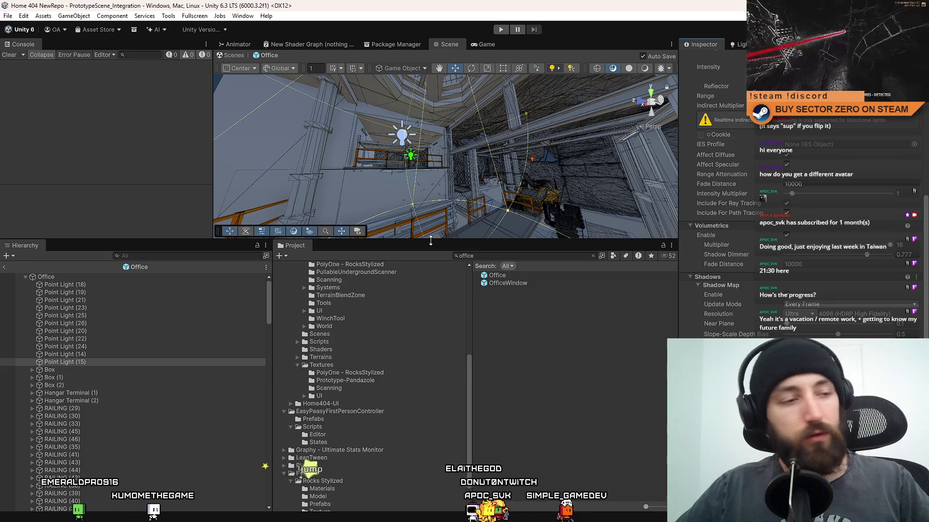
- Enlarge the Scene view, frame Point Light (15), then select and frame the Box object
{"action": "left_click_drag", "start_coordinate": [431, 240], "coordinate": [430, 329]}
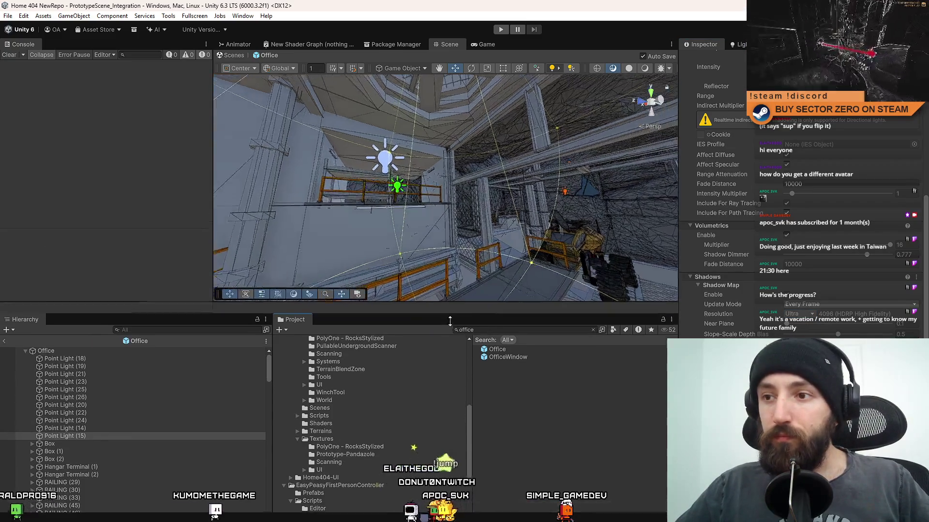
{"action": "mouse_move", "coordinate": [409, 228]}
{"action": "left_mouse_down"}
{"action": "mouse_move", "coordinate": [398, 235]}
{"action": "mouse_move", "coordinate": [475, 265]}
{"action": "mouse_move", "coordinate": [462, 271]}
{"action": "mouse_move", "coordinate": [431, 259]}
{"action": "mouse_move", "coordinate": [416, 315]}
{"action": "mouse_move", "coordinate": [368, 145]}
{"action": "mouse_move", "coordinate": [335, 71]}
{"action": "mouse_move", "coordinate": [387, 121]}
{"action": "mouse_move", "coordinate": [441, 149]}
{"action": "mouse_move", "coordinate": [517, 133]}
{"action": "left_mouse_up"}
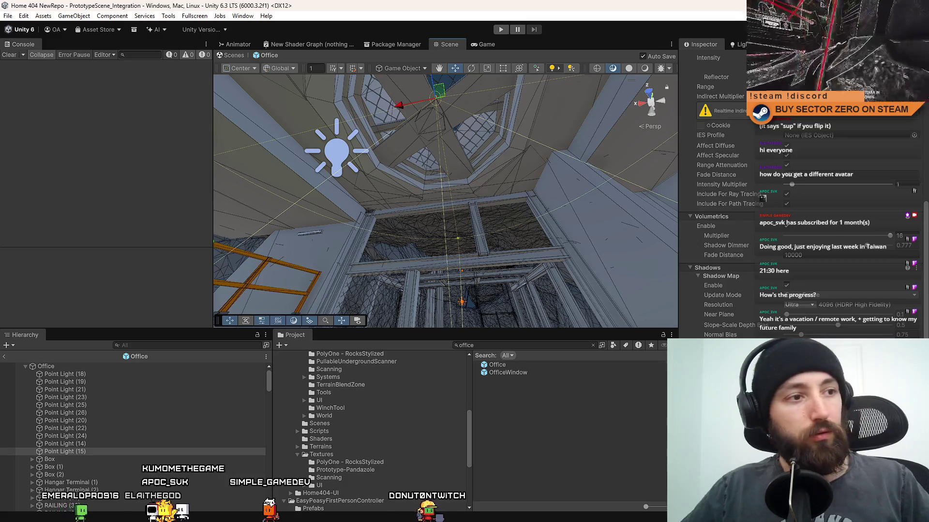
{"action": "key", "text": "f"}
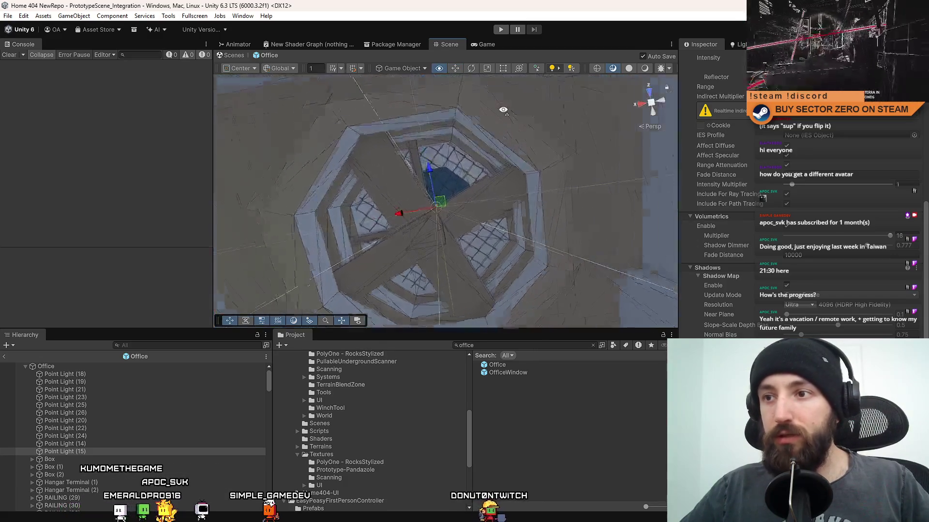
{"action": "left_click_drag", "start_coordinate": [506, 161], "coordinate": [500, 218]}
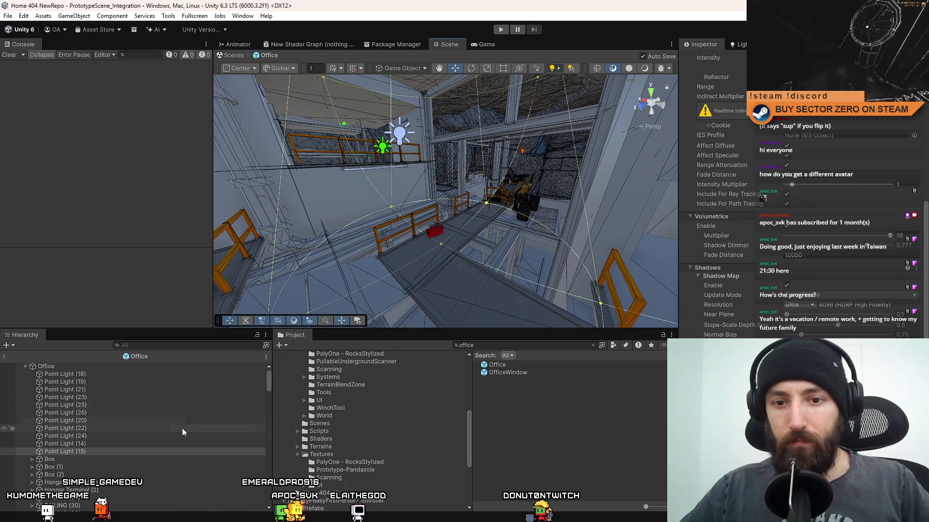
{"action": "left_click", "coordinate": [92, 451]}
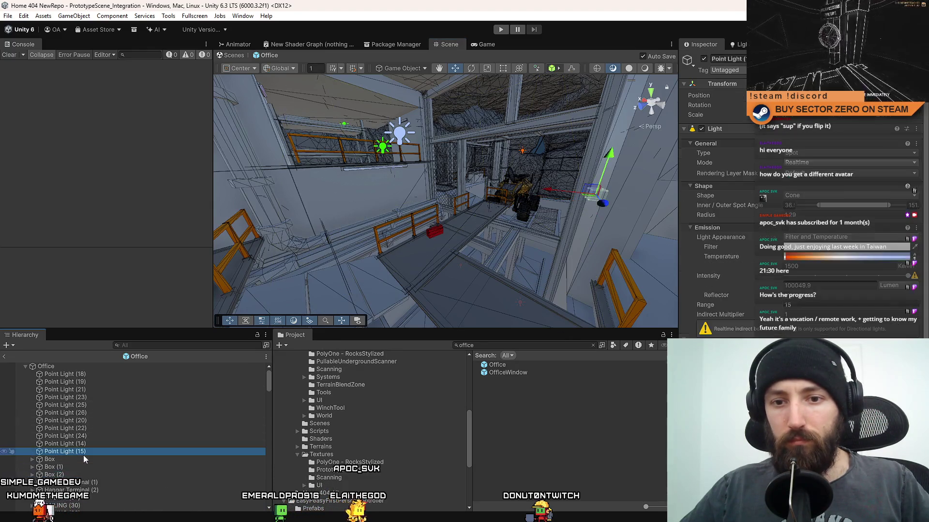
{"action": "scroll", "coordinate": [94, 419], "scroll_direction": "down", "scroll_amount": 3}
{"action": "double_click", "coordinate": [77, 403]}
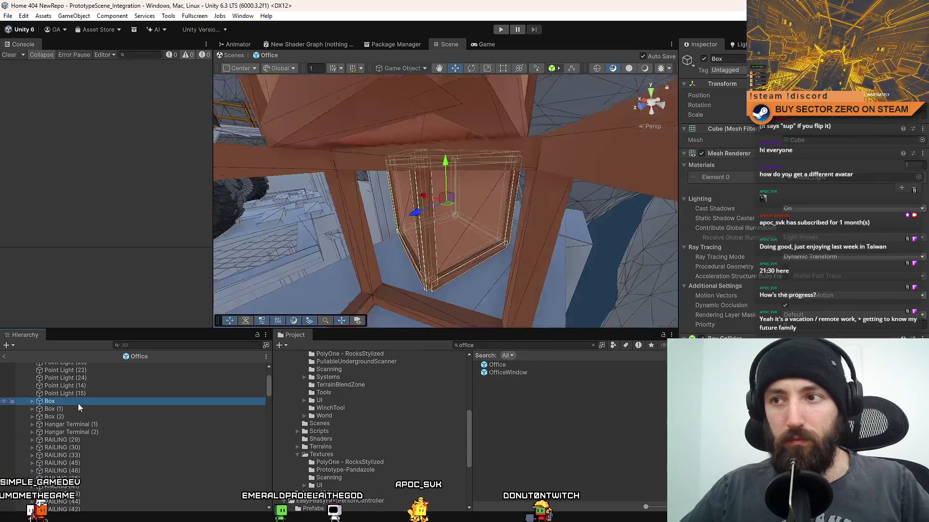
- Select Box, Box (1) and Box (2) and frame all three in view
{"action": "left_click", "coordinate": [80, 417], "text": "shift"}
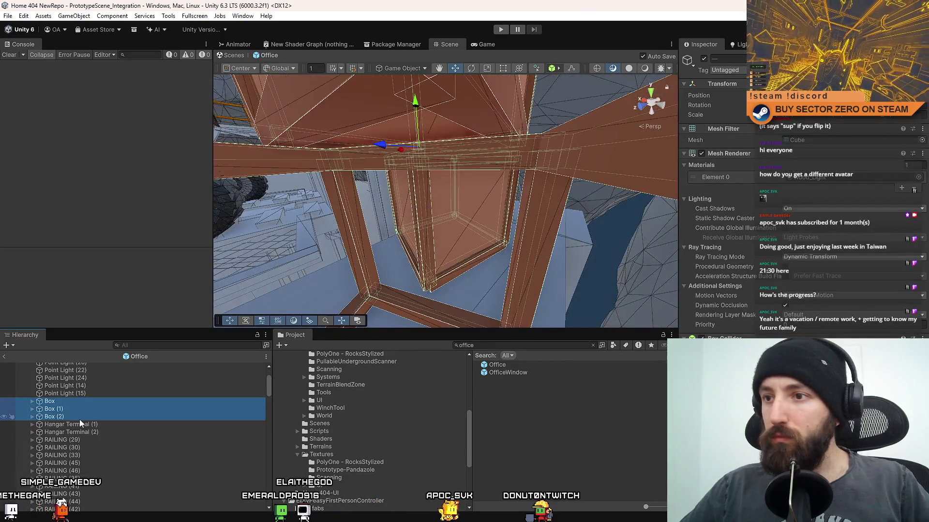
{"action": "right_click", "coordinate": [439, 211]}
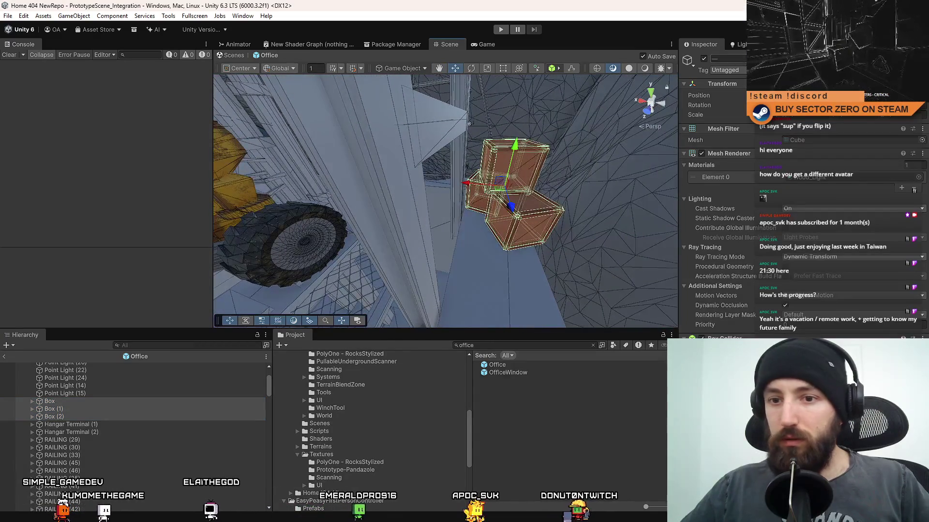
{"action": "left_click", "coordinate": [30, 415], "text": "shift"}
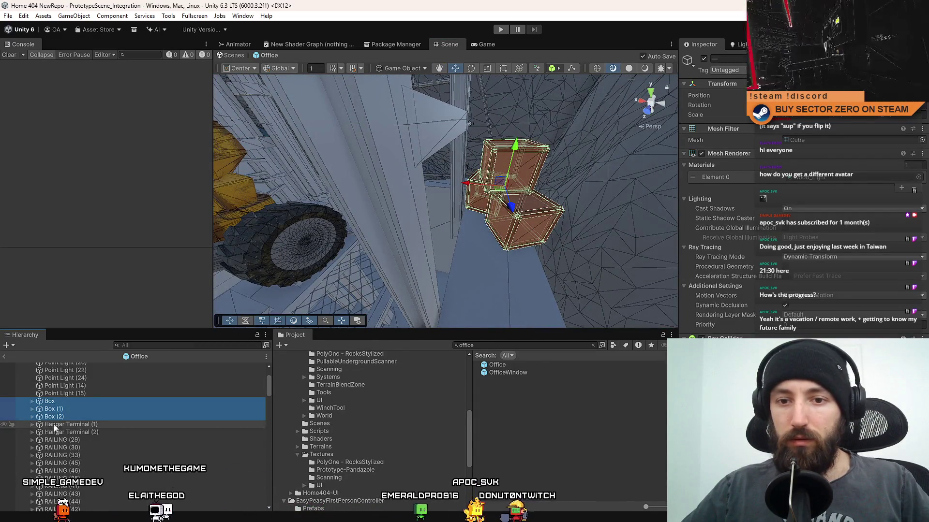
{"action": "scroll", "coordinate": [88, 437], "scroll_direction": "up", "scroll_amount": 3}
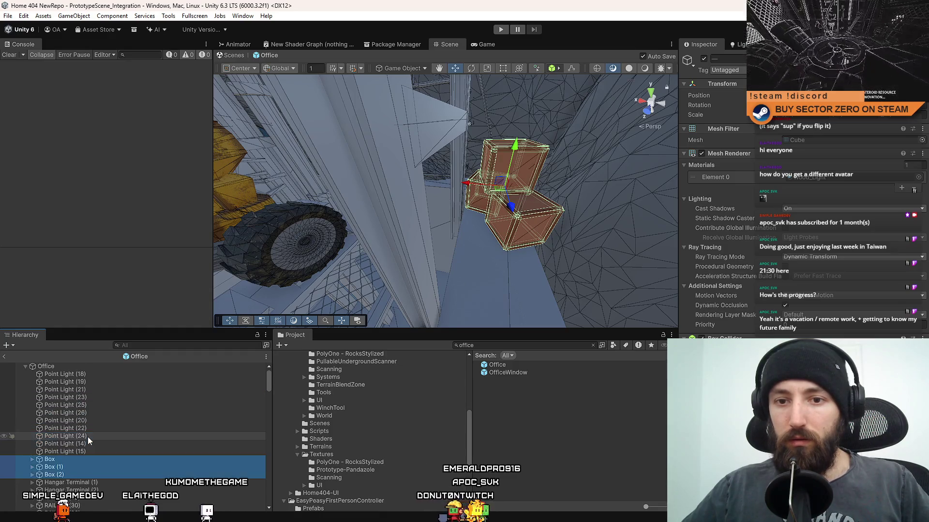
{"action": "scroll", "coordinate": [88, 437], "scroll_direction": "down", "scroll_amount": 10}
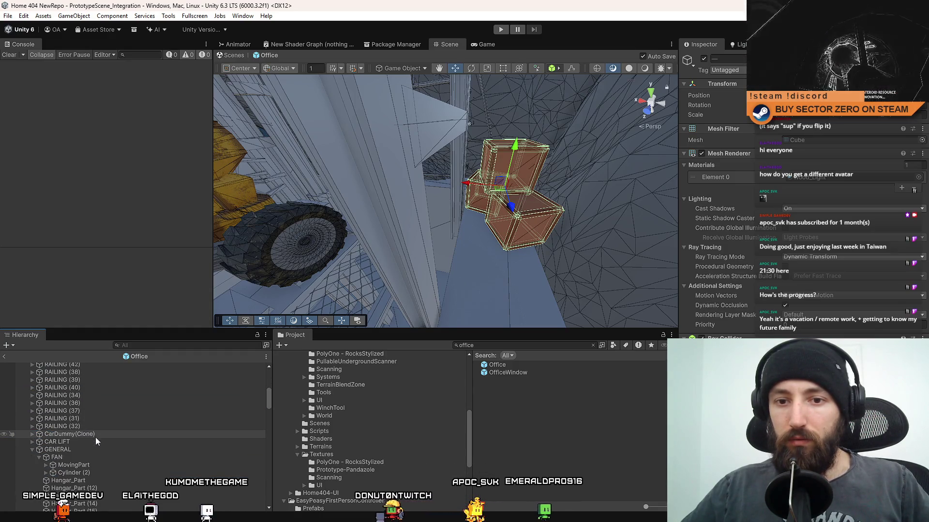
- Drag FAN out of GENERAL to the Office root next to CAR LIFT
{"action": "left_click", "coordinate": [99, 441]}
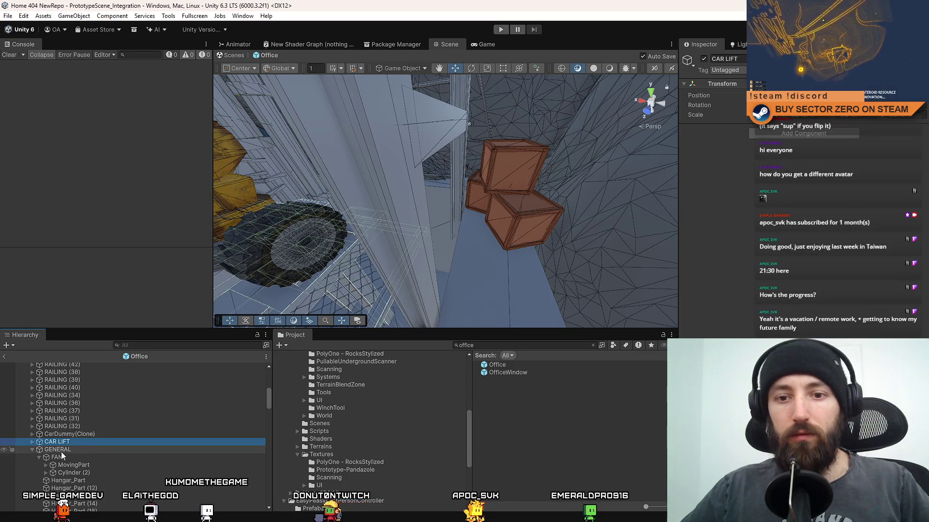
{"action": "left_click", "coordinate": [39, 457]}
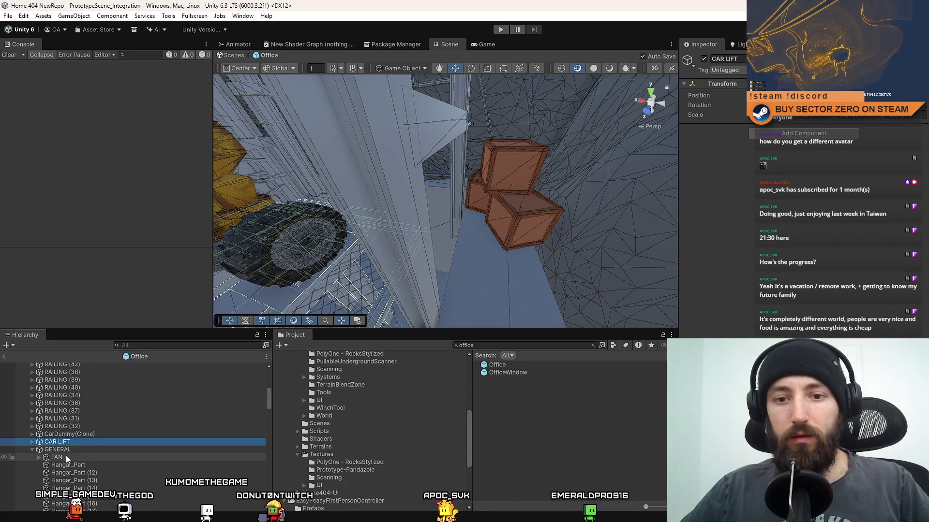
{"action": "left_click", "coordinate": [63, 457]}
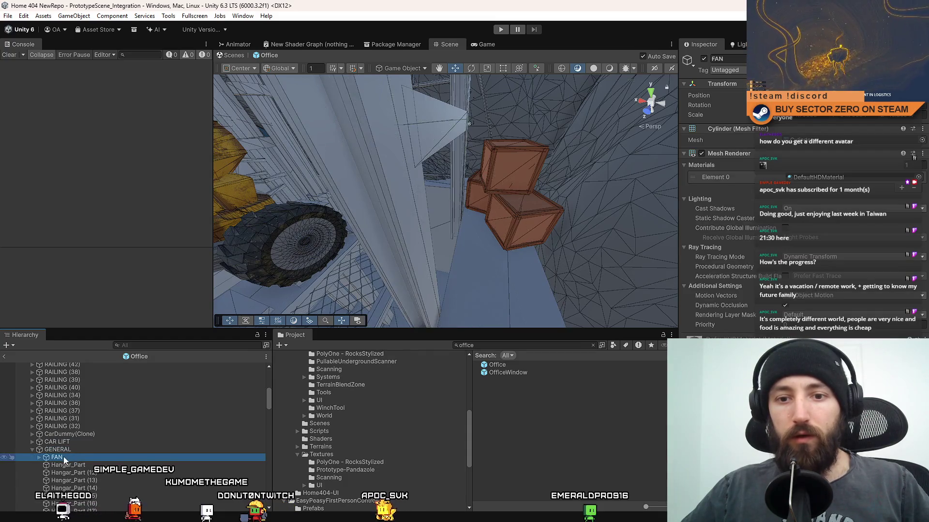
{"action": "mouse_move", "coordinate": [63, 457]}
{"action": "left_mouse_down"}
{"action": "mouse_move", "coordinate": [72, 446]}
{"action": "mouse_move", "coordinate": [68, 461]}
{"action": "mouse_move", "coordinate": [30, 457]}
{"action": "left_mouse_up"}
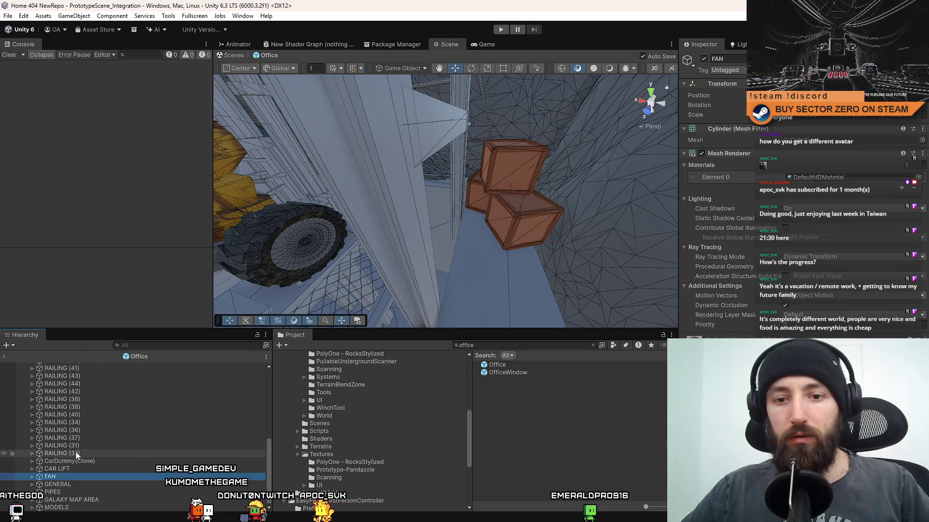
- Expand the PIPES and GENERAL groups and orbit the view toward the yellow rover
{"action": "left_click", "coordinate": [53, 491]}
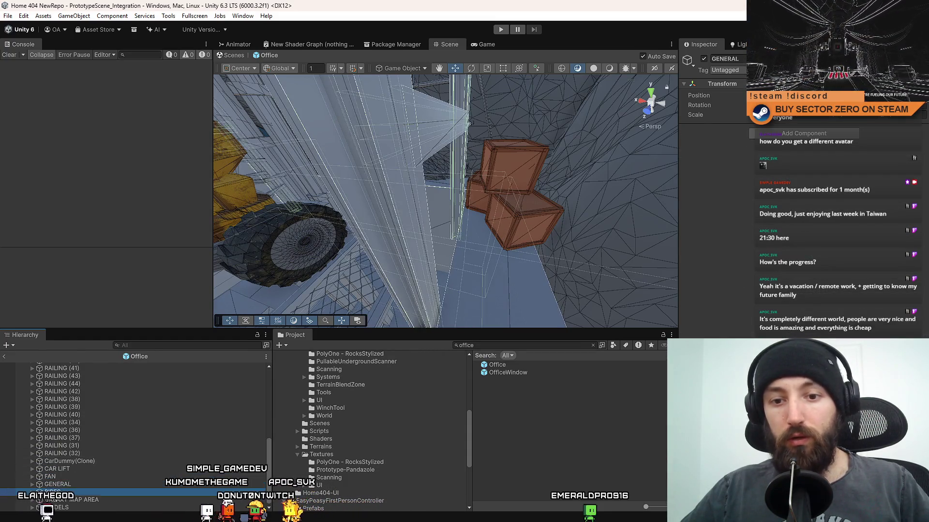
{"action": "left_click", "coordinate": [32, 493]}
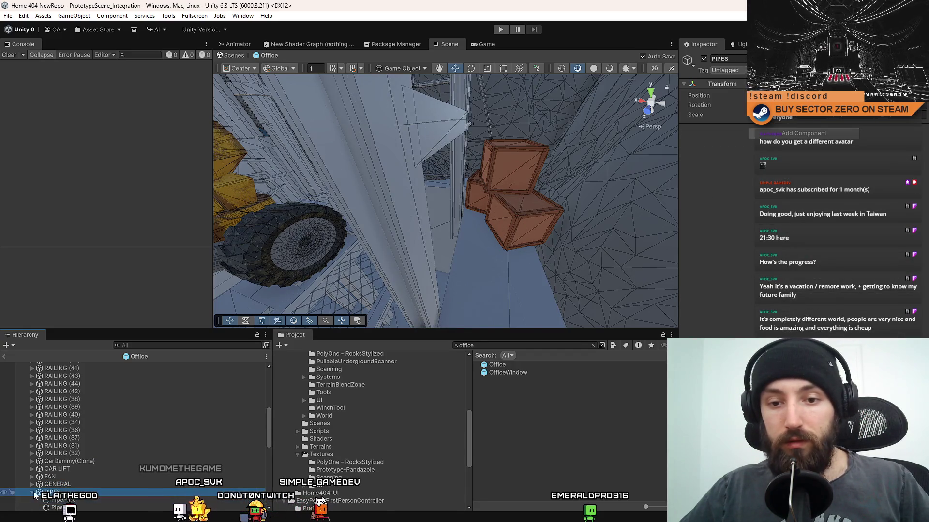
{"action": "left_click", "coordinate": [57, 484]}
{"action": "left_click", "coordinate": [32, 484]}
{"action": "mouse_move", "coordinate": [393, 259]}
{"action": "left_mouse_down"}
{"action": "mouse_move", "coordinate": [268, 224]}
{"action": "mouse_move", "coordinate": [274, 280]}
{"action": "left_mouse_up"}
{"action": "scroll", "coordinate": [155, 452], "scroll_direction": "down", "scroll_amount": 5}
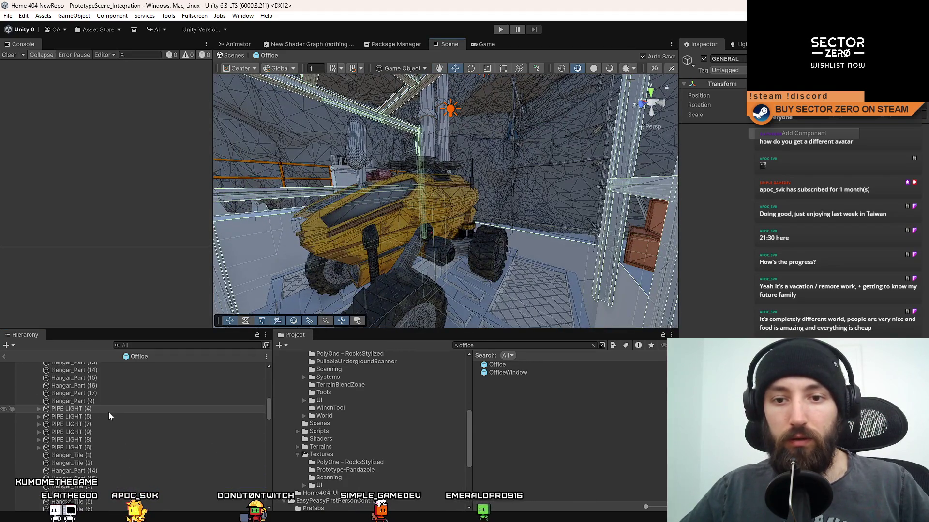
- Select PIPE LIGHT (4) through PIPE LIGHT (6) in the Hierarchy
{"action": "left_click", "coordinate": [96, 410]}
{"action": "left_click", "coordinate": [131, 448], "text": "shift"}
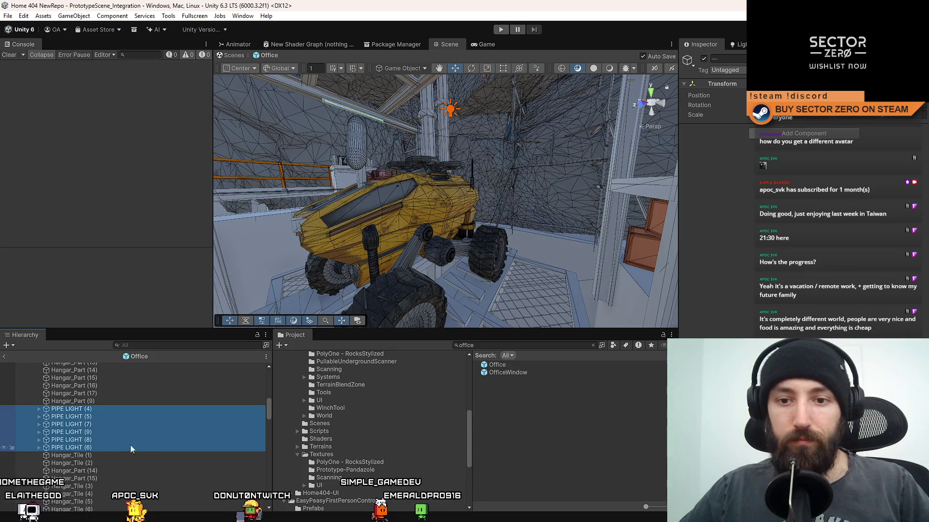
{"action": "scroll", "coordinate": [143, 445], "scroll_direction": "down", "scroll_amount": 10}
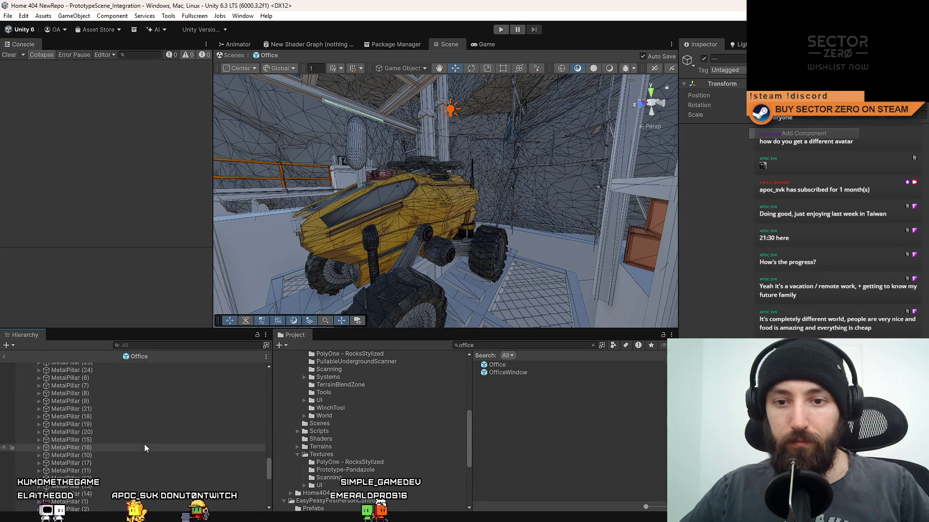
{"action": "scroll", "coordinate": [141, 443], "scroll_direction": "up", "scroll_amount": 5}
{"action": "left_click", "coordinate": [89, 424]}
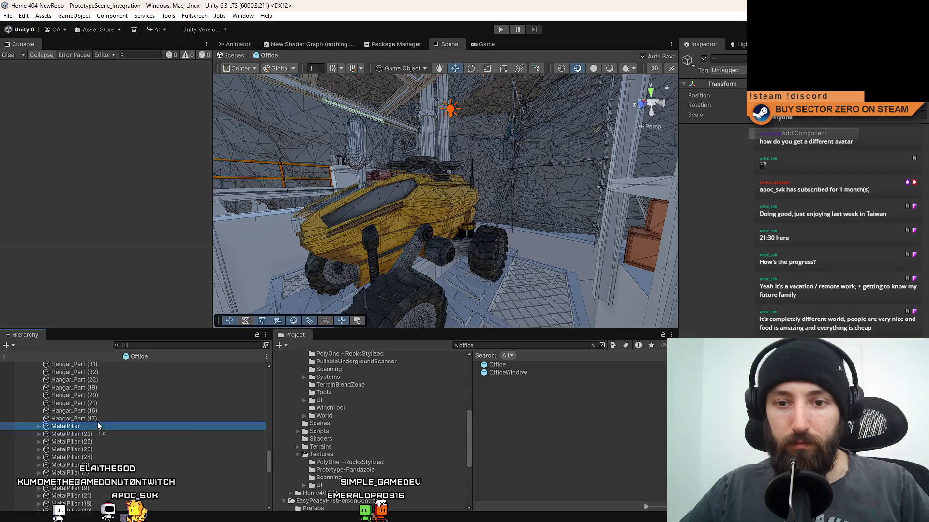
{"action": "key", "text": "ctrl+z"}
{"action": "scroll", "coordinate": [97, 393], "scroll_direction": "down", "scroll_amount": 3}
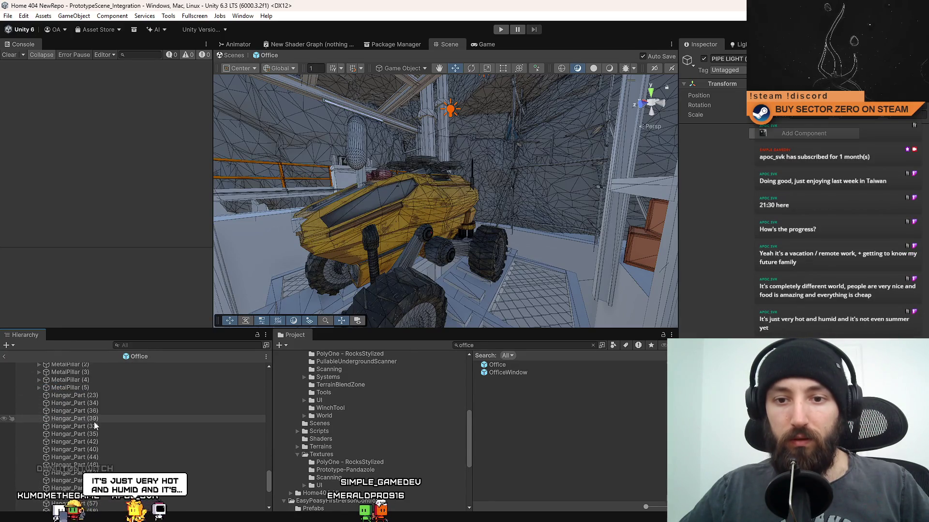
{"action": "scroll", "coordinate": [94, 426], "scroll_direction": "up", "scroll_amount": 3}
- Select MetalPillar (10) through (5) and Point Light (15) while scrolling the Office objects
{"action": "left_click", "coordinate": [79, 442], "text": "shift"}
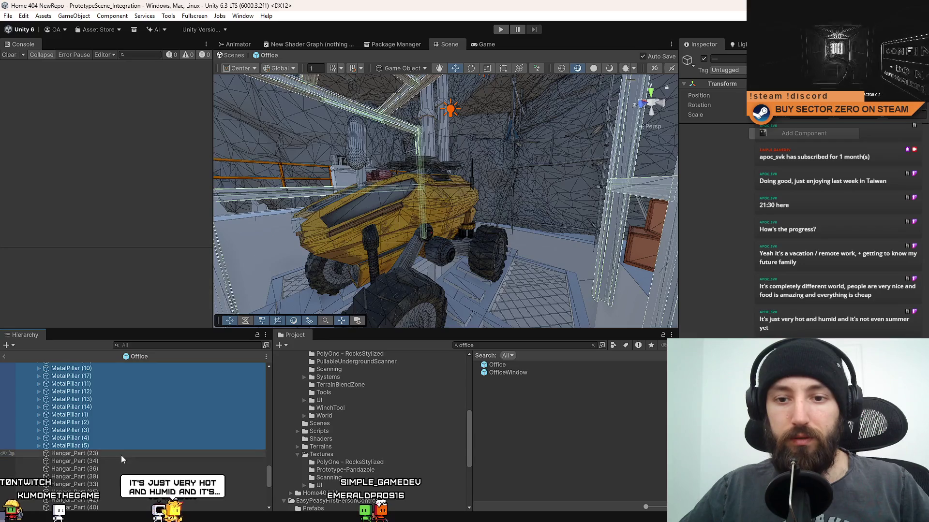
{"action": "scroll", "coordinate": [124, 453], "scroll_direction": "down", "scroll_amount": 5}
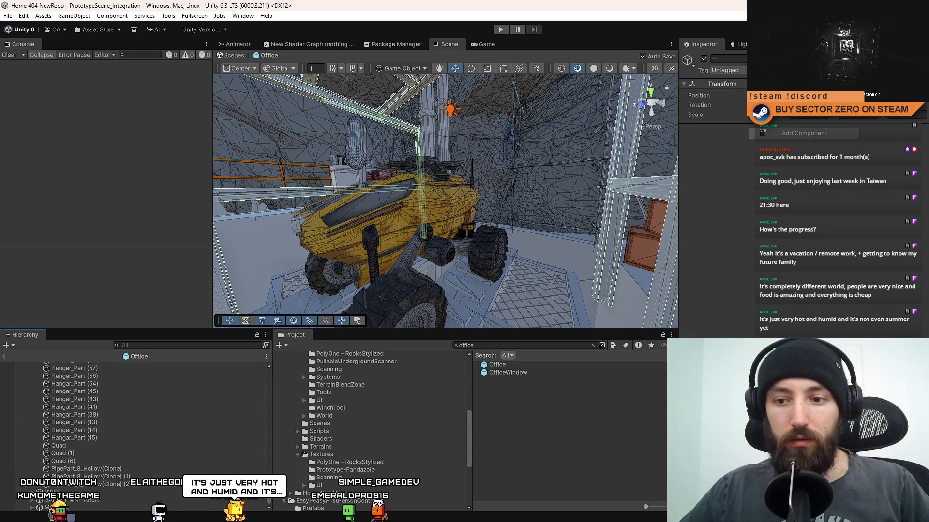
{"action": "left_click_drag", "start_coordinate": [269, 435], "coordinate": [270, 373]}
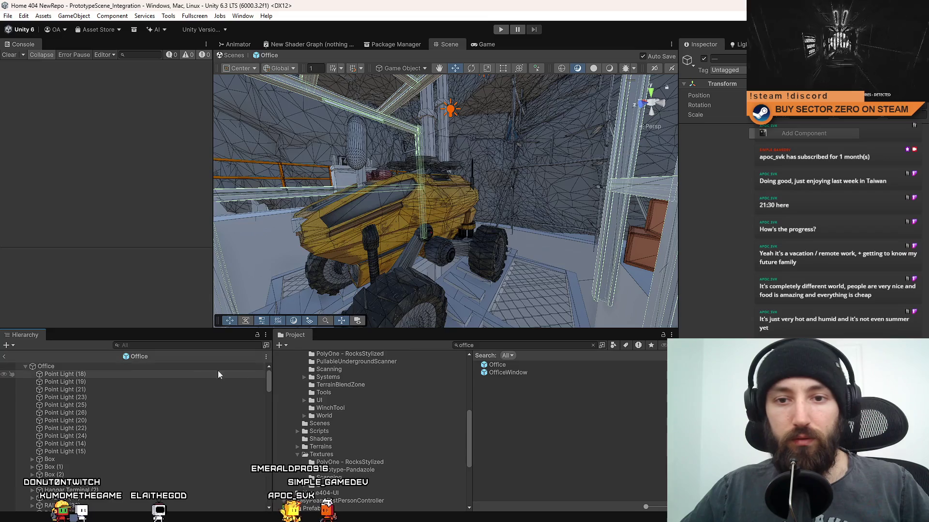
{"action": "left_click", "coordinate": [85, 452], "text": "ctrl"}
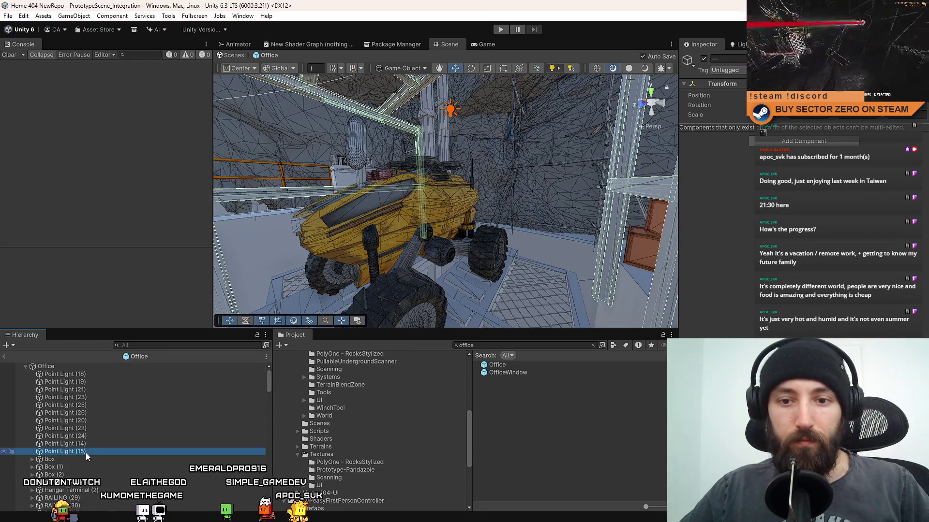
{"action": "left_click_drag", "start_coordinate": [84, 456], "coordinate": [97, 440]}
{"action": "scroll", "coordinate": [202, 431], "scroll_direction": "down", "scroll_amount": 10}
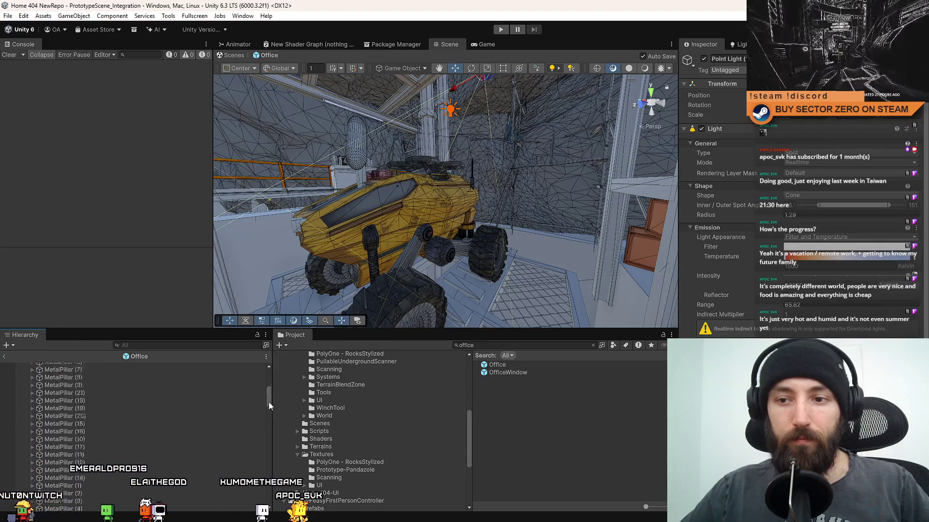
{"action": "mouse_move", "coordinate": [269, 406]}
{"action": "left_mouse_down"}
{"action": "mouse_move", "coordinate": [274, 501]}
{"action": "mouse_move", "coordinate": [273, 491]}
{"action": "left_mouse_up"}
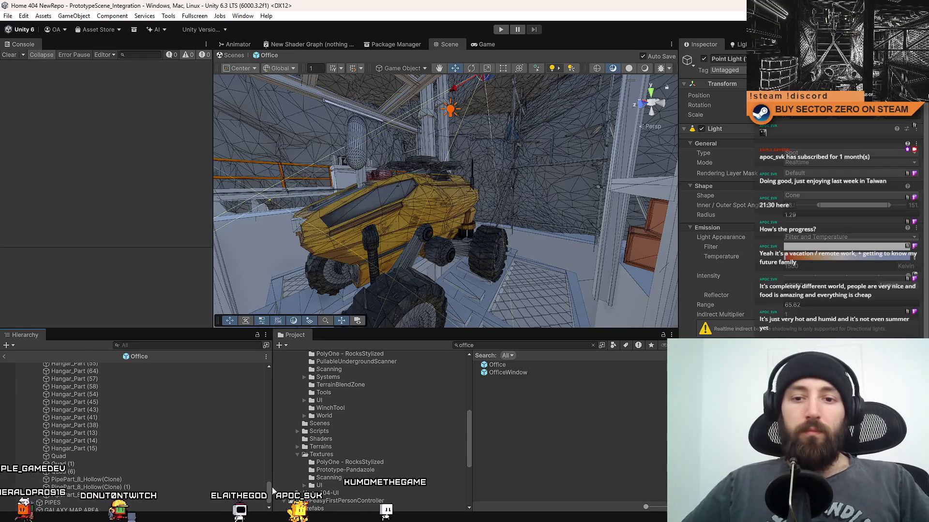
{"action": "scroll", "coordinate": [160, 478], "scroll_direction": "up", "scroll_amount": 5}
- Set all GENERAL hangar parts to Cast Shadows On and Static ray tracing mode
{"action": "left_click", "coordinate": [157, 482]}
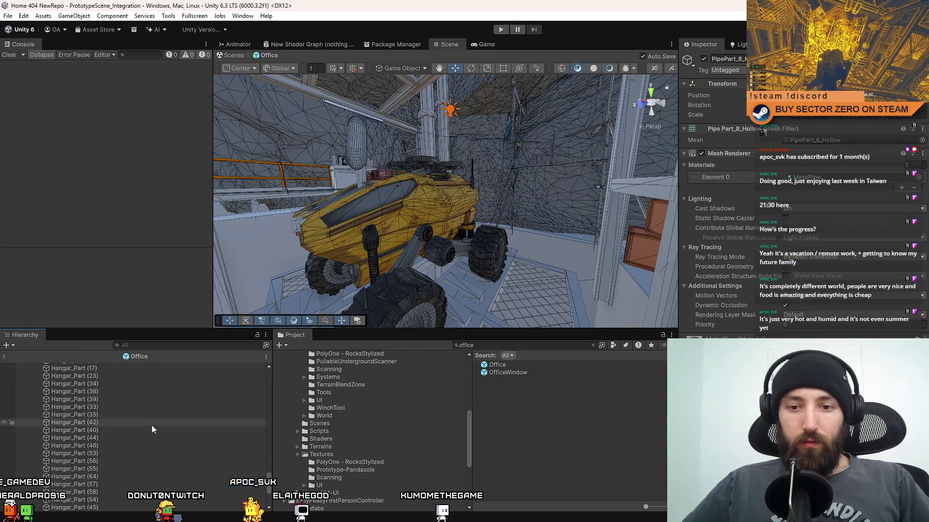
{"action": "scroll", "coordinate": [152, 437], "scroll_direction": "up", "scroll_amount": 6}
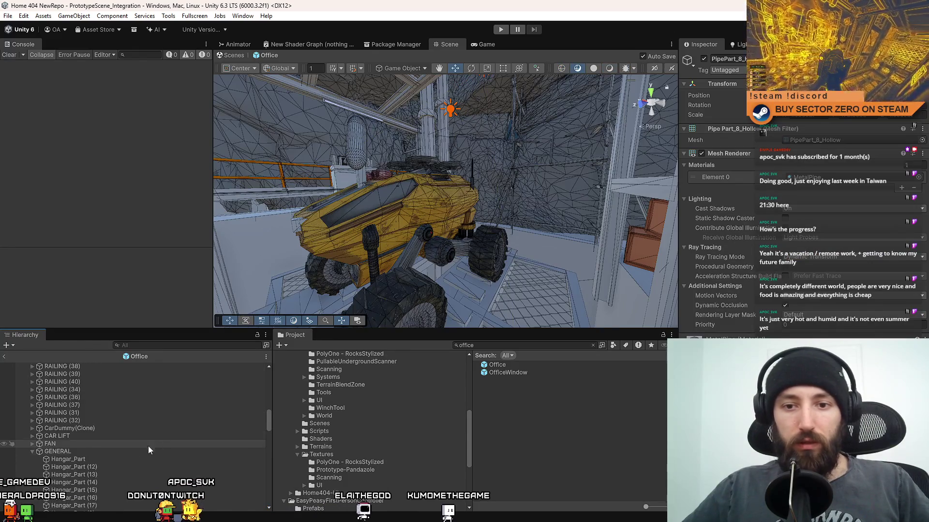
{"action": "left_click", "coordinate": [91, 459], "text": "shift"}
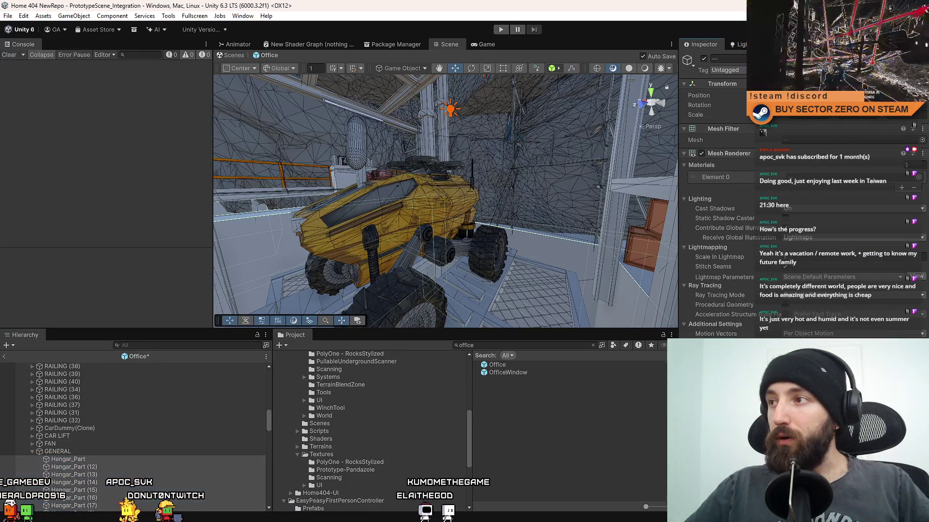
{"action": "left_click", "coordinate": [805, 210]}
{"action": "left_click", "coordinate": [813, 232]}
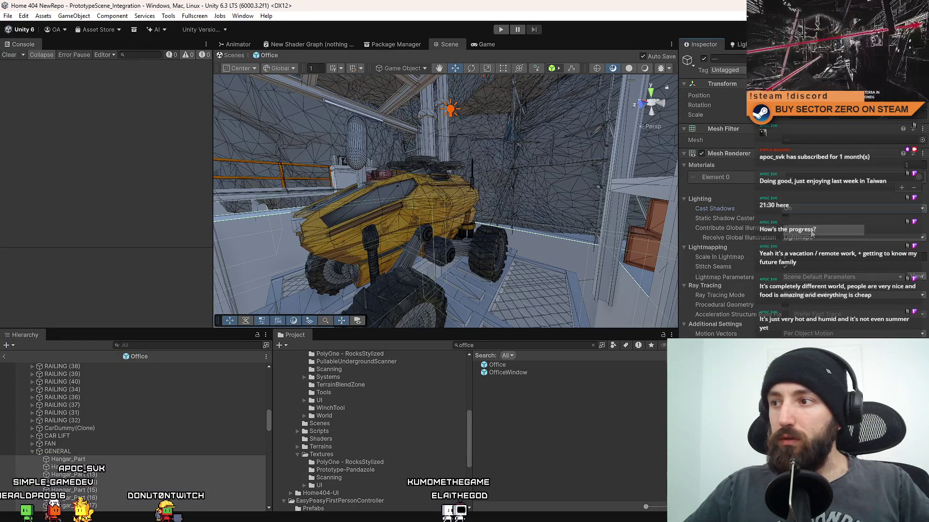
{"action": "left_click", "coordinate": [804, 297]}
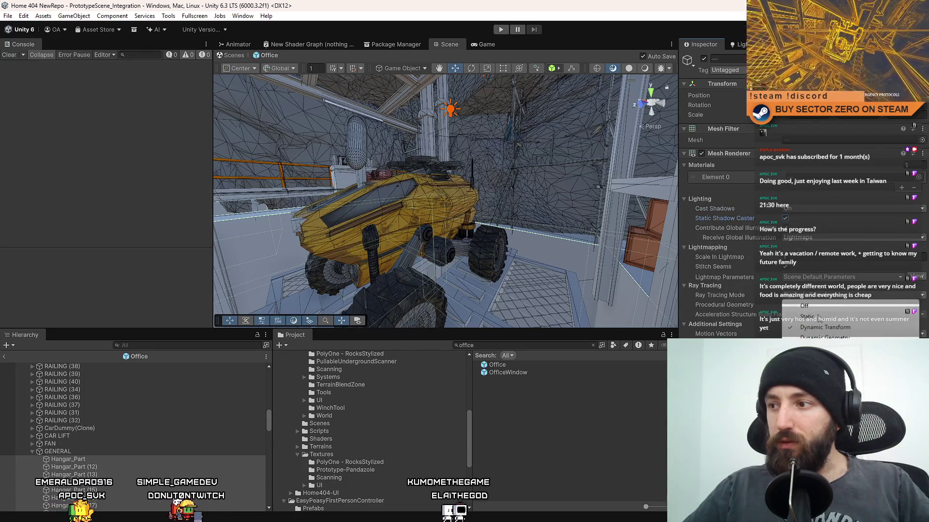
{"action": "left_click", "coordinate": [818, 317]}
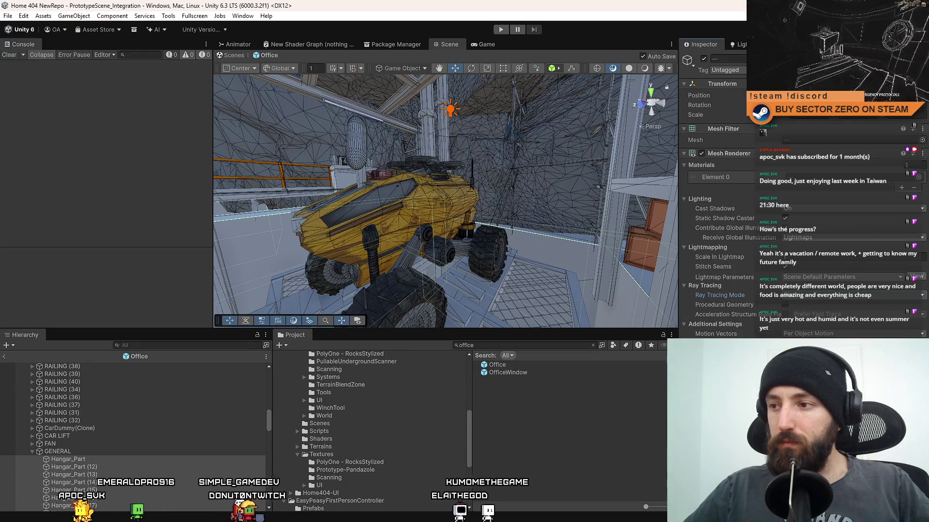
- Select the fan's Cylinder (2) with its two cubes and mark them static
{"action": "left_click", "coordinate": [32, 451]}
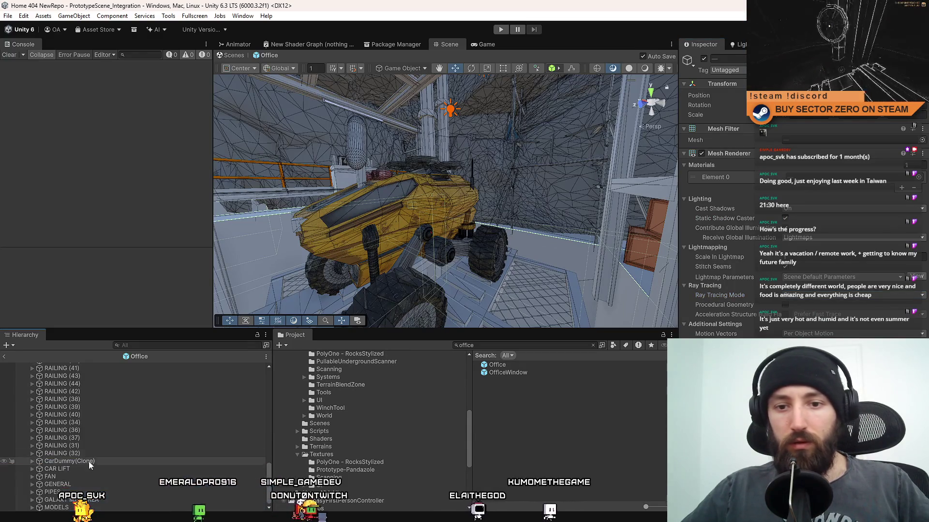
{"action": "left_click", "coordinate": [92, 476]}
{"action": "key", "text": "Right"}
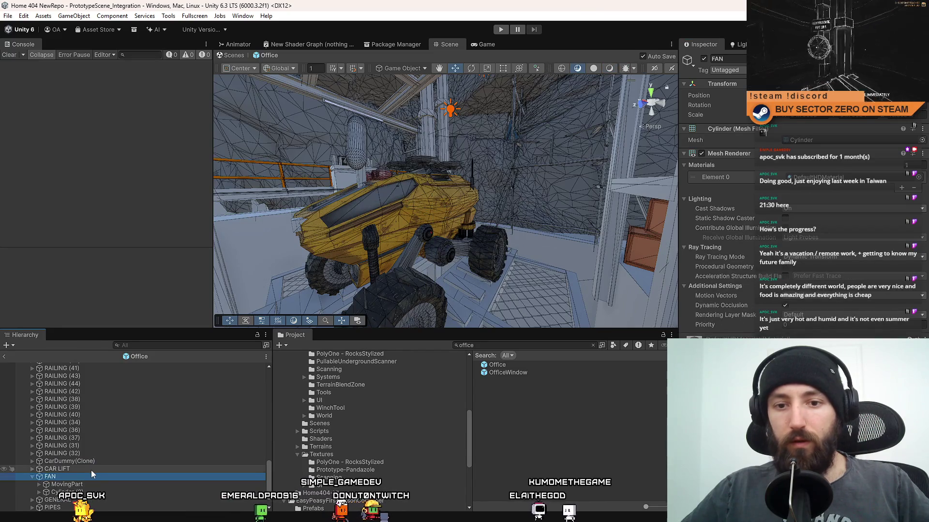
{"action": "scroll", "coordinate": [92, 475], "scroll_direction": "down", "scroll_amount": 1}
{"action": "left_click", "coordinate": [92, 477]}
{"action": "key", "text": "Right"}
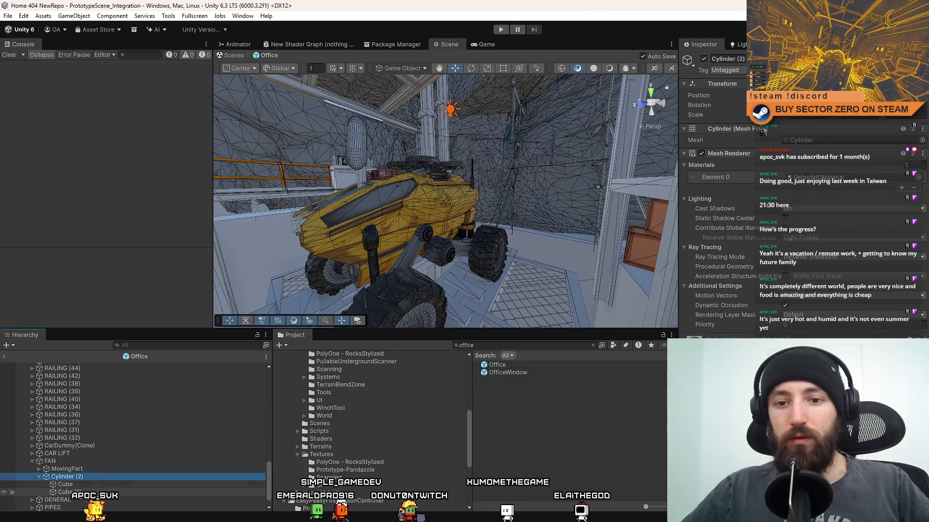
{"action": "left_click", "coordinate": [78, 492], "text": "shift"}
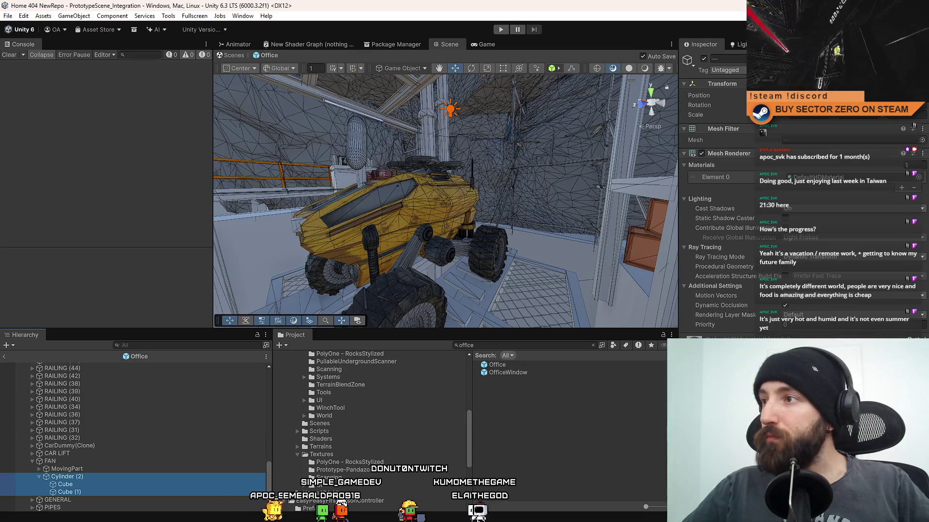
{"action": "left_click", "coordinate": [909, 58]}
- Confirm the static flags change for Cylinder (2) and the fan's two cubes
{"action": "left_click", "coordinate": [427, 283]}
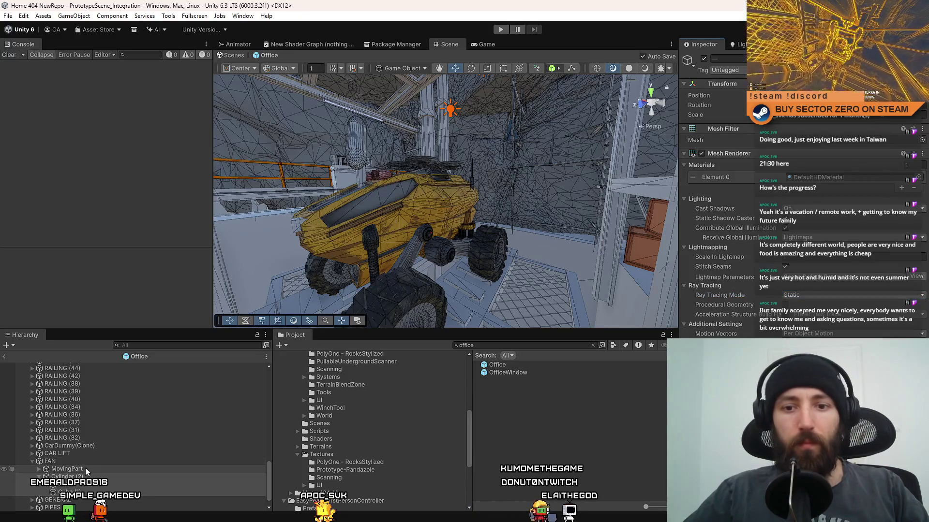
- Expand the CAR LIFT group and orbit the Scene view to look down on the rover
{"action": "left_click", "coordinate": [32, 462]}
{"action": "left_click", "coordinate": [57, 470]}
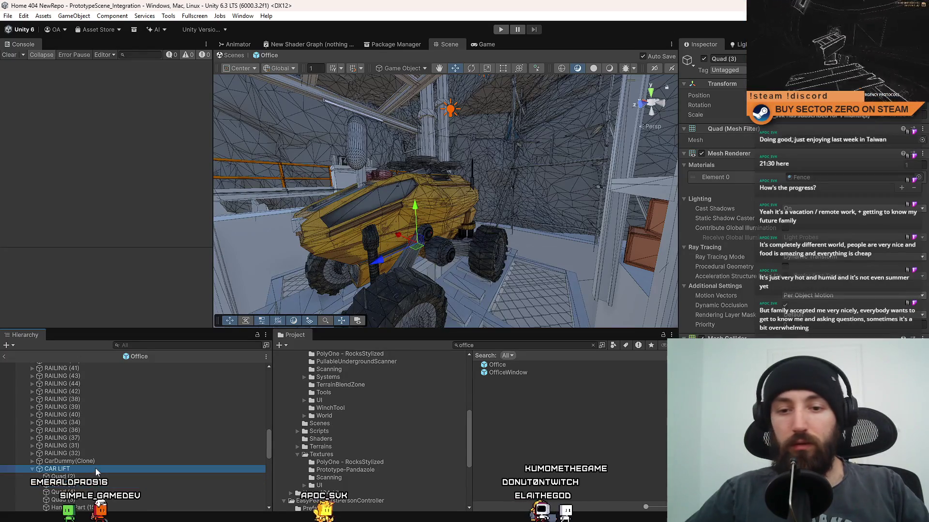
{"action": "left_click", "coordinate": [510, 469]}
{"action": "mouse_move", "coordinate": [499, 250]}
{"action": "left_mouse_down"}
{"action": "mouse_move", "coordinate": [436, 218]}
{"action": "mouse_move", "coordinate": [340, 196]}
{"action": "left_mouse_up"}
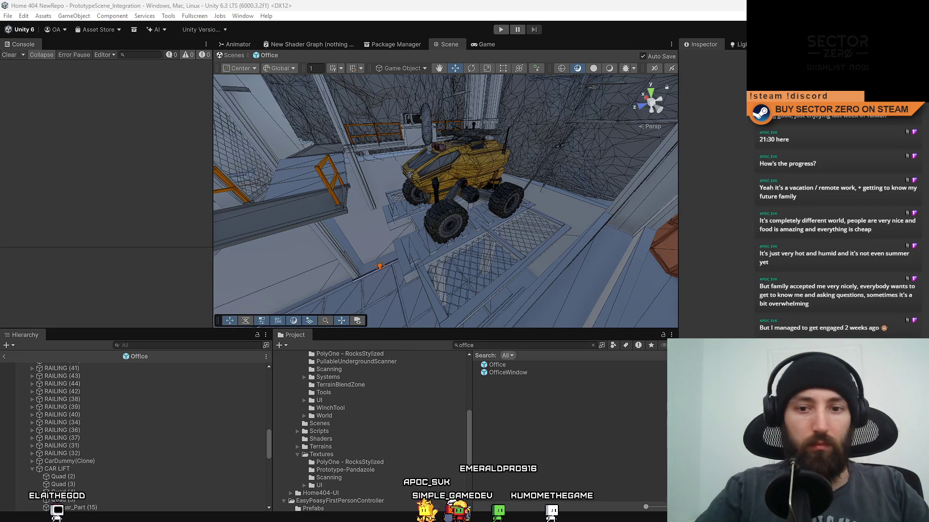
- Check that Quad (2)'s Ray Tracing Mode stays Dynamic Transform
{"action": "left_click", "coordinate": [178, 477]}
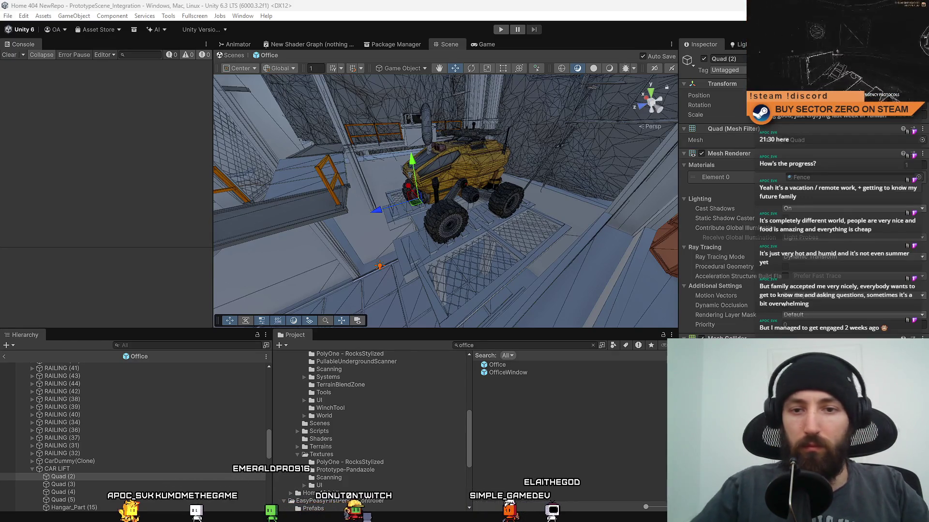
{"action": "left_click", "coordinate": [857, 257]}
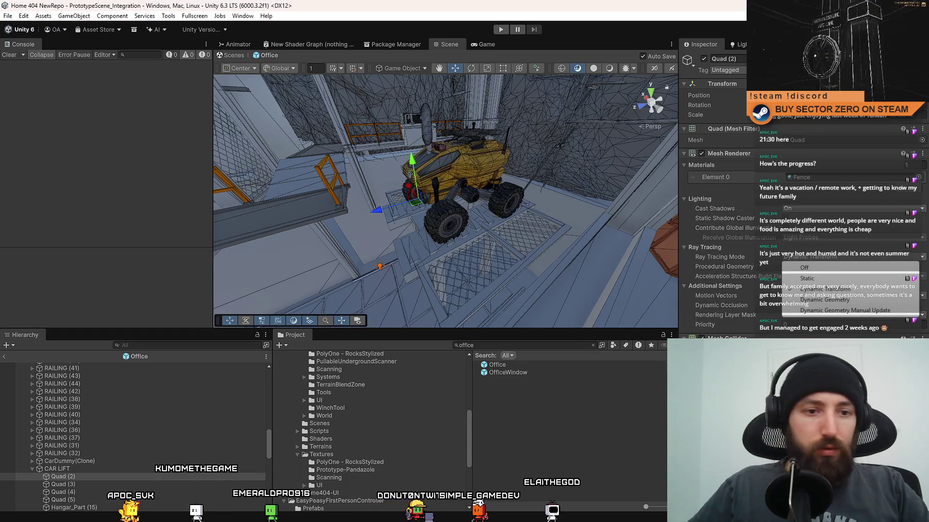
{"action": "key", "text": "Escape"}
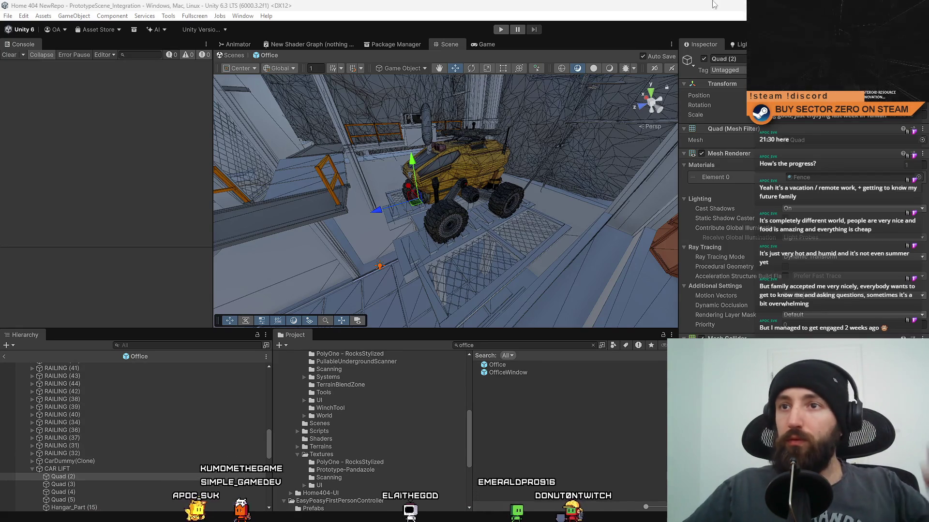
{"action": "left_click", "coordinate": [169, 16]}
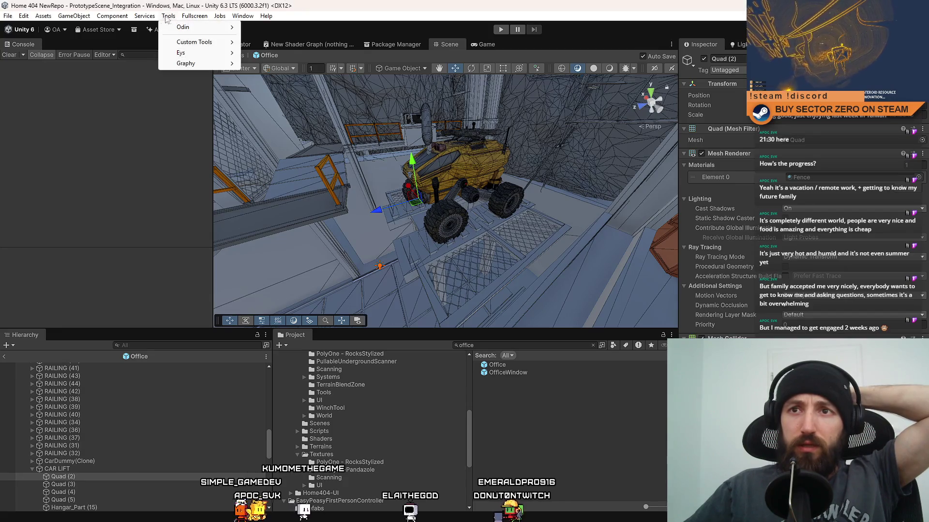
{"action": "mouse_move", "coordinate": [205, 45]}
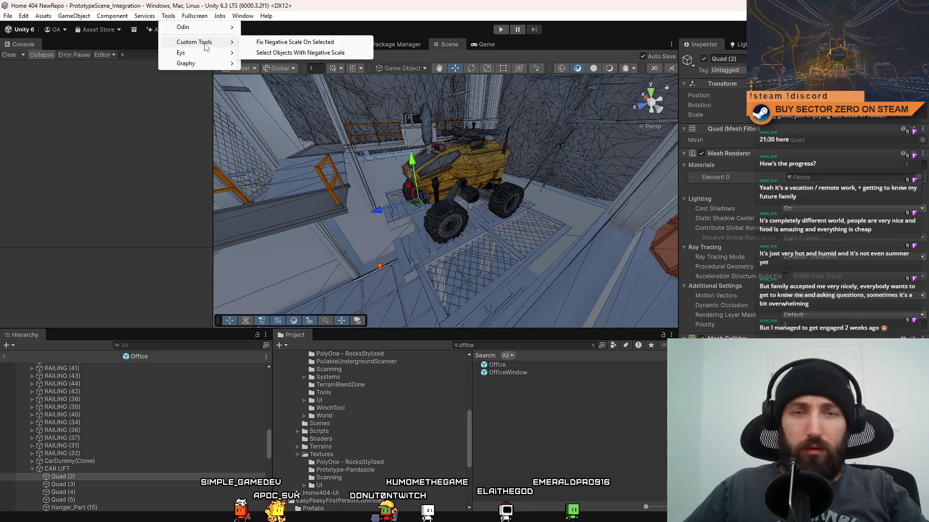
{"action": "key", "text": "Escape"}
{"action": "key", "text": "Escape"}
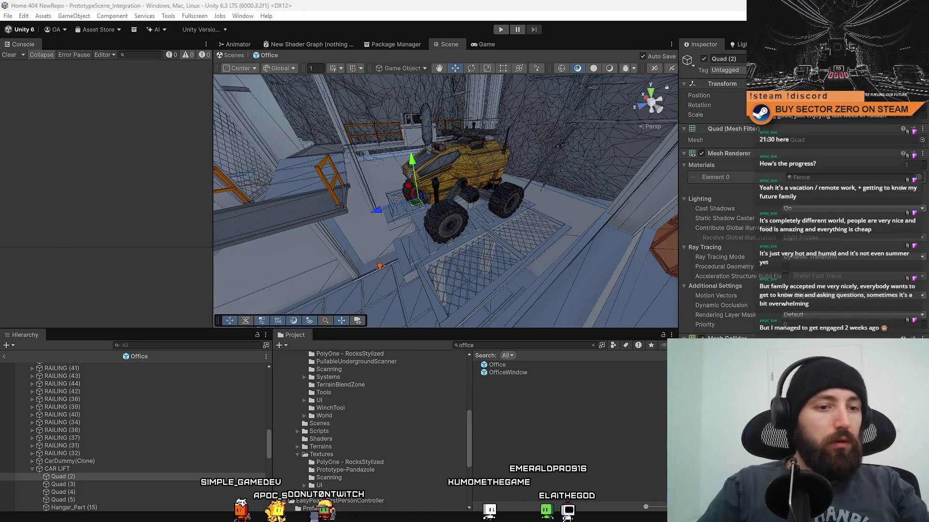
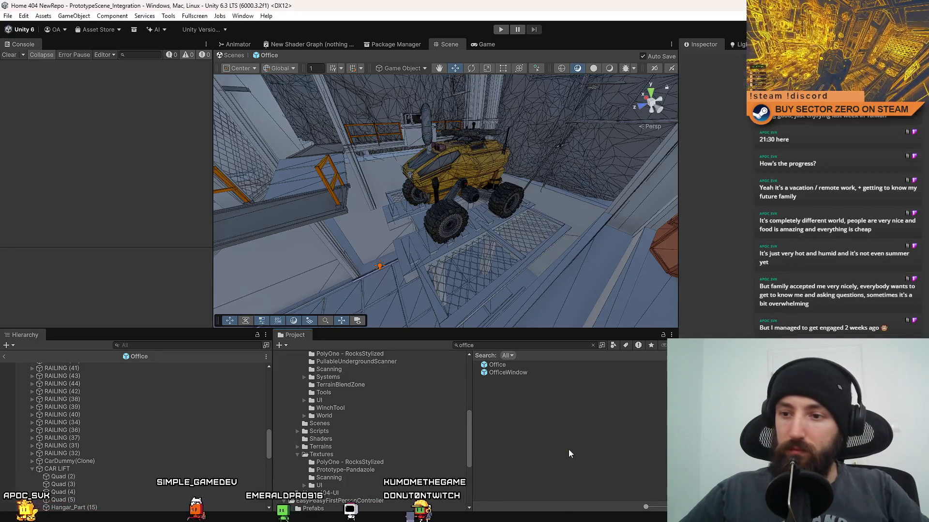
- Search the Project panel for 'Editor' and browse to Home404-Shared/Scripts/Editor/CustomTools
{"action": "scroll", "coordinate": [393, 462], "scroll_direction": "up", "scroll_amount": 10}
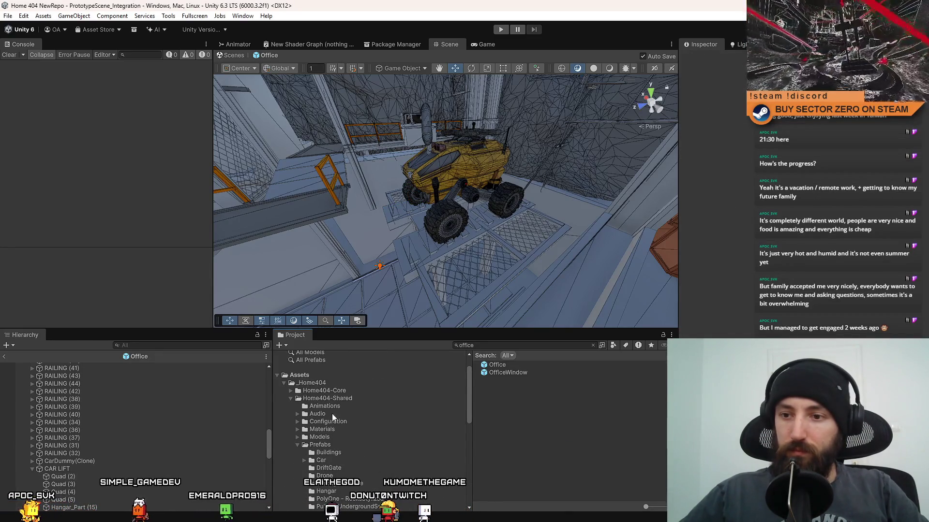
{"action": "left_click", "coordinate": [516, 343]}
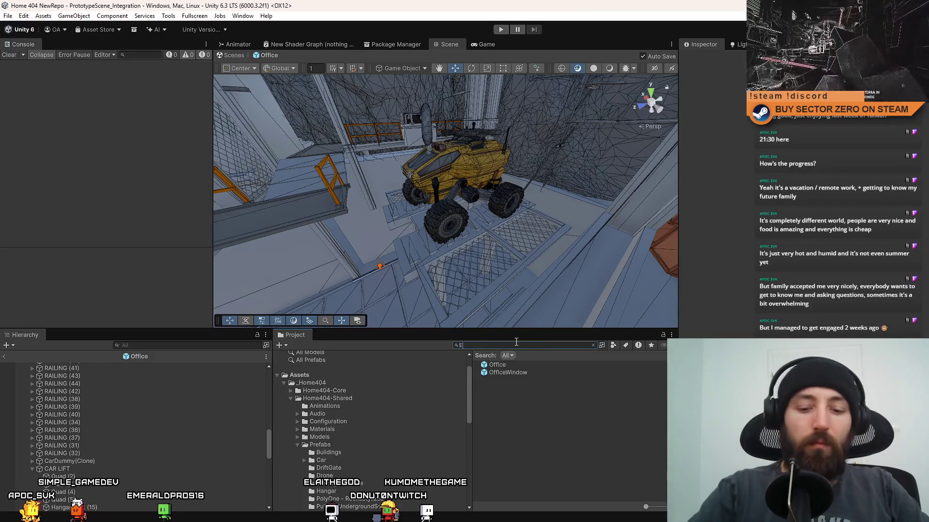
{"action": "type", "text": "Editor"}
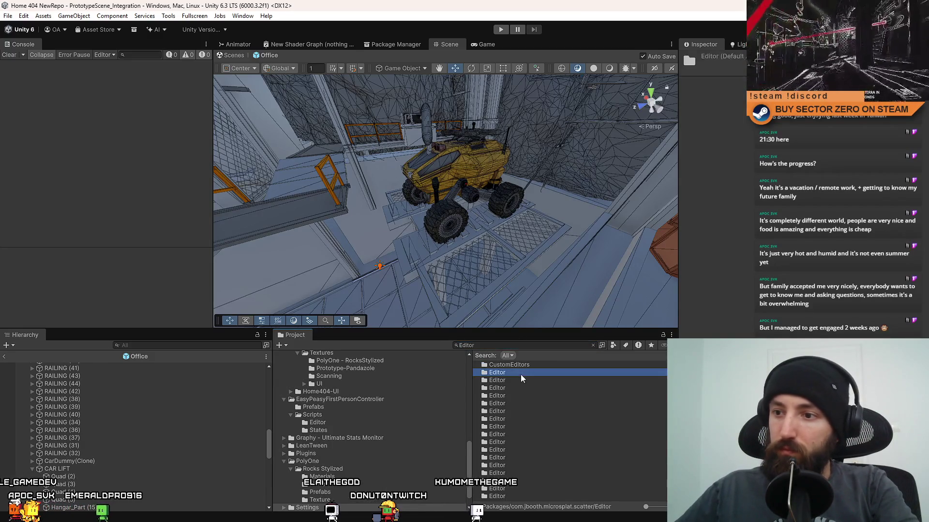
{"action": "left_click", "coordinate": [521, 375]}
{"action": "key", "text": "Down"}
{"action": "key", "text": "Down"}
{"action": "key", "text": "Down"}
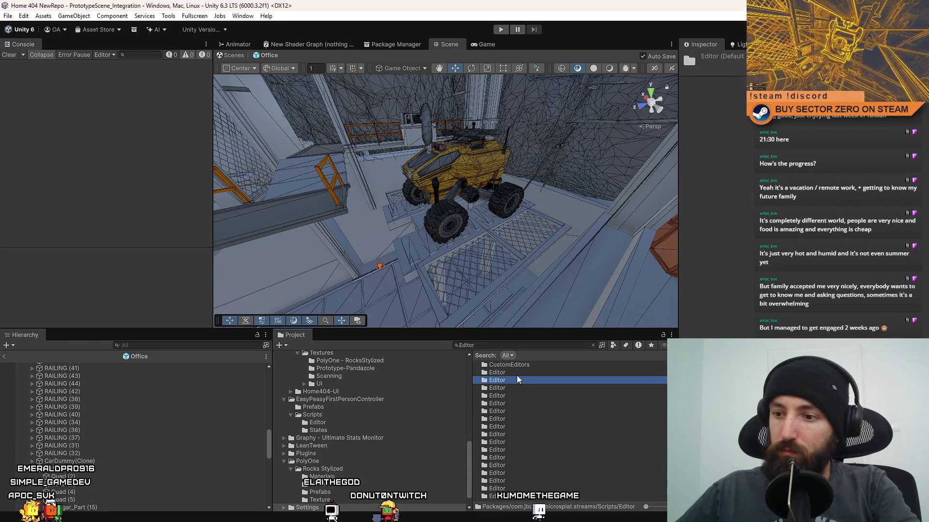
{"action": "key", "text": "Down"}
{"action": "scroll", "coordinate": [352, 403], "scroll_direction": "up", "scroll_amount": 10}
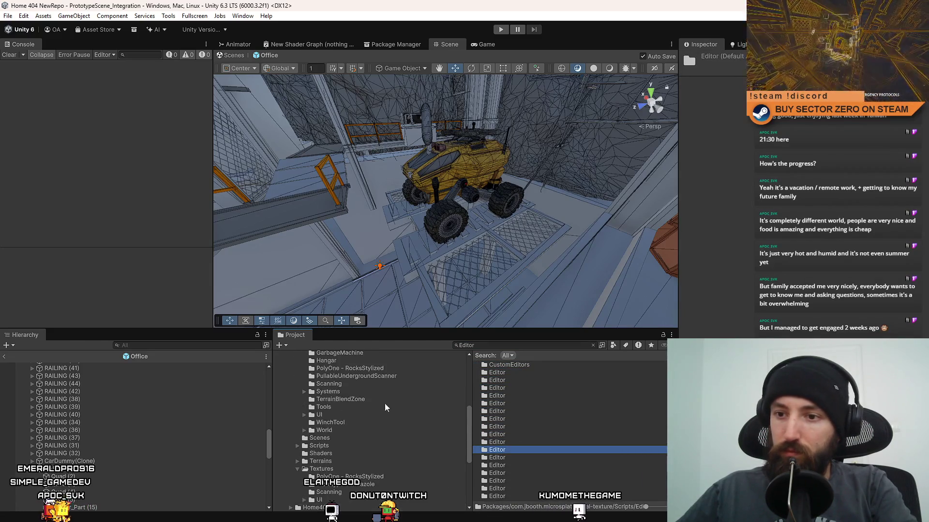
{"action": "left_click", "coordinate": [326, 423]}
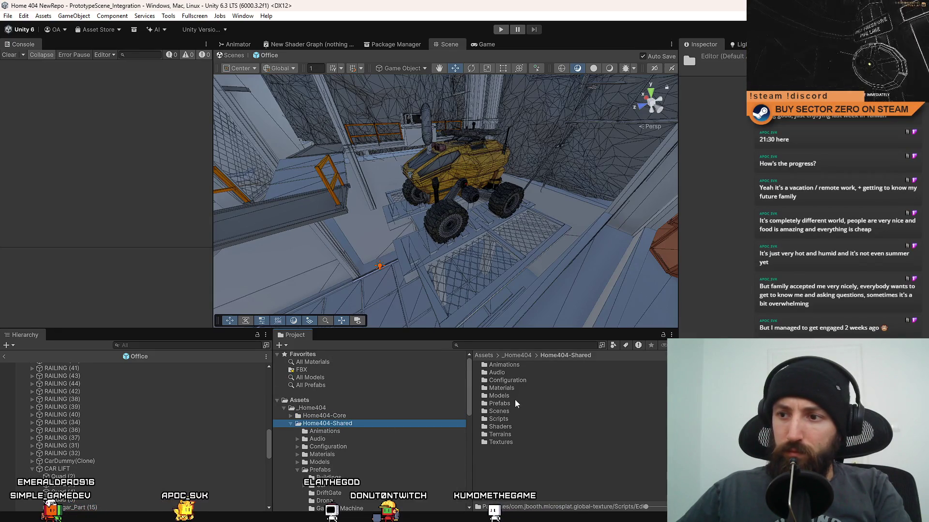
{"action": "double_click", "coordinate": [516, 418]}
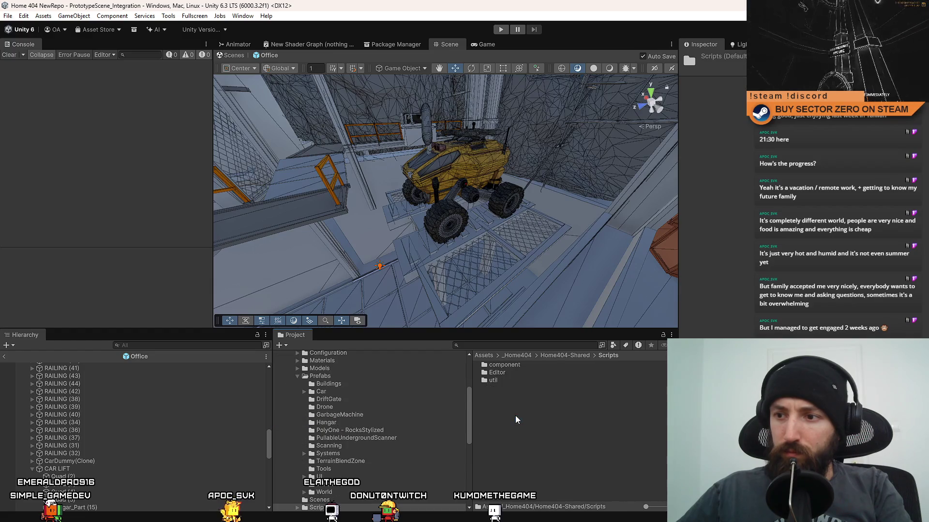
{"action": "double_click", "coordinate": [525, 373]}
{"action": "double_click", "coordinate": [529, 366]}
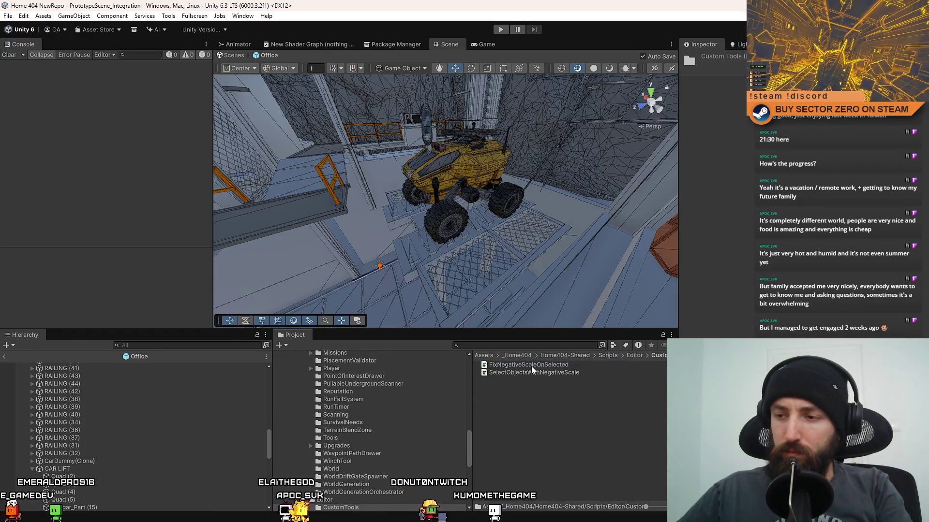
- Bring the MarkSelectedAsStatic script forward in Visual Studio from the CustomTools folder
{"action": "right_click", "coordinate": [527, 423]}
{"action": "mouse_move", "coordinate": [595, 150]}
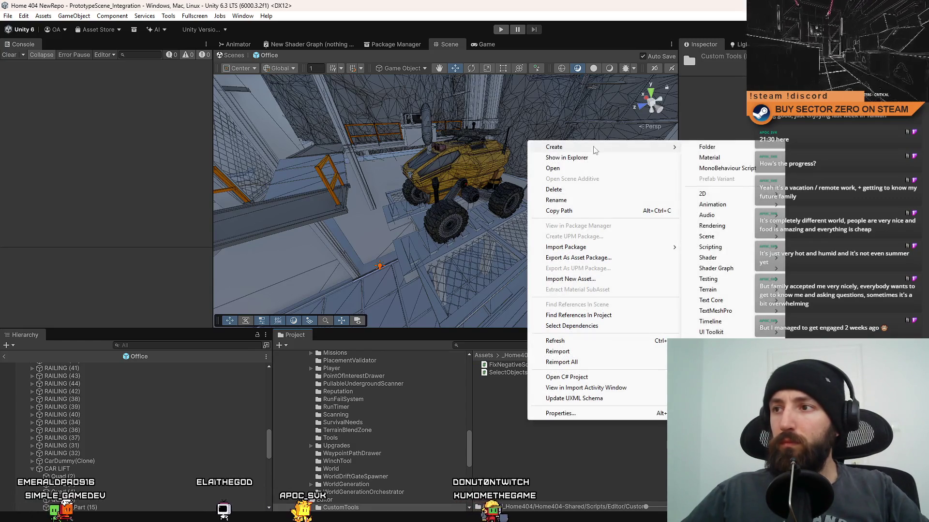
{"action": "left_click", "coordinate": [567, 377]}
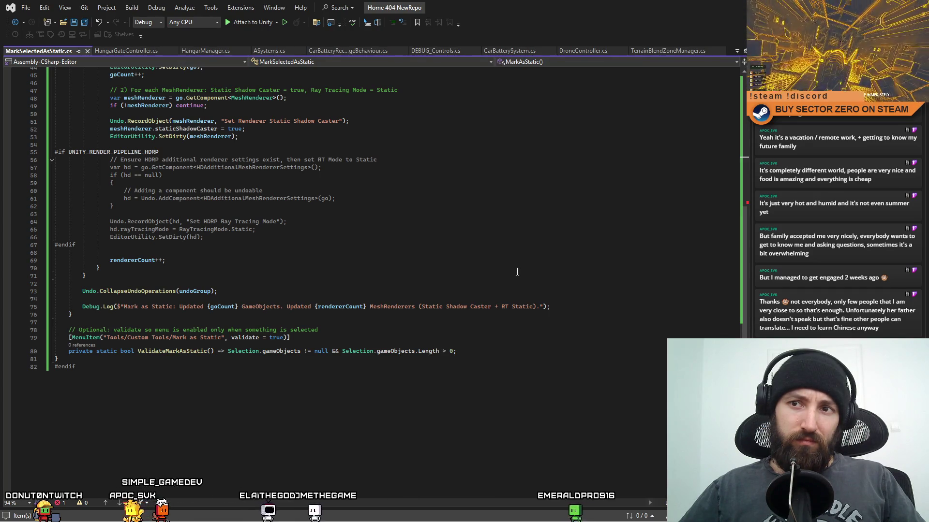
- Overwrite all of MarkSelectedAsStatic.cs with the pasted MarkSelectedAsStaticForHDRP code
{"action": "left_click", "coordinate": [426, 250]}
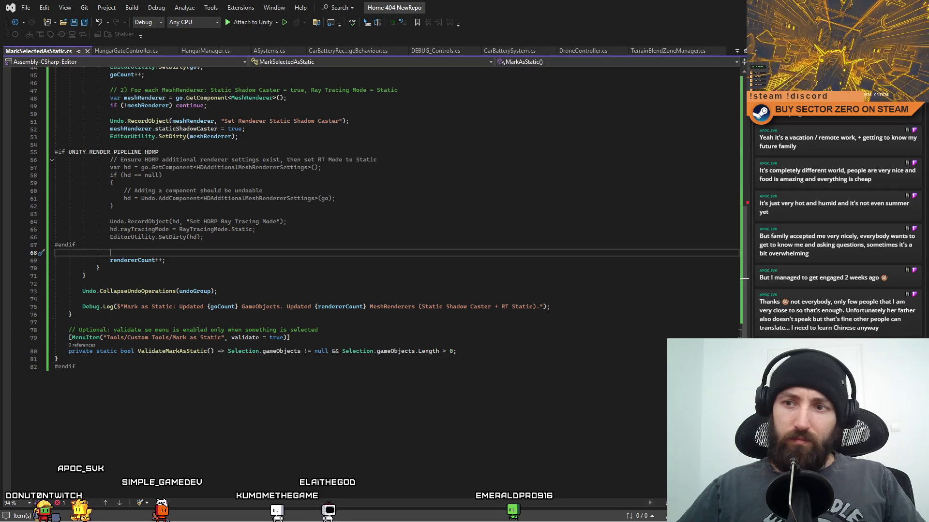
{"action": "left_click_drag", "start_coordinate": [745, 323], "coordinate": [736, 142]}
{"action": "key", "text": "ctrl+z"}
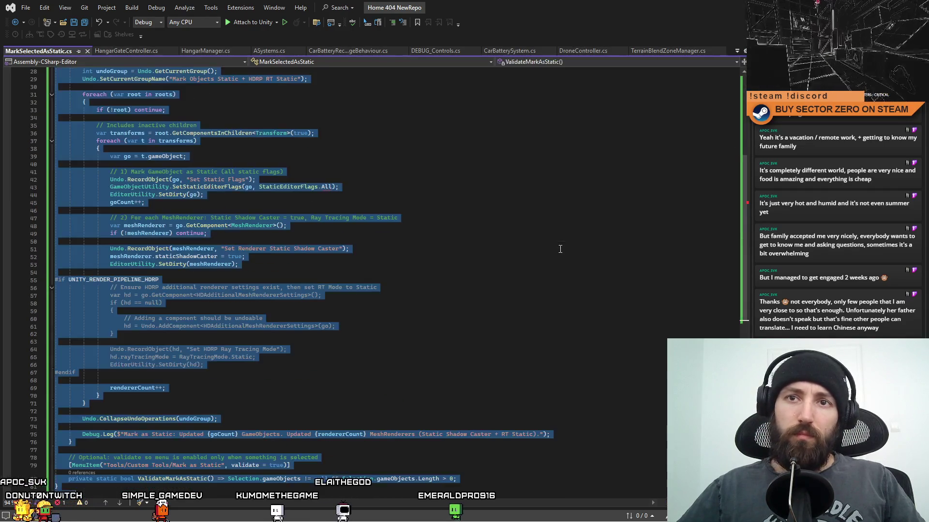
{"action": "left_click", "coordinate": [555, 288]}
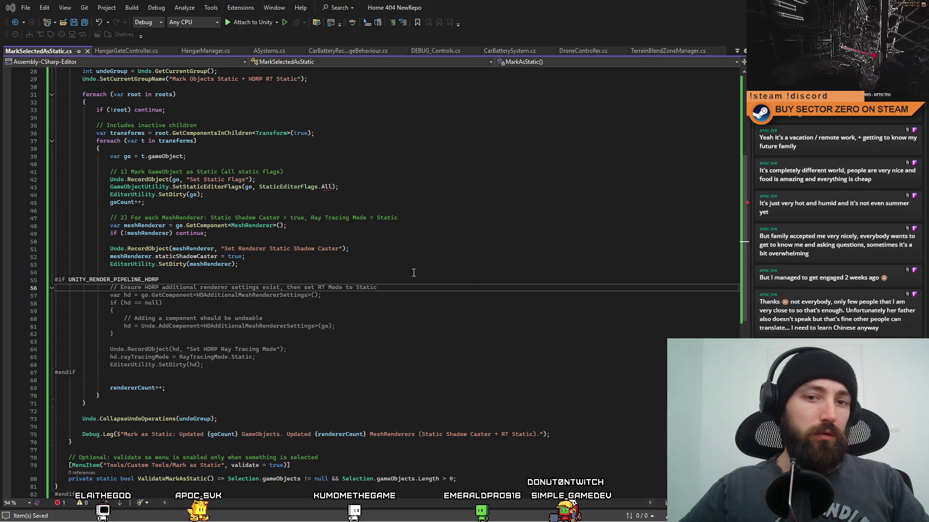
{"action": "key", "text": "ctrl+a"}
{"action": "key", "text": "ctrl+v"}
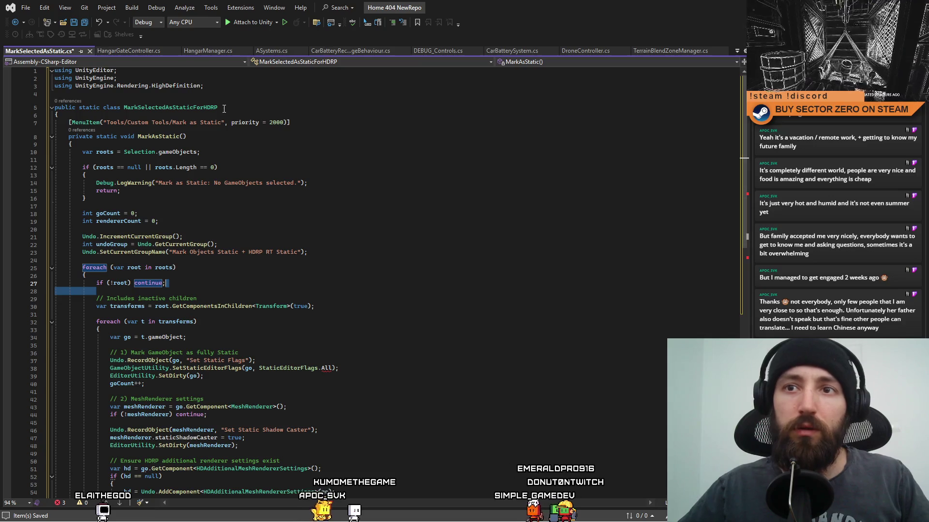
- Drop 'ForHDRP' from the class name, save the script, and restore the Visual Studio window size
{"action": "double_click", "coordinate": [193, 109]}
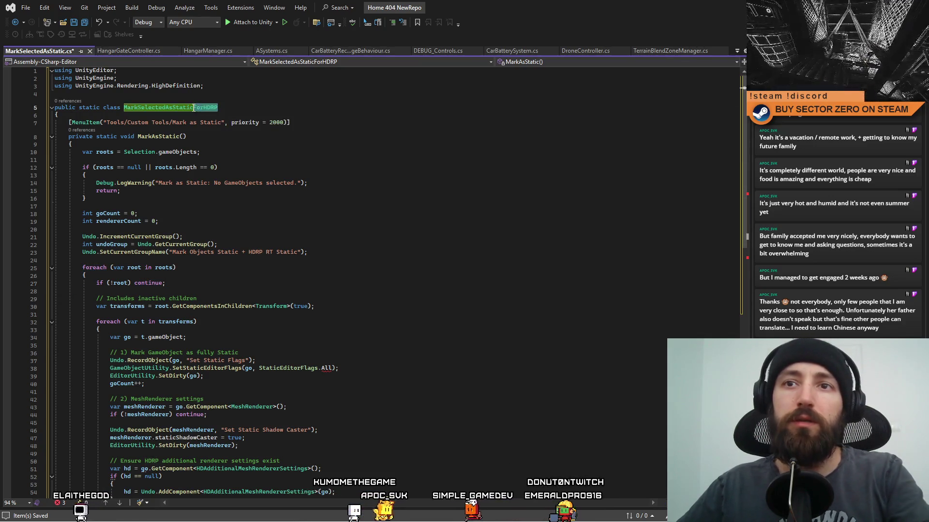
{"action": "key", "text": "Delete"}
{"action": "left_click", "coordinate": [329, 175]}
{"action": "key", "text": "ctrl+s"}
{"action": "left_click", "coordinate": [388, 255]}
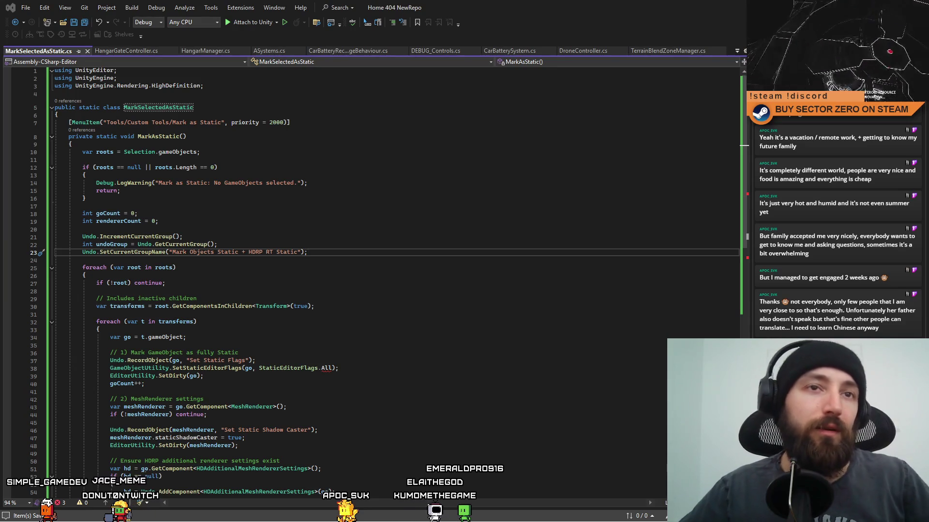
{"action": "double_click", "coordinate": [683, 9]}
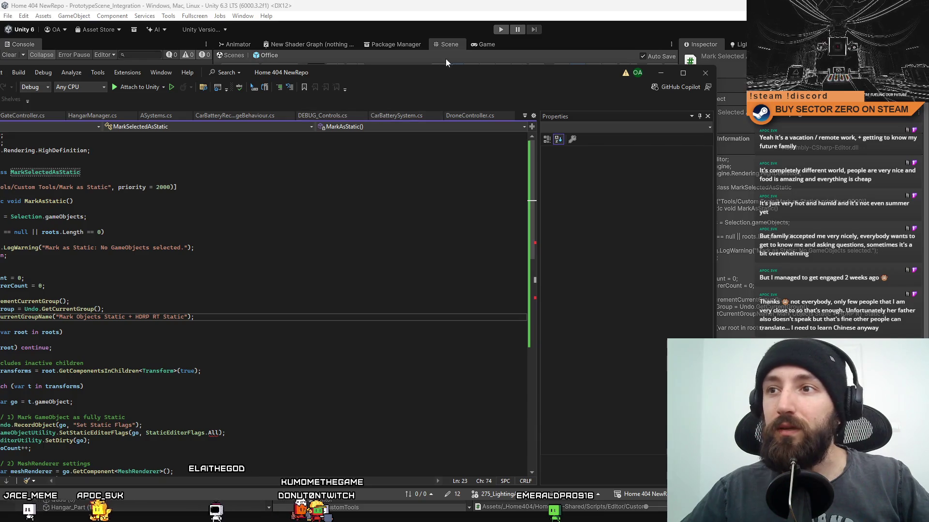
- Retype hd.rayTracingMode on line 58 for RayTracingMode.Static, then return to Unity
{"action": "mouse_move", "coordinate": [441, 74]}
{"action": "left_mouse_down"}
{"action": "mouse_move", "coordinate": [525, 78]}
{"action": "mouse_move", "coordinate": [567, 66]}
{"action": "left_mouse_up"}
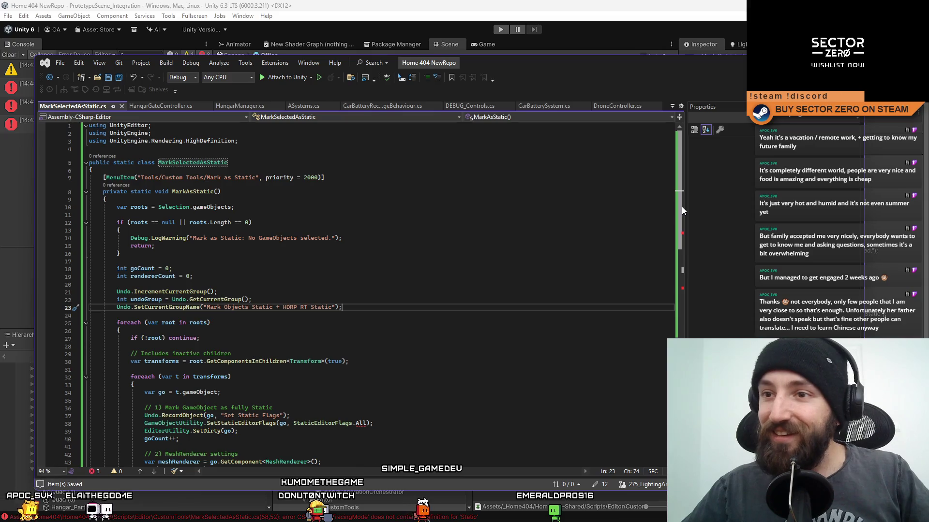
{"action": "left_click_drag", "start_coordinate": [682, 210], "coordinate": [682, 315]}
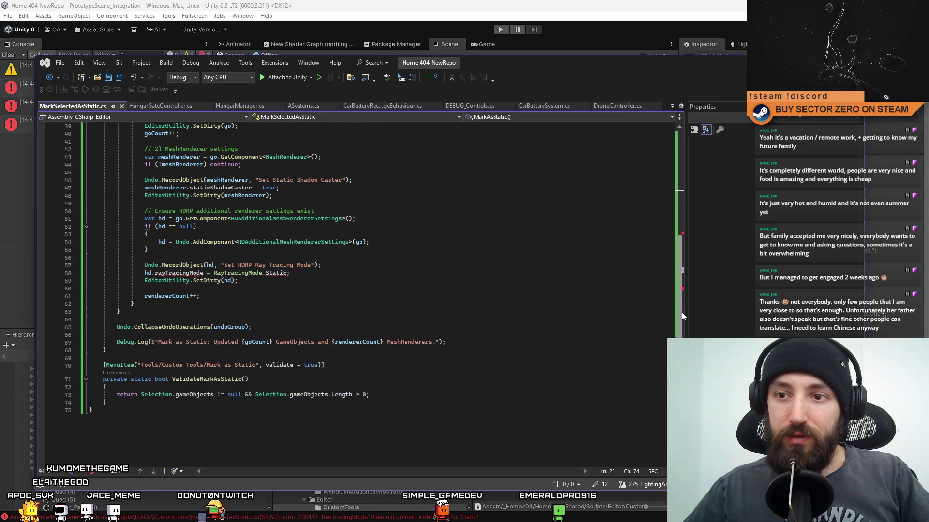
{"action": "mouse_move", "coordinate": [682, 316]}
{"action": "left_mouse_down"}
{"action": "mouse_move", "coordinate": [681, 214]}
{"action": "mouse_move", "coordinate": [674, 308]}
{"action": "left_mouse_up"}
{"action": "left_click", "coordinate": [202, 280]}
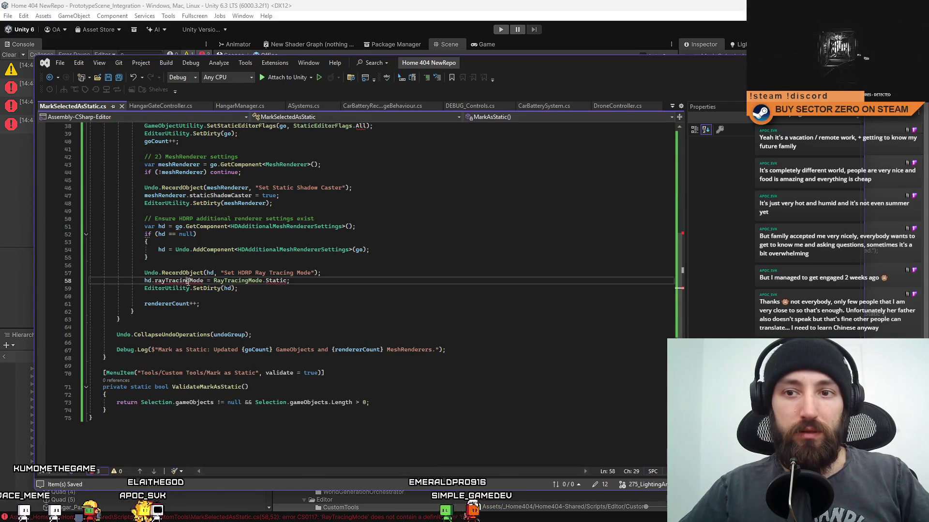
{"action": "key", "text": "BackSpace"}
{"action": "key", "text": "BackSpace"}
{"action": "key", "text": "BackSpace"}
{"action": "type", "text": "t"}
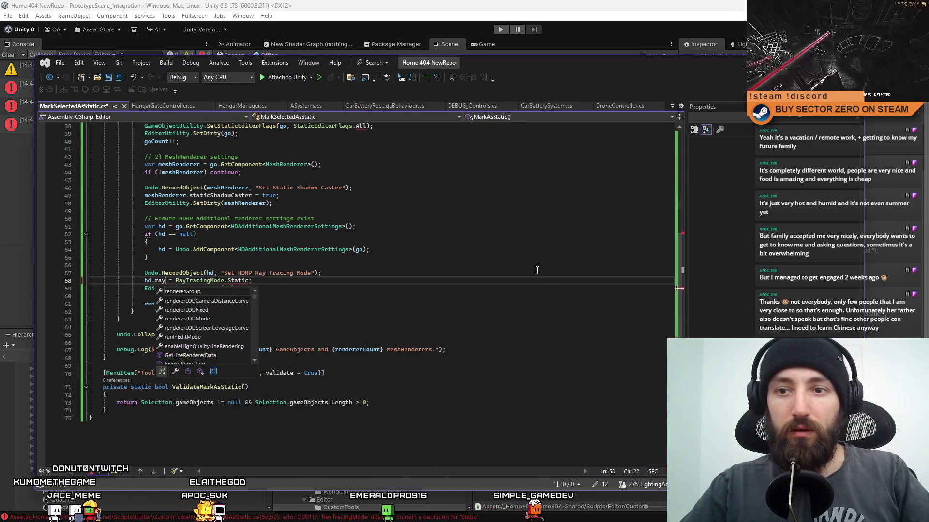
{"action": "type", "text": "ra"}
{"action": "key", "text": "BackSpace"}
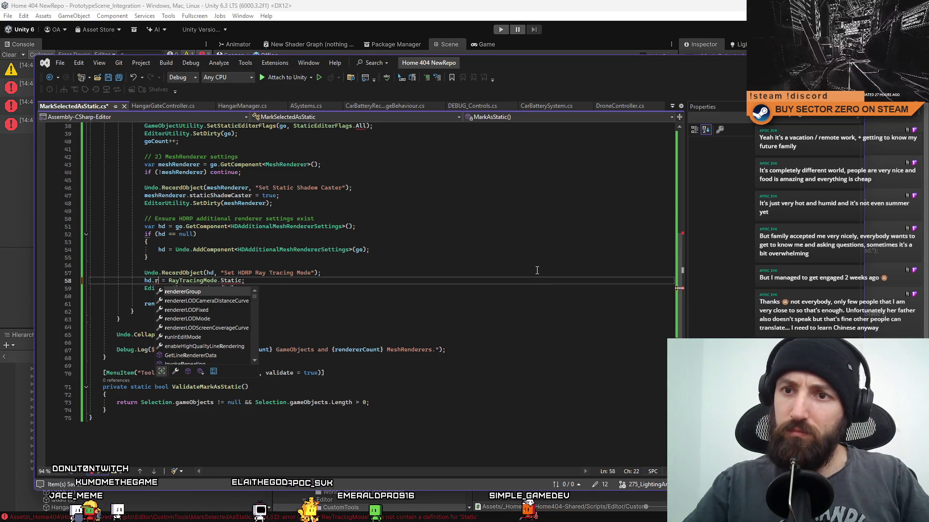
{"action": "key", "text": "Escape"}
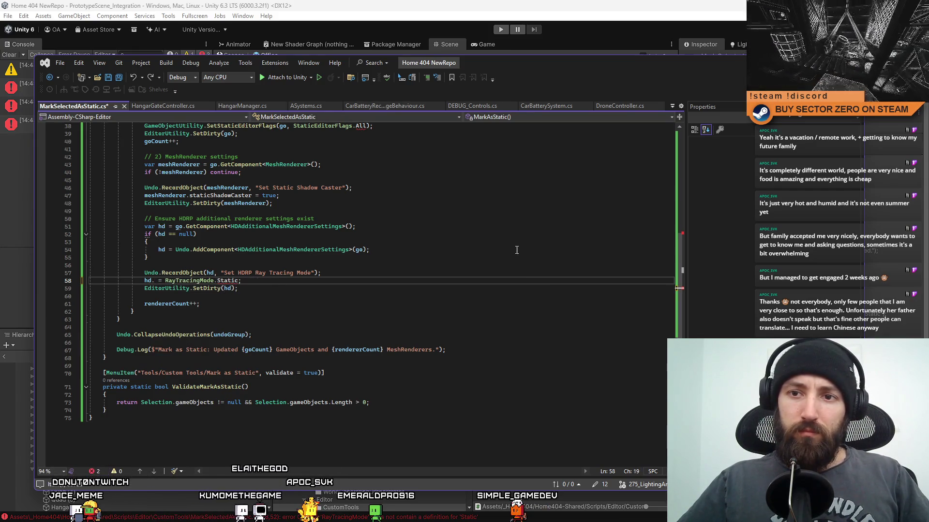
{"action": "type", "text": "rayTracingMode"}
{"action": "left_click", "coordinate": [536, 291]}
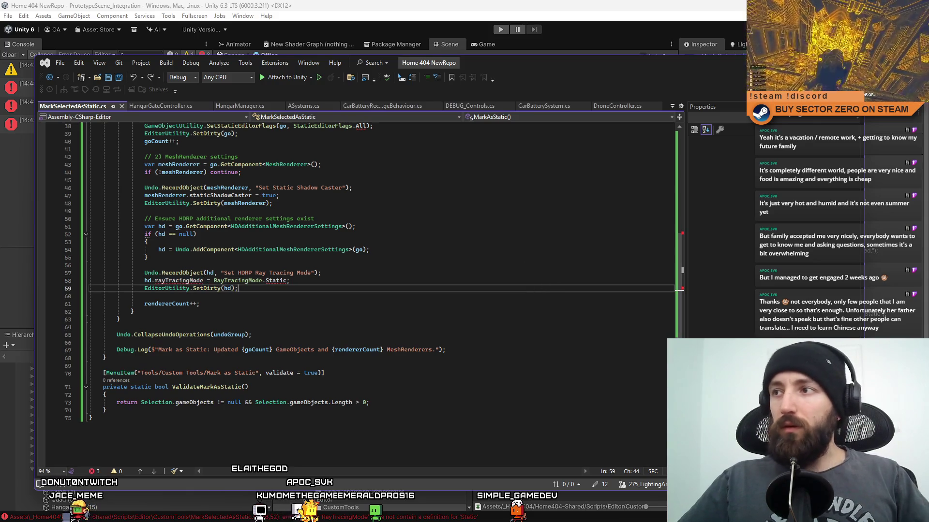
{"action": "key", "text": "alt+Tab"}
- Clear the old warning, review each Console compile error, and jump to the first error's source line
{"action": "left_click", "coordinate": [5, 55]}
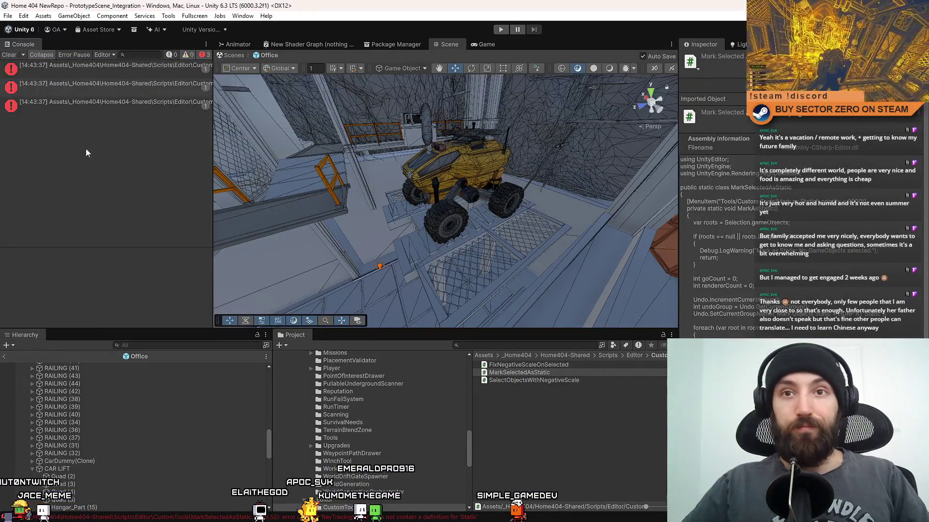
{"action": "left_click", "coordinate": [132, 73]}
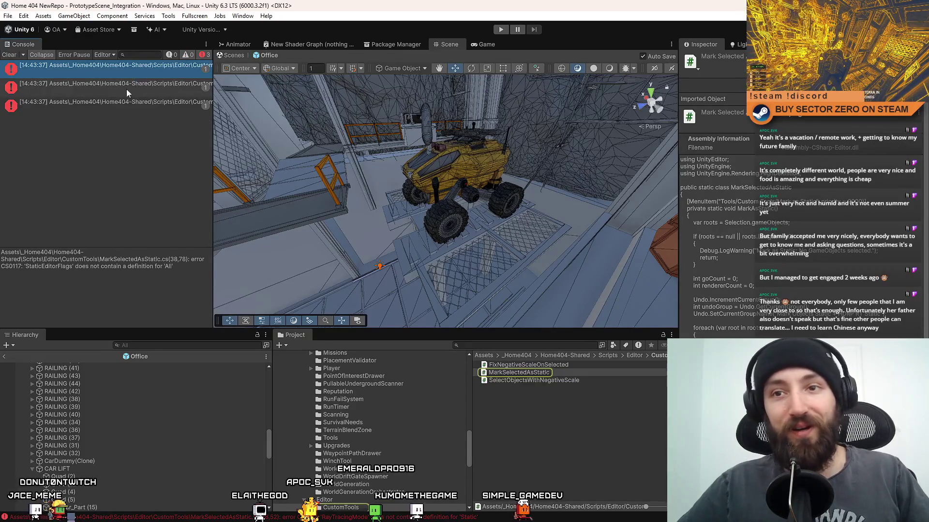
{"action": "left_click", "coordinate": [126, 89]}
{"action": "left_click", "coordinate": [123, 108]}
{"action": "left_click", "coordinate": [136, 85]}
{"action": "left_click", "coordinate": [126, 113]}
{"action": "left_click", "coordinate": [140, 88]}
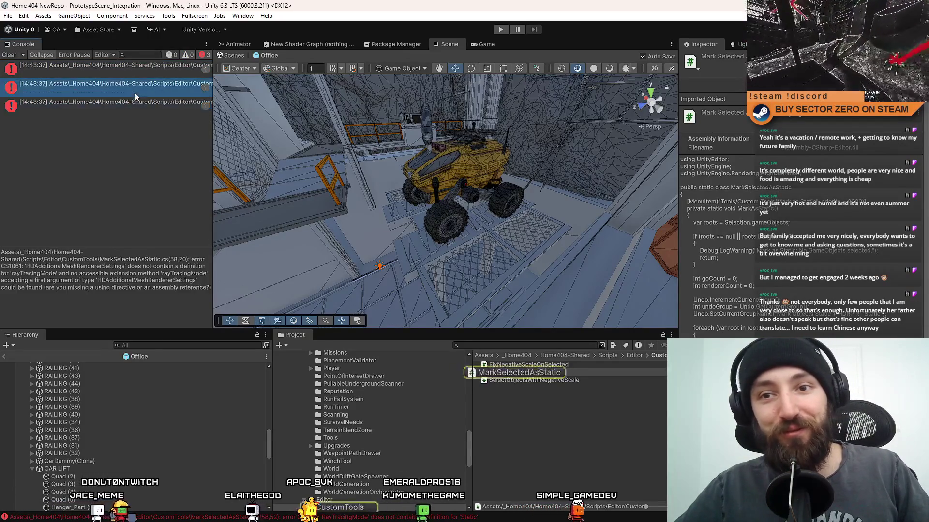
{"action": "left_click", "coordinate": [154, 77]}
{"action": "double_click", "coordinate": [153, 75]}
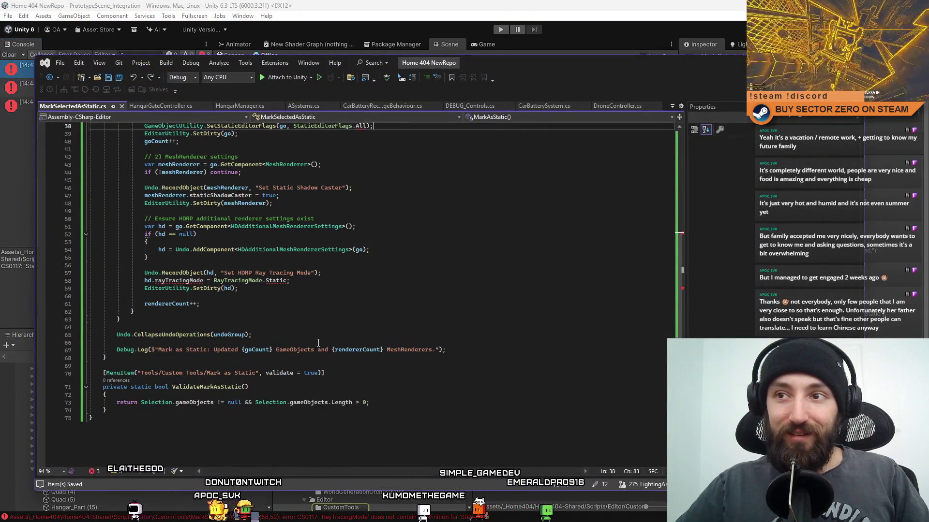
- Retype StaticEditorFlags.All on line 38 after browsing the available flag suggestions
{"action": "scroll", "coordinate": [338, 242], "scroll_direction": "up", "scroll_amount": 5}
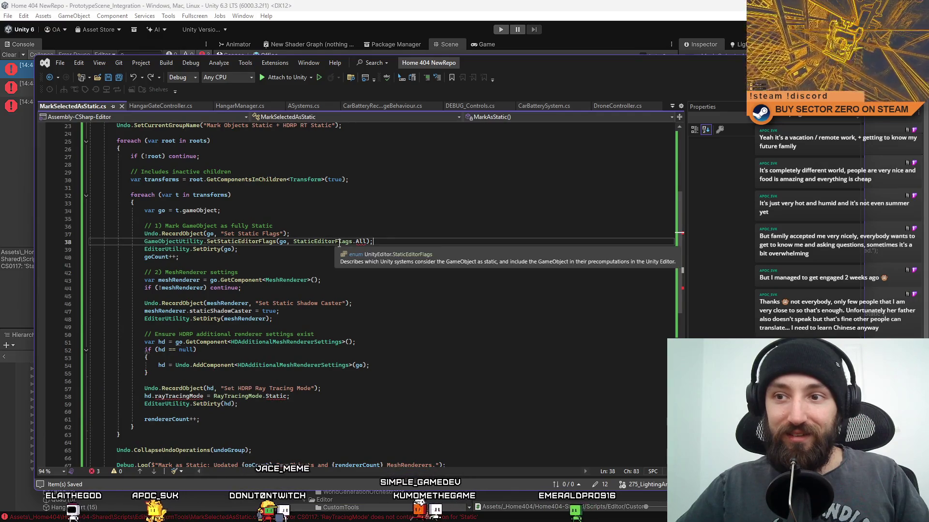
{"action": "left_click", "coordinate": [362, 241]}
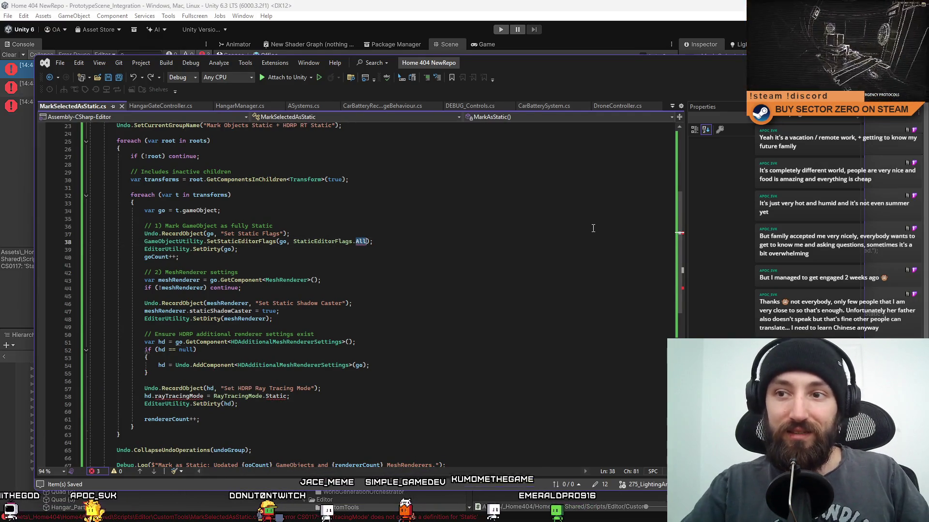
{"action": "key", "text": "BackSpace"}
{"action": "key", "text": "BackSpace"}
{"action": "key", "text": "BackSpace"}
{"action": "key", "text": "ctrl+space"}
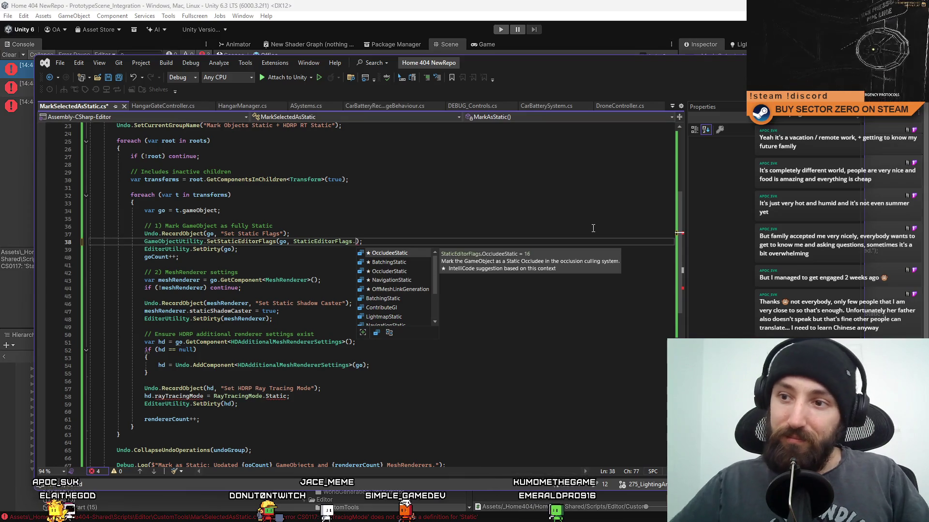
{"action": "left_click_drag", "start_coordinate": [435, 279], "coordinate": [436, 291]}
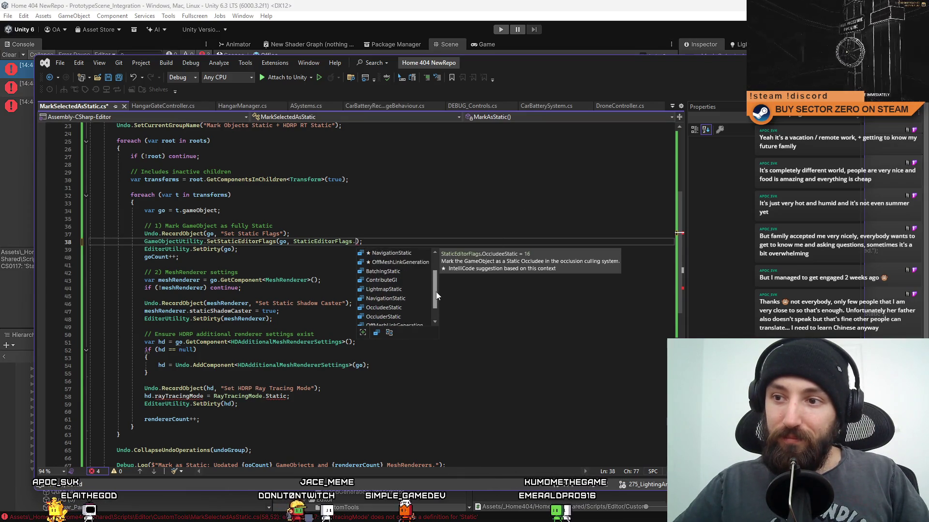
{"action": "key", "text": "BackSpace"}
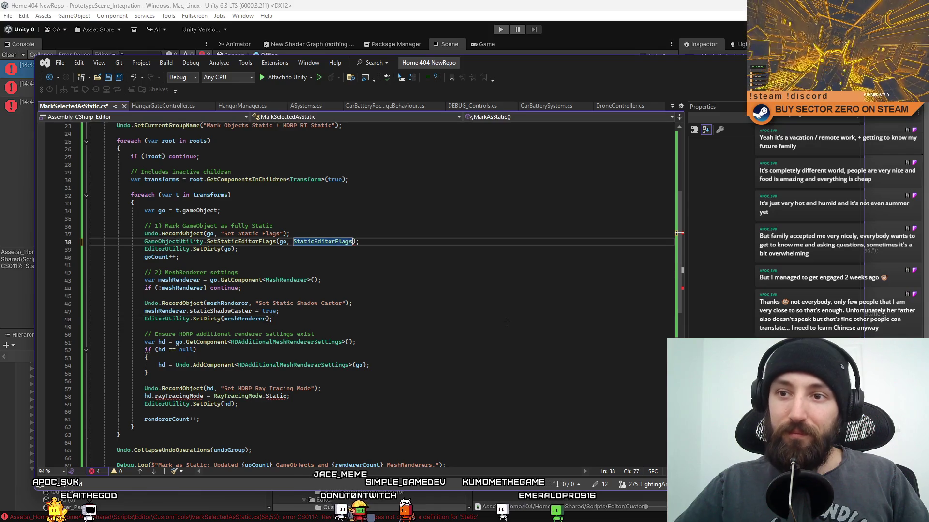
{"action": "type", "text": "All"}
{"action": "left_click", "coordinate": [511, 335]}
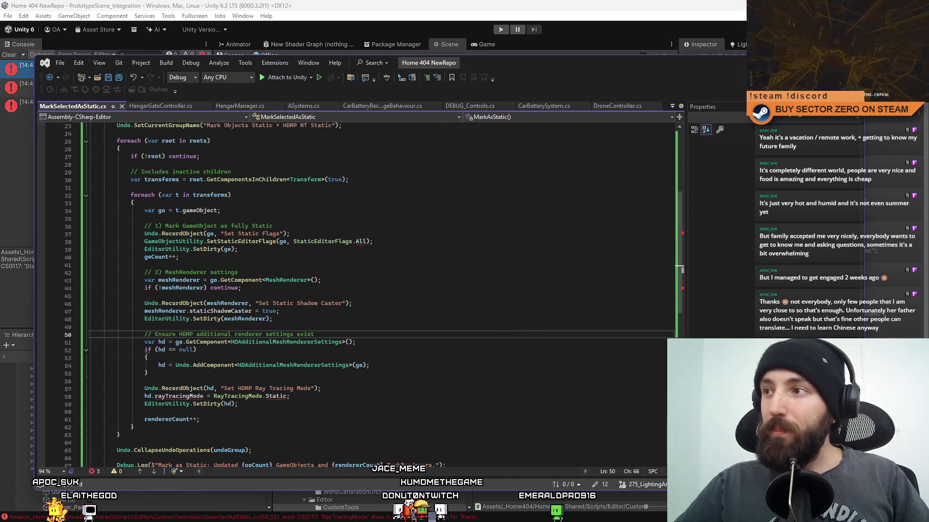
- In Unity, select the StaticEditorFlags error message and read the rayTracingMode error details
{"action": "key", "text": "alt+Tab"}
{"action": "triple_click", "coordinate": [58, 264]}
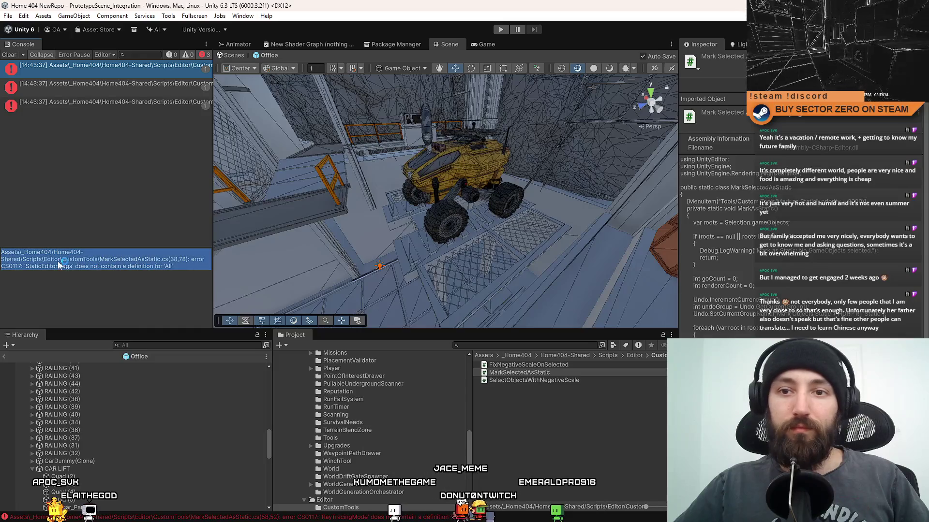
{"action": "key", "text": "alt+Tab"}
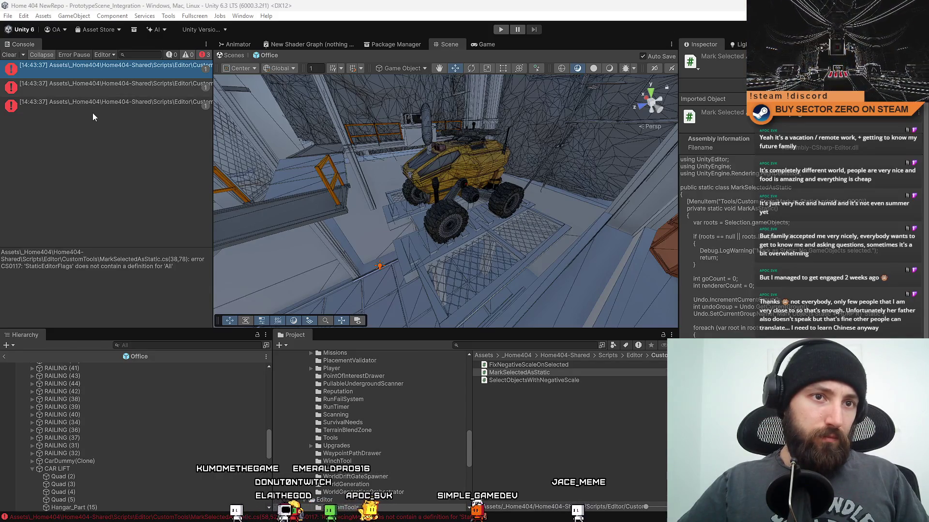
{"action": "left_click", "coordinate": [96, 87]}
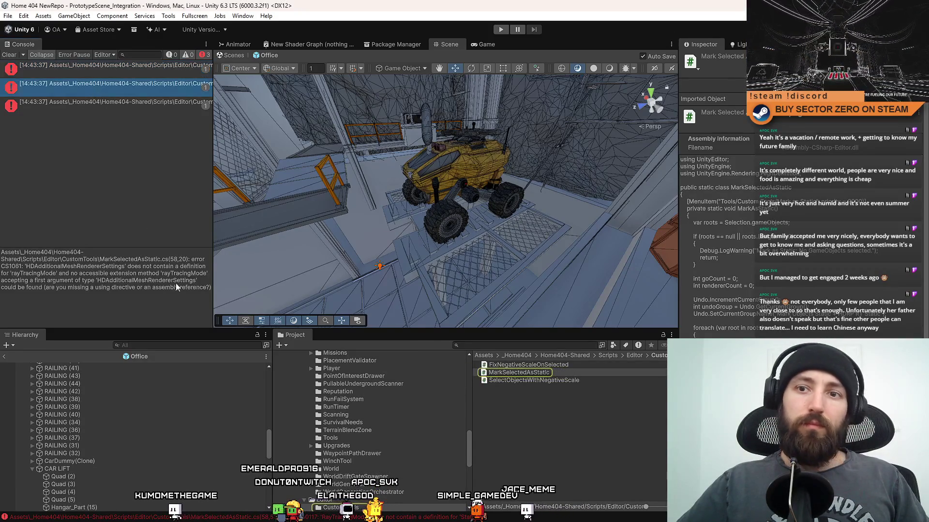
{"action": "left_click", "coordinate": [177, 285]}
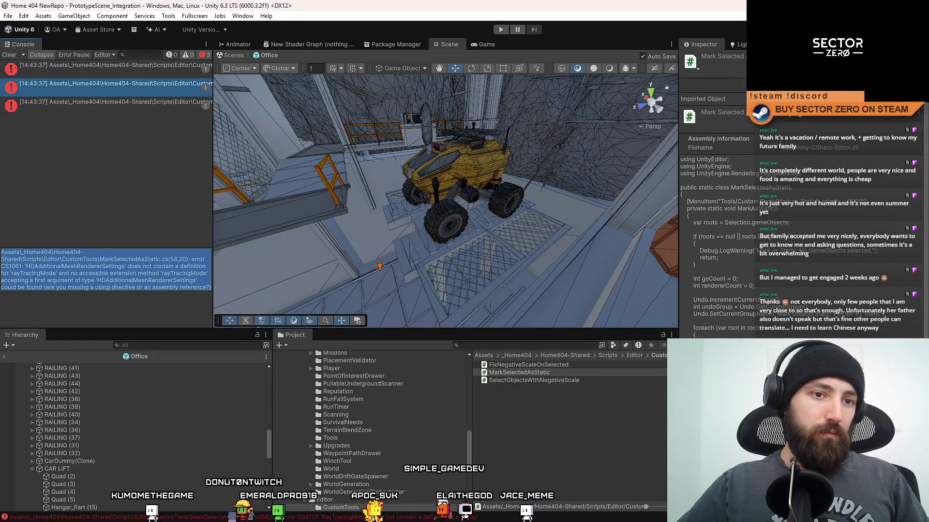
{"action": "key", "text": "alt+Tab"}
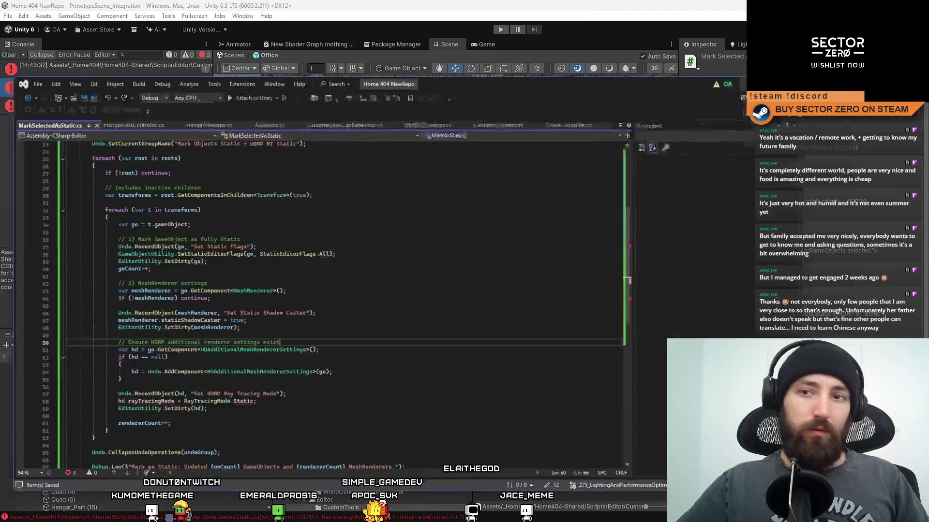
- Trim the class declaration on line 5 to MarkSelectedAsStatic and save the file
{"action": "scroll", "coordinate": [484, 269], "scroll_direction": "up", "scroll_amount": 12}
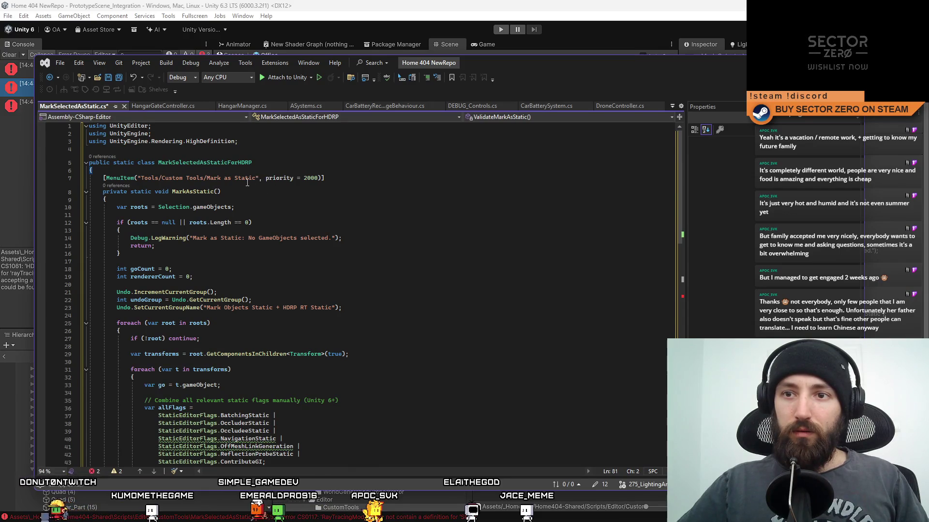
{"action": "left_click", "coordinate": [293, 159]}
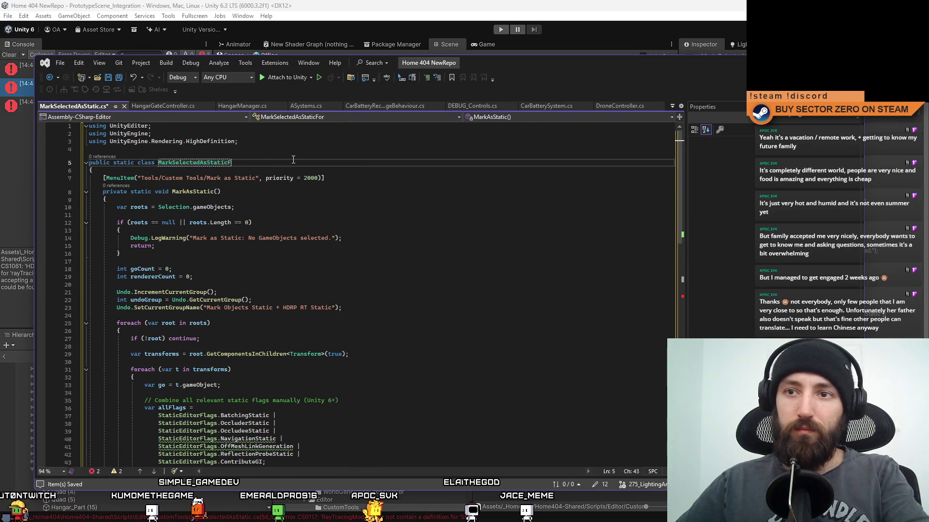
{"action": "key", "text": "BackSpace"}
{"action": "left_click", "coordinate": [471, 269]}
{"action": "key", "text": "Down"}
{"action": "key", "text": "Down"}
{"action": "key", "text": "Down"}
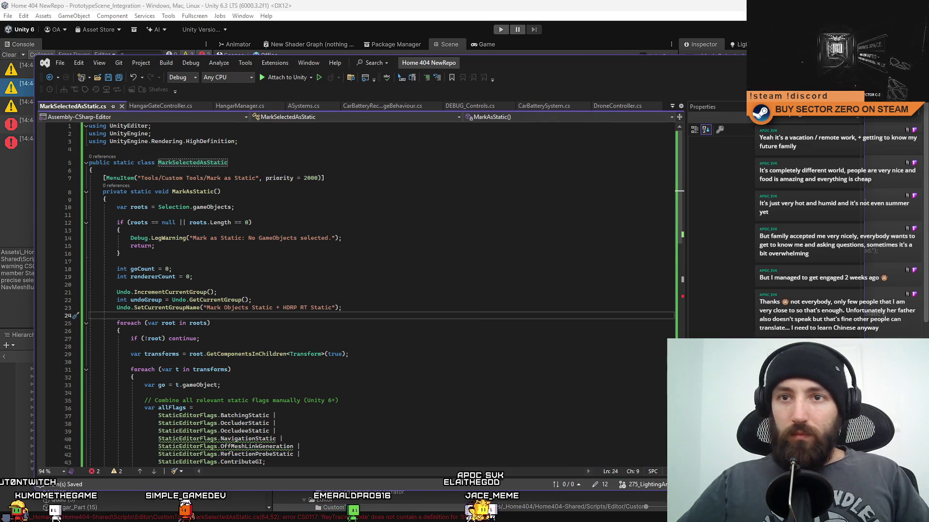
{"action": "key", "text": "alt+Tab"}
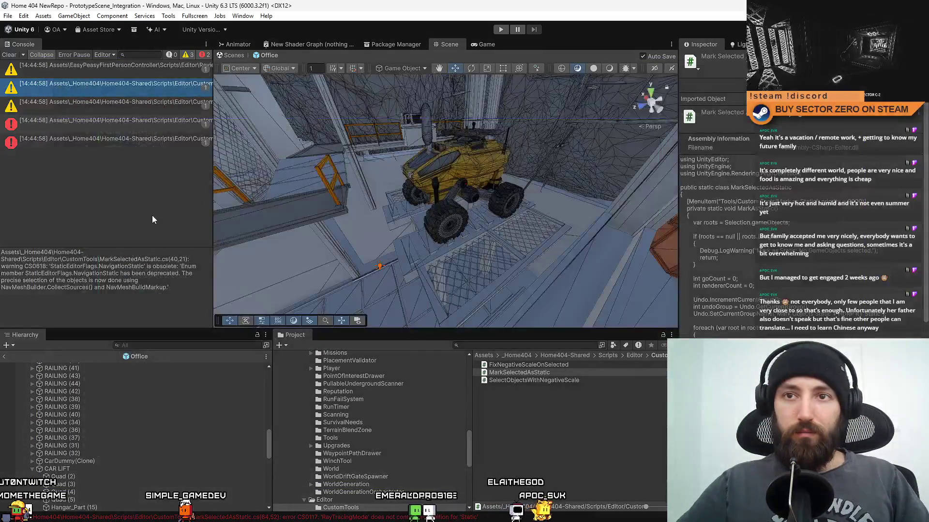
- Open the rayTracingMode error's source and select both the rayTracingMode and RayTracingMode.Static messages
{"action": "left_click", "coordinate": [160, 72]}
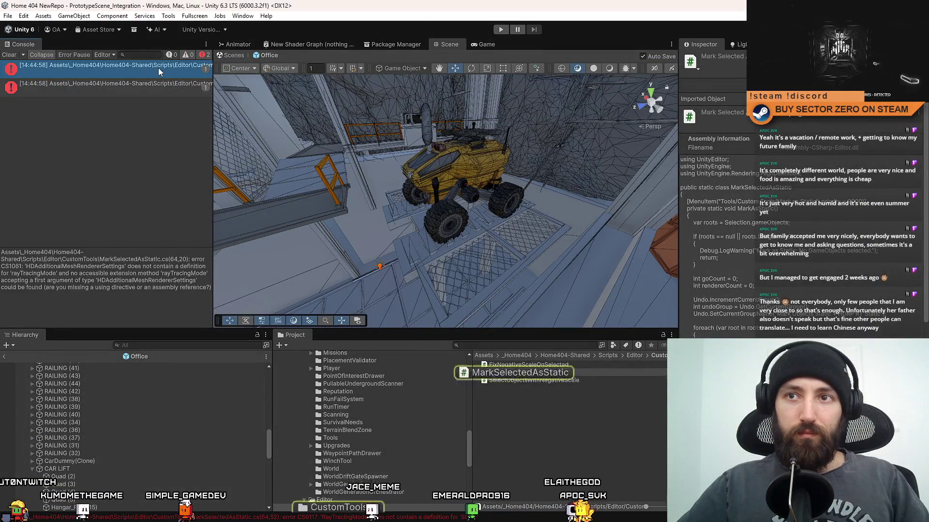
{"action": "double_click", "coordinate": [159, 72]}
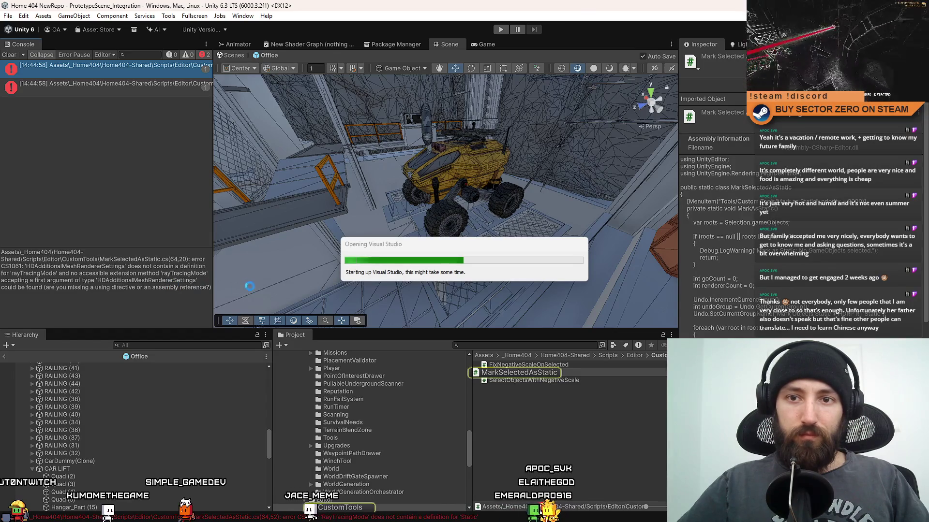
{"action": "triple_click", "coordinate": [134, 281]}
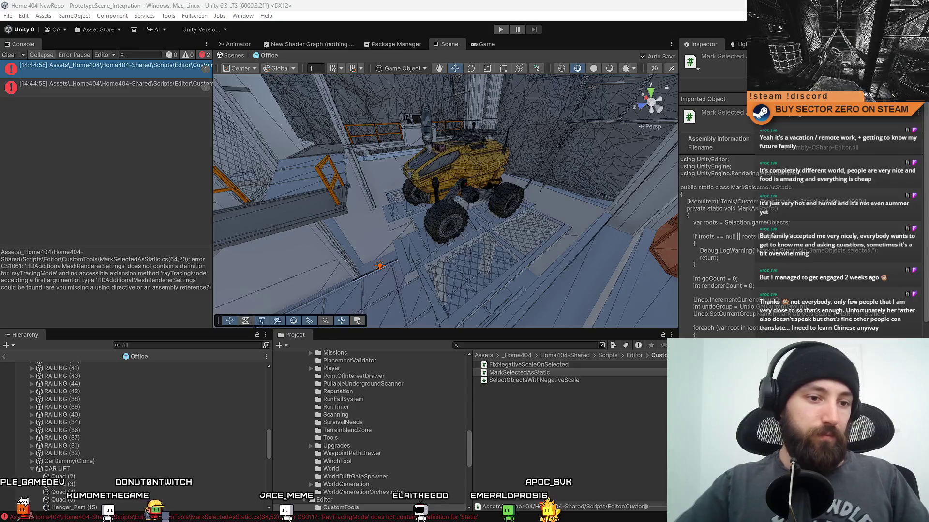
{"action": "left_click", "coordinate": [97, 85]}
{"action": "triple_click", "coordinate": [206, 268]}
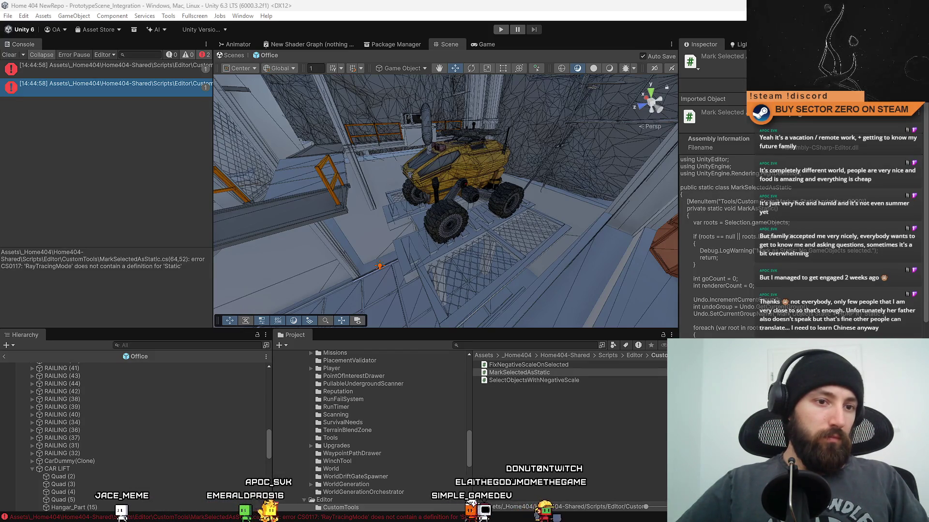
- Save the revised MarkSelectedAsStatic.cs using UnityEngine.Experimental.Rendering and recompile it in Unity
{"action": "key", "text": "alt+Tab"}
{"action": "scroll", "coordinate": [347, 305], "scroll_direction": "up", "scroll_amount": 5}
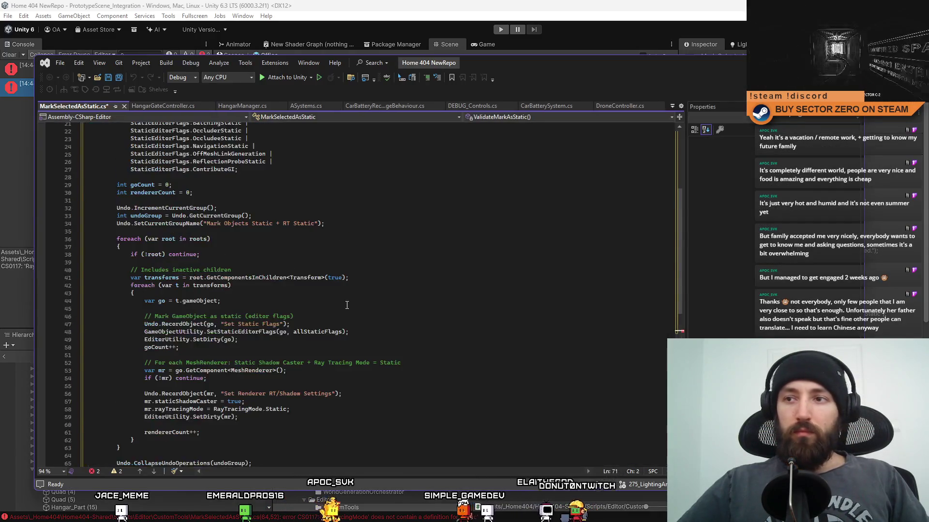
{"action": "scroll", "coordinate": [346, 305], "scroll_direction": "up", "scroll_amount": 7}
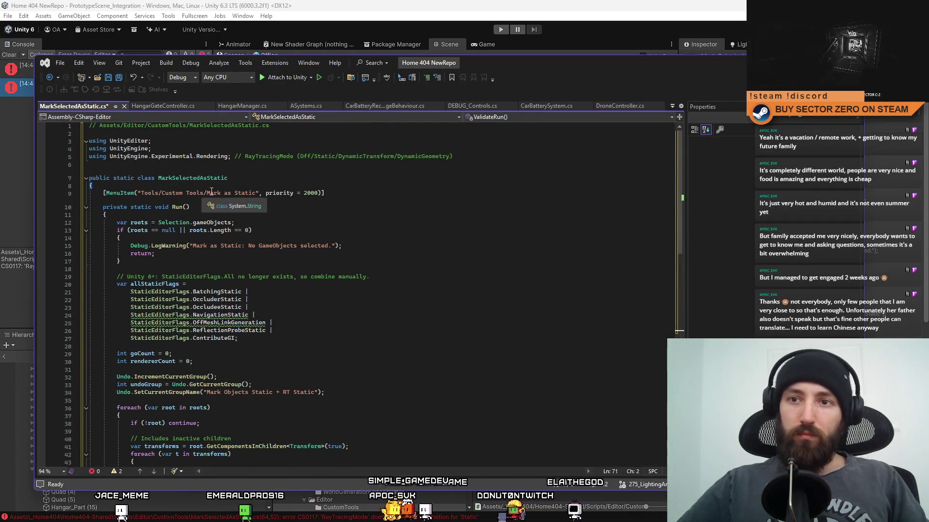
{"action": "left_click", "coordinate": [241, 176]}
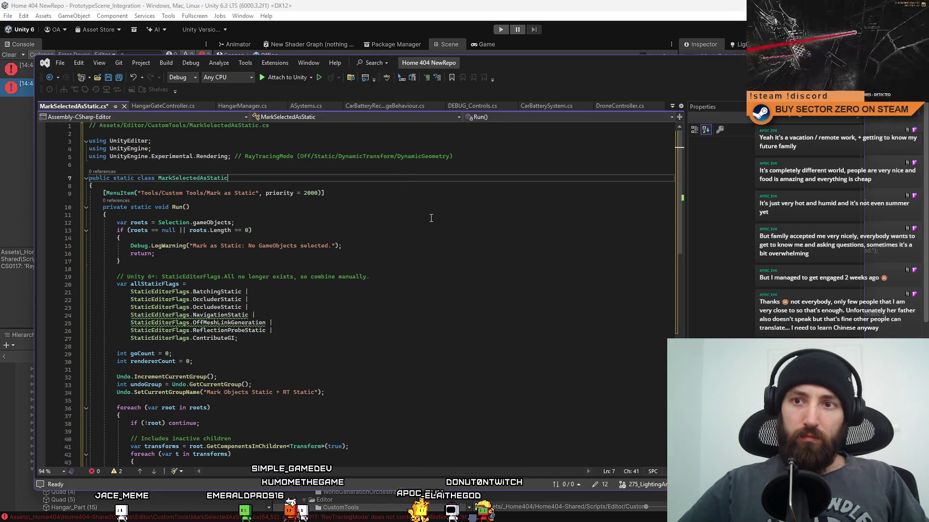
{"action": "key", "text": "ctrl+s"}
{"action": "left_click", "coordinate": [480, 281]}
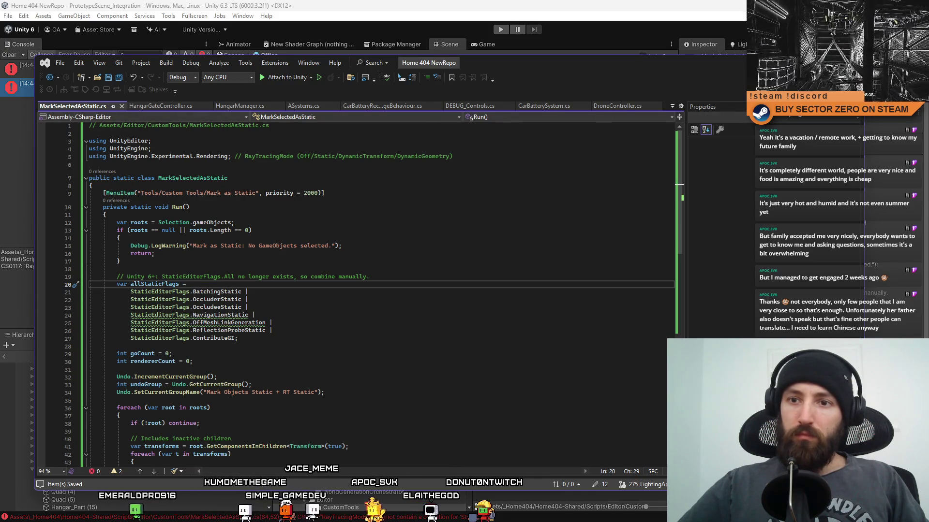
{"action": "key", "text": "alt+Tab"}
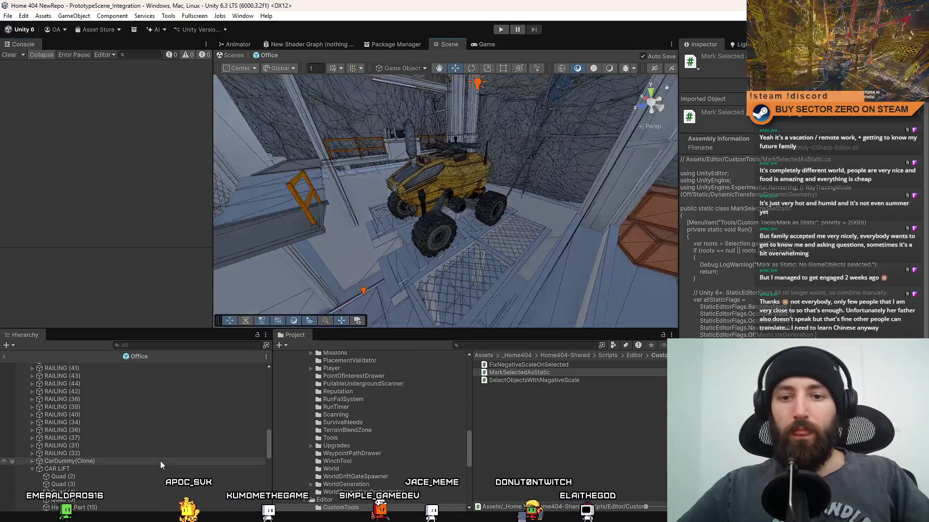
- Run Tools > Custom Tools > Mark as Static on the CAR LIFT object
{"action": "left_click", "coordinate": [118, 470]}
{"action": "key", "text": "f"}
{"action": "mouse_move", "coordinate": [435, 208]}
{"action": "left_mouse_down"}
{"action": "mouse_move", "coordinate": [476, 224]}
{"action": "mouse_move", "coordinate": [435, 232]}
{"action": "left_mouse_up"}
{"action": "scroll", "coordinate": [91, 464], "scroll_direction": "down", "scroll_amount": 5}
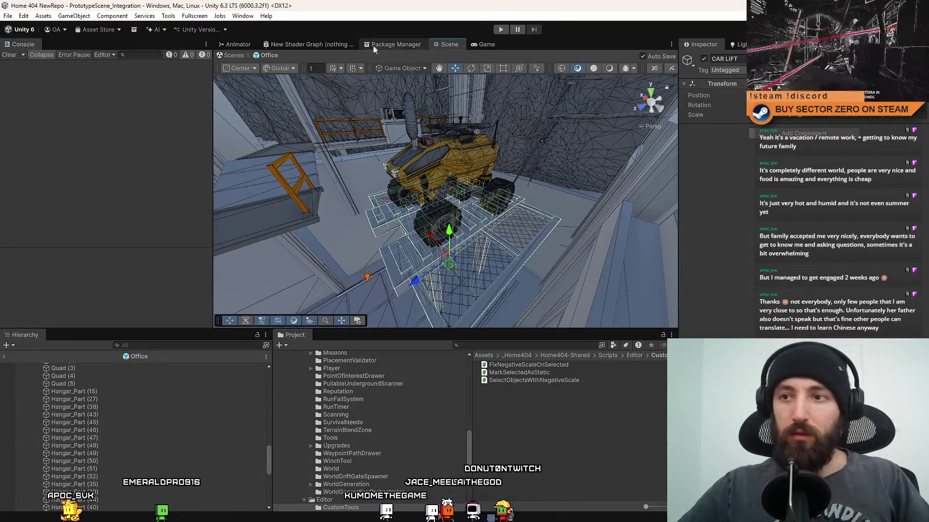
{"action": "left_click", "coordinate": [193, 16]}
{"action": "mouse_move", "coordinate": [194, 42]}
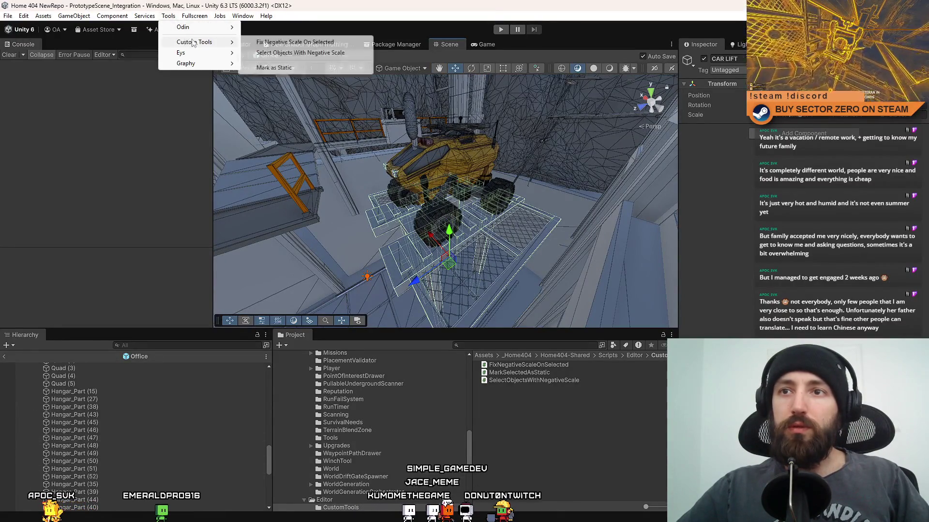
{"action": "left_click", "coordinate": [294, 68]}
- Verify that child Quad (2) shows Ray Tracing Mode Static in the Inspector
{"action": "scroll", "coordinate": [106, 407], "scroll_direction": "up", "scroll_amount": 3}
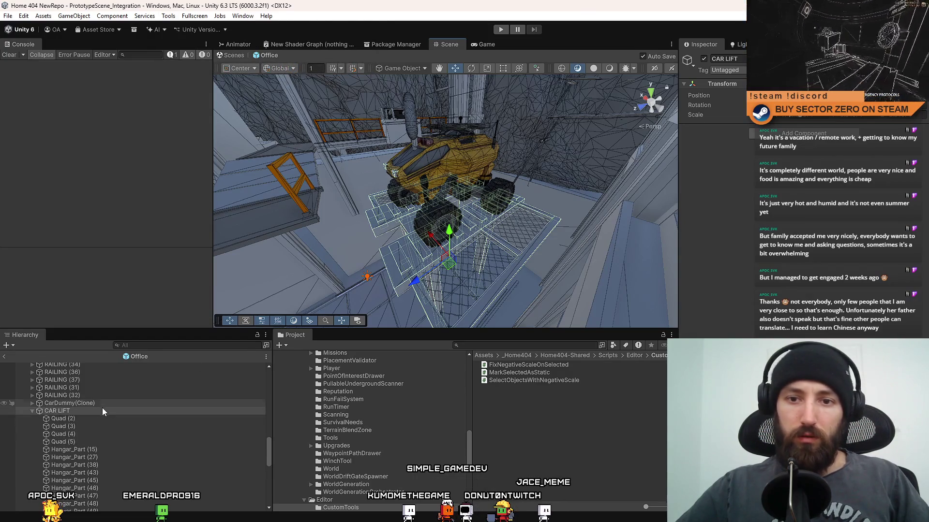
{"action": "left_click", "coordinate": [88, 418]}
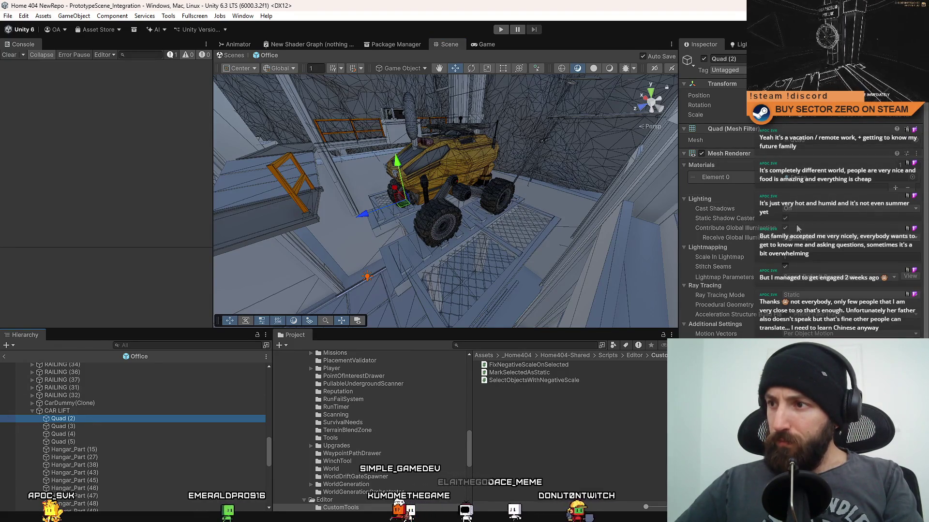
{"action": "scroll", "coordinate": [771, 257], "scroll_direction": "down", "scroll_amount": 1}
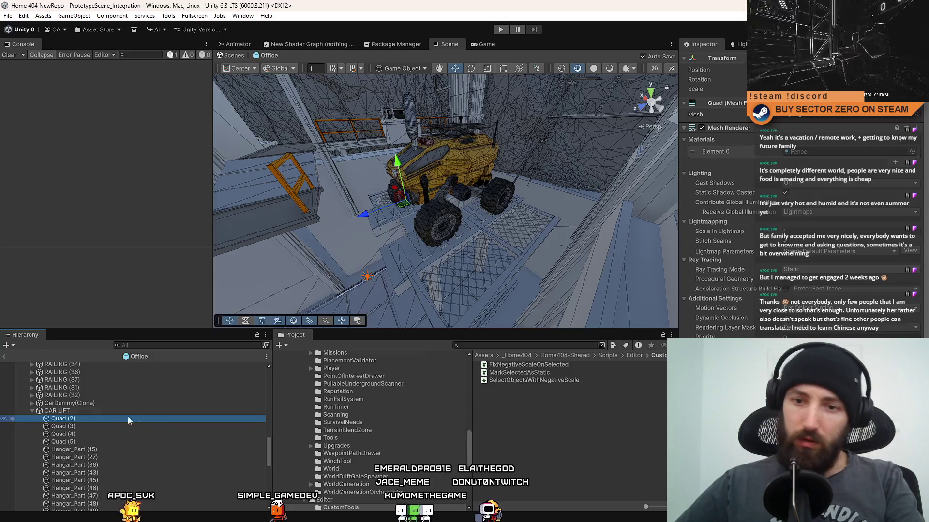
- Apply Custom Tools > Mark as Static to RAILING (29) and RAILING (30)
{"action": "left_click", "coordinate": [32, 411]}
{"action": "left_click", "coordinate": [92, 460]}
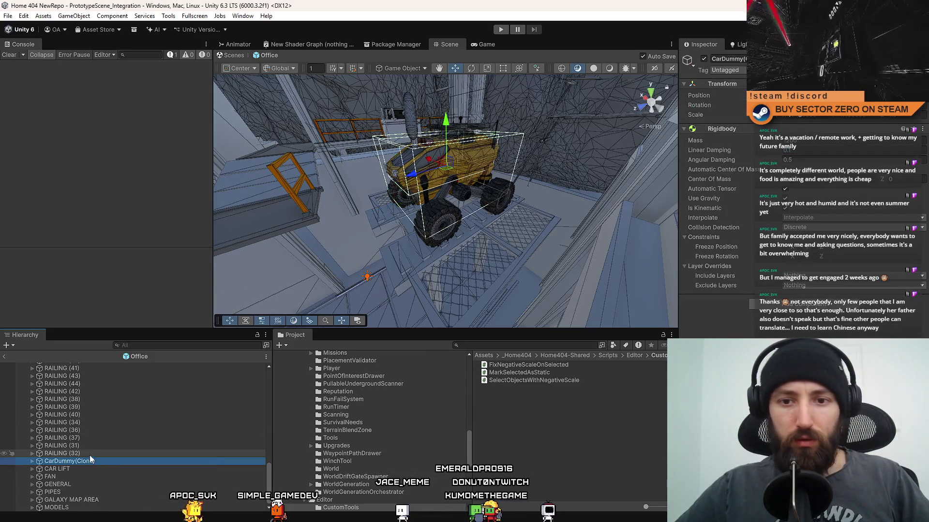
{"action": "scroll", "coordinate": [92, 450], "scroll_direction": "up", "scroll_amount": 4}
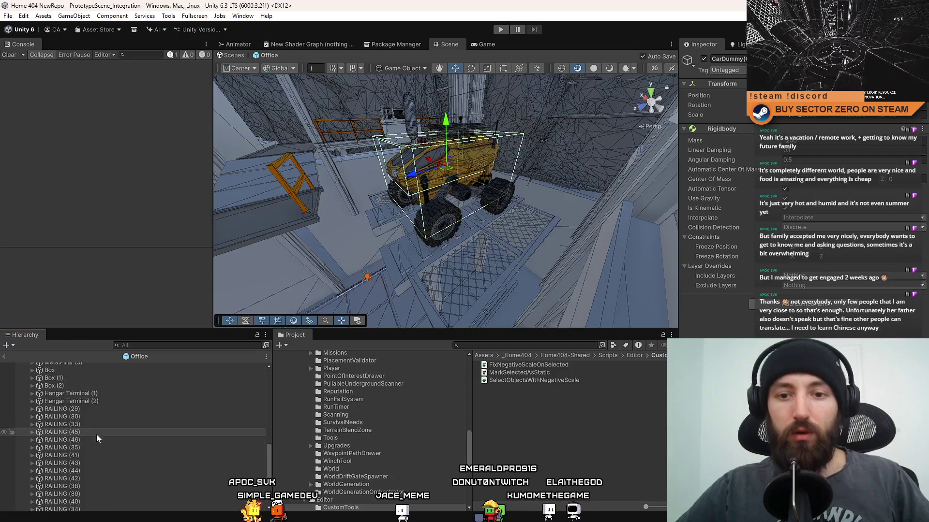
{"action": "scroll", "coordinate": [96, 436], "scroll_direction": "down", "scroll_amount": 1}
{"action": "left_click", "coordinate": [83, 379]}
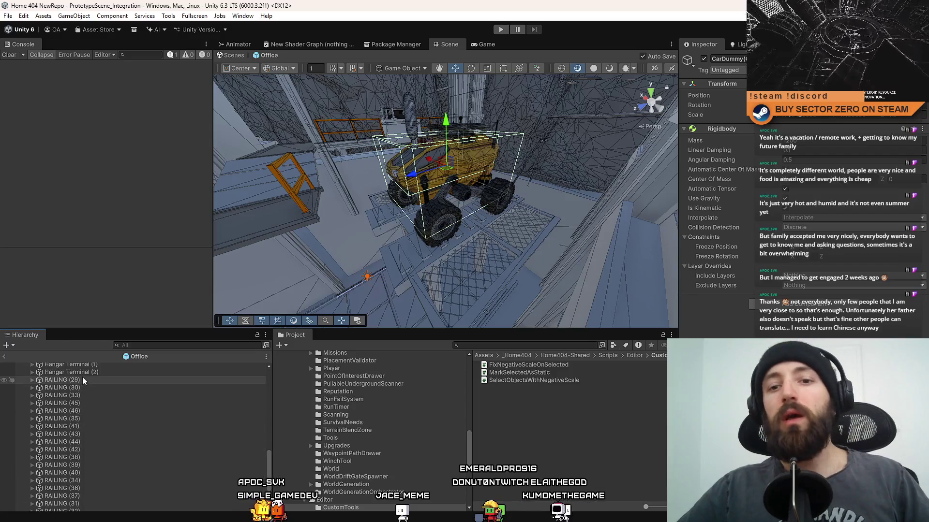
{"action": "left_click", "coordinate": [238, 16]}
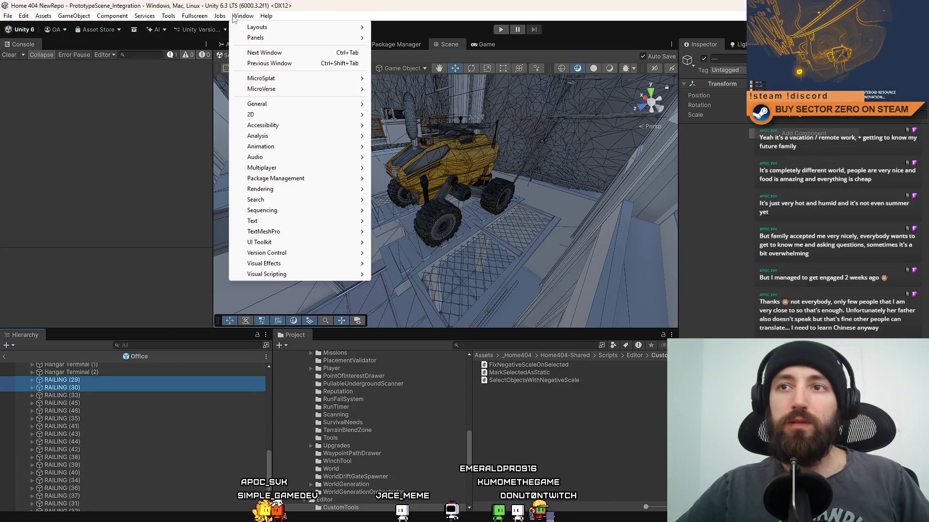
{"action": "mouse_move", "coordinate": [220, 18]}
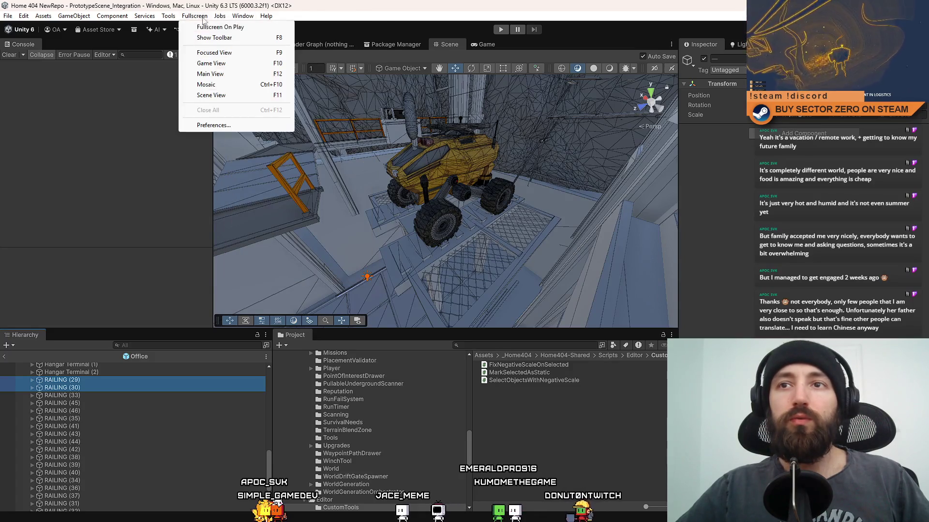
{"action": "mouse_move", "coordinate": [165, 20]}
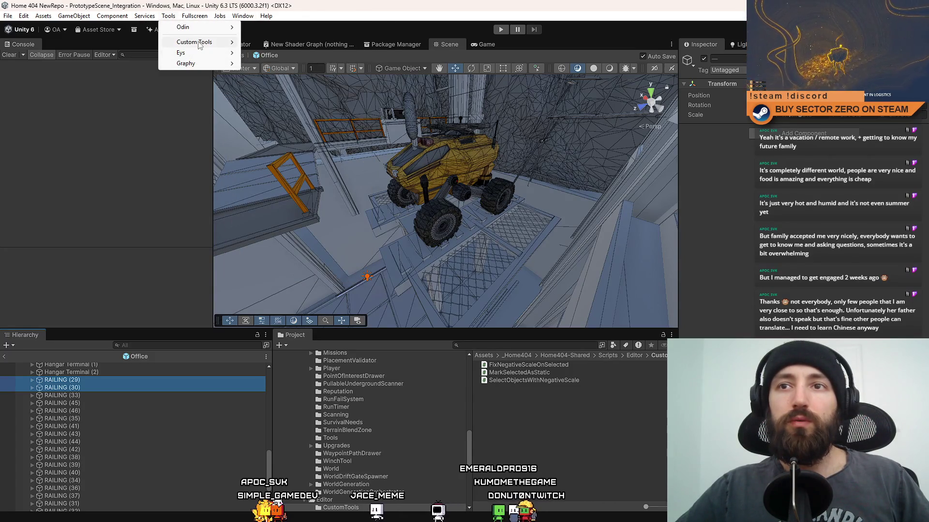
{"action": "mouse_move", "coordinate": [199, 43]}
{"action": "left_click", "coordinate": [299, 69]}
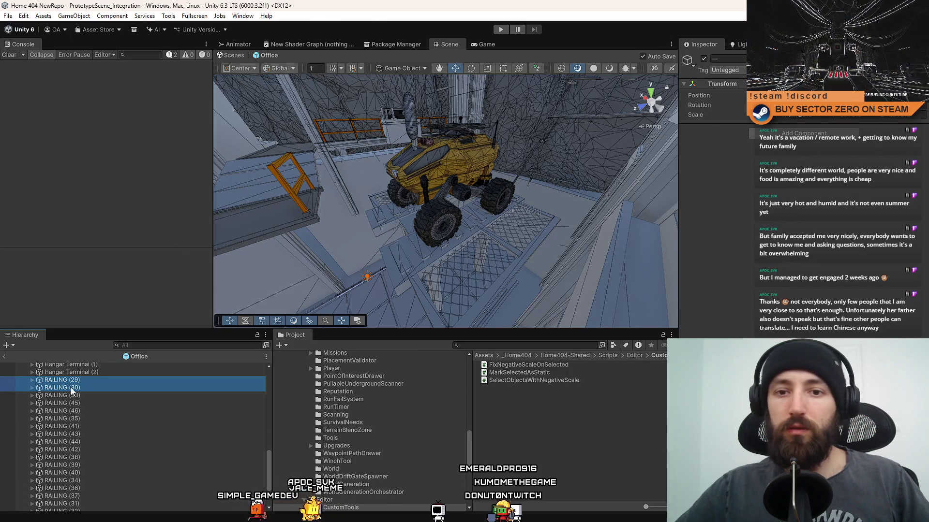
- Expand RAILING (30) and check that its Hangar_Part pieces became static
{"action": "left_click", "coordinate": [30, 387]}
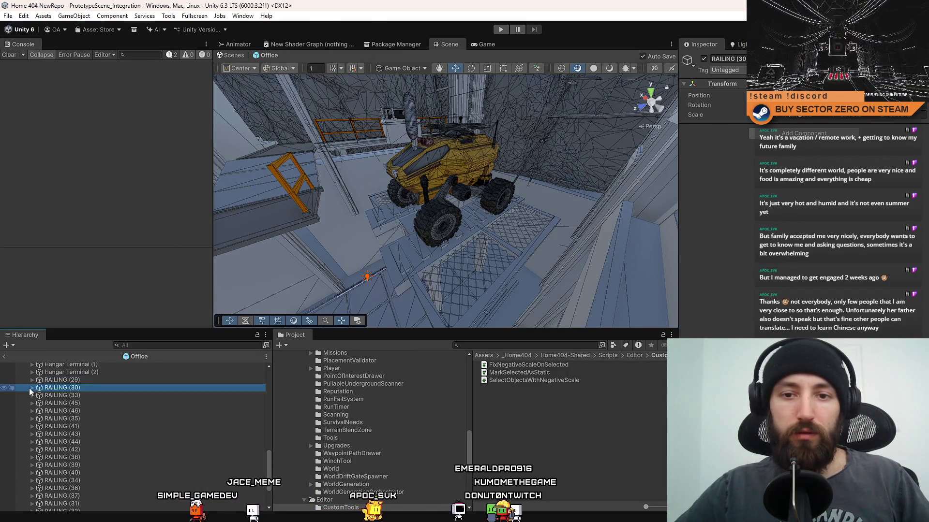
{"action": "left_click", "coordinate": [31, 387]}
{"action": "left_click", "coordinate": [69, 396]}
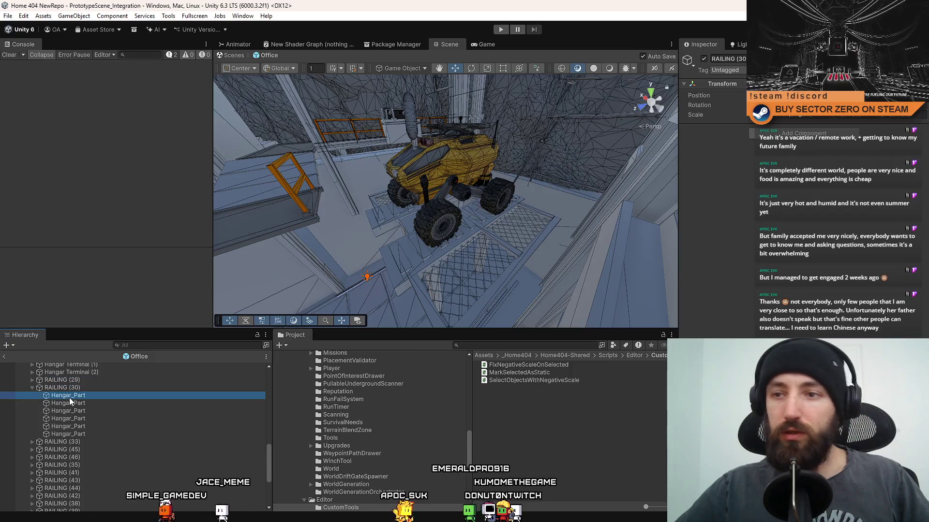
{"action": "left_click", "coordinate": [32, 388]}
{"action": "scroll", "coordinate": [68, 404], "scroll_direction": "up", "scroll_amount": 3}
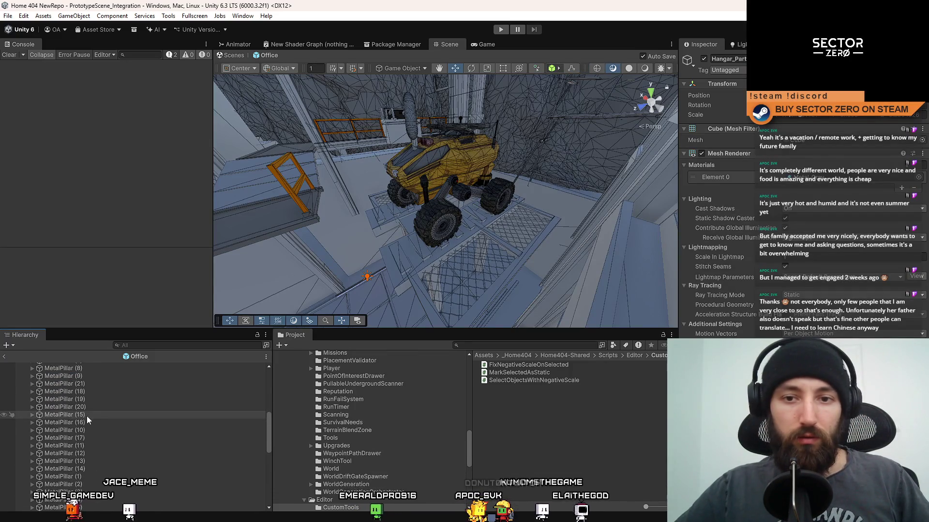
{"action": "scroll", "coordinate": [92, 425], "scroll_direction": "down", "scroll_amount": 3}
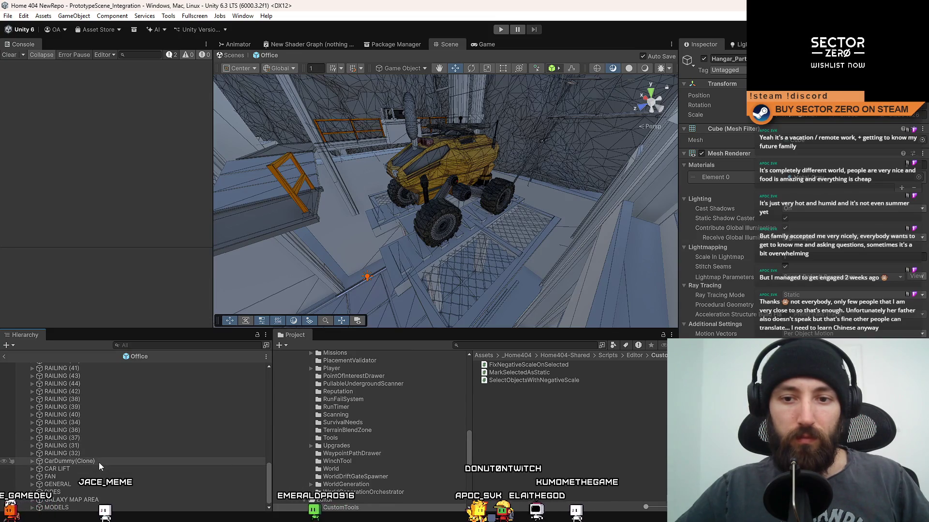
- Select the CarDummy(Clone) vehicle in the Hierarchy
{"action": "left_click", "coordinate": [98, 462]}
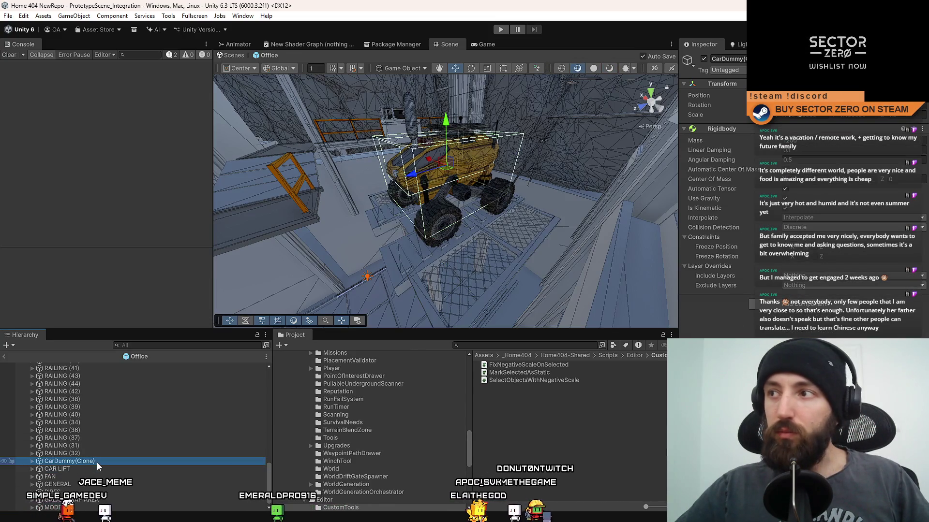
{"action": "scroll", "coordinate": [99, 445], "scroll_direction": "up", "scroll_amount": 4}
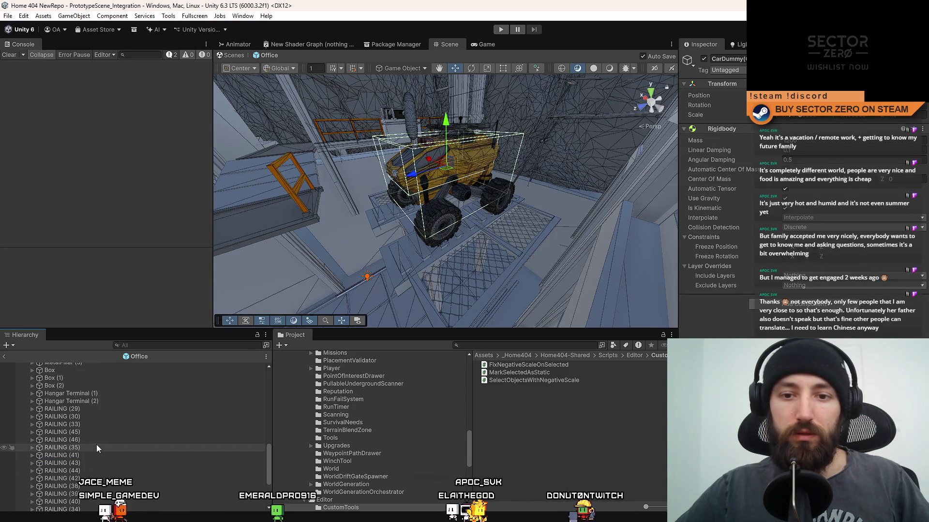
{"action": "scroll", "coordinate": [97, 448], "scroll_direction": "up", "scroll_amount": 5}
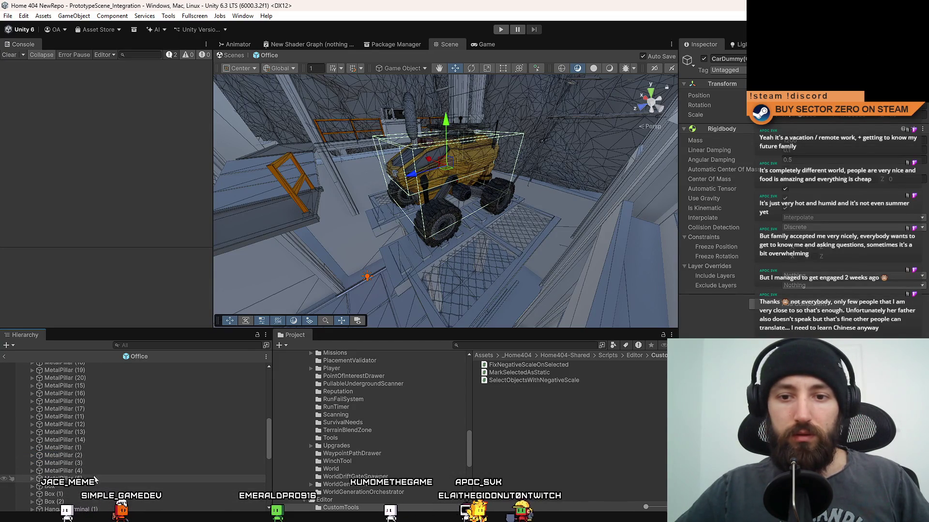
{"action": "scroll", "coordinate": [96, 445], "scroll_direction": "up", "scroll_amount": 7}
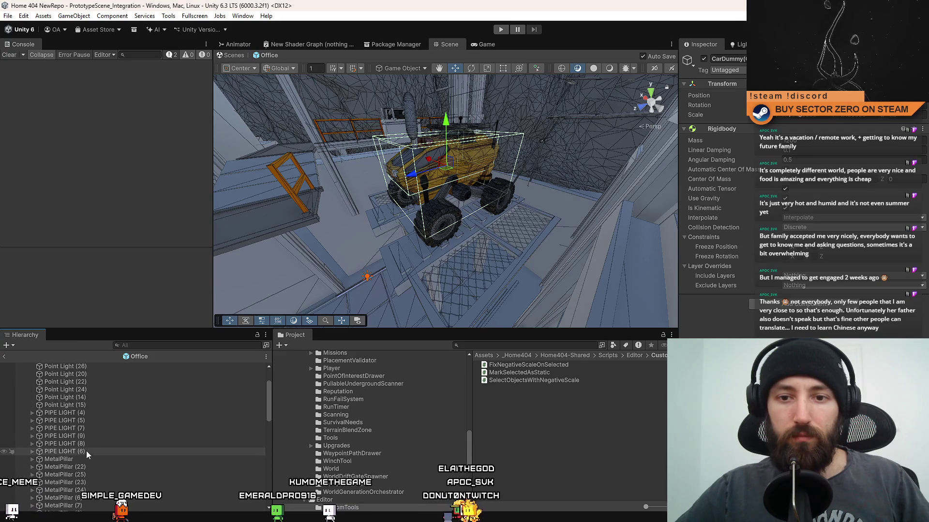
- Mark PIPE LIGHT (4) through the MetalPillars as static with Tools > Custom Tools > Mark as Static
{"action": "left_click", "coordinate": [100, 413], "text": "shift"}
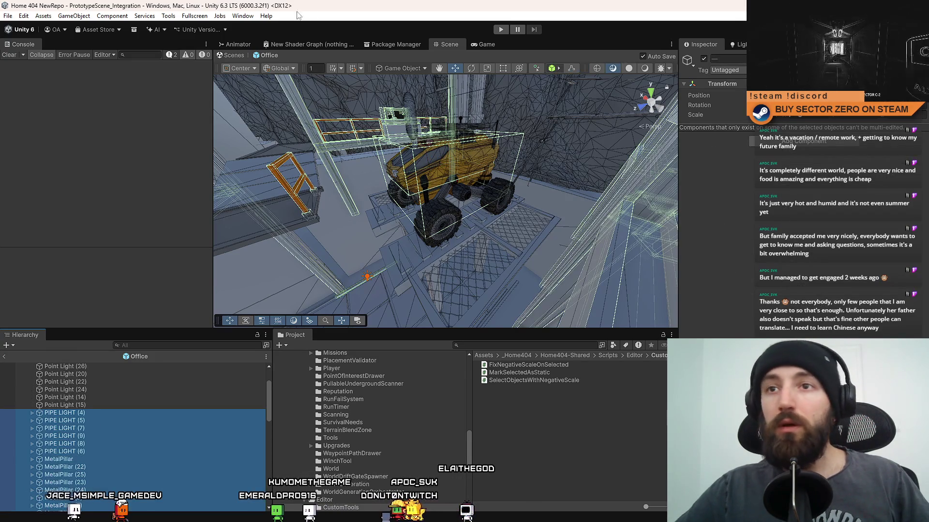
{"action": "left_click", "coordinate": [243, 15]}
{"action": "mouse_move", "coordinate": [168, 15]}
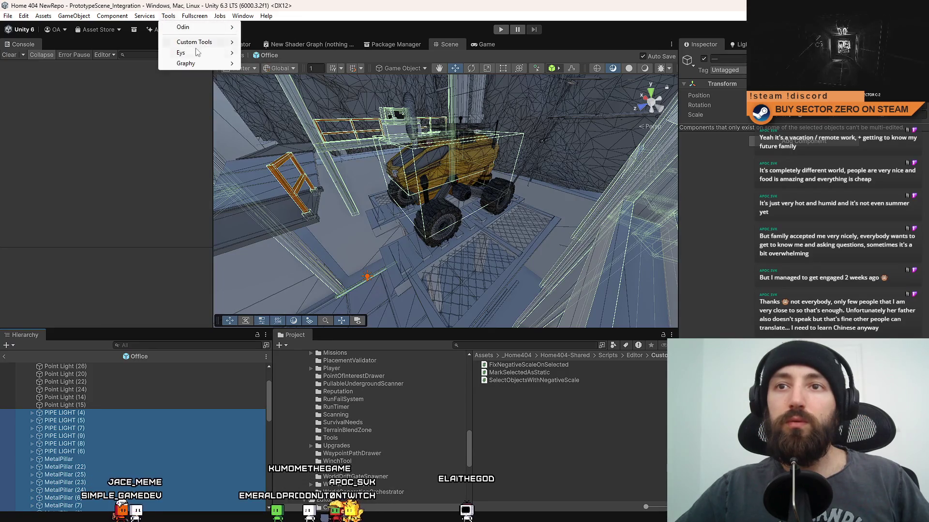
{"action": "mouse_move", "coordinate": [194, 42]}
{"action": "left_click", "coordinate": [332, 67]}
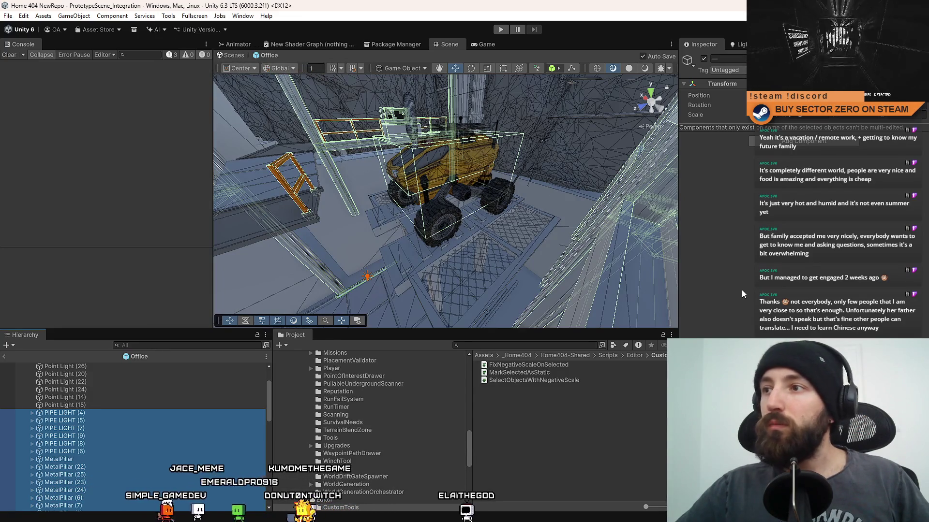
- Check the Office root and a point light, then fly the Scene camera through the hangar toward the rover
{"action": "scroll", "coordinate": [114, 393], "scroll_direction": "up", "scroll_amount": 2}
{"action": "left_click", "coordinate": [54, 368]}
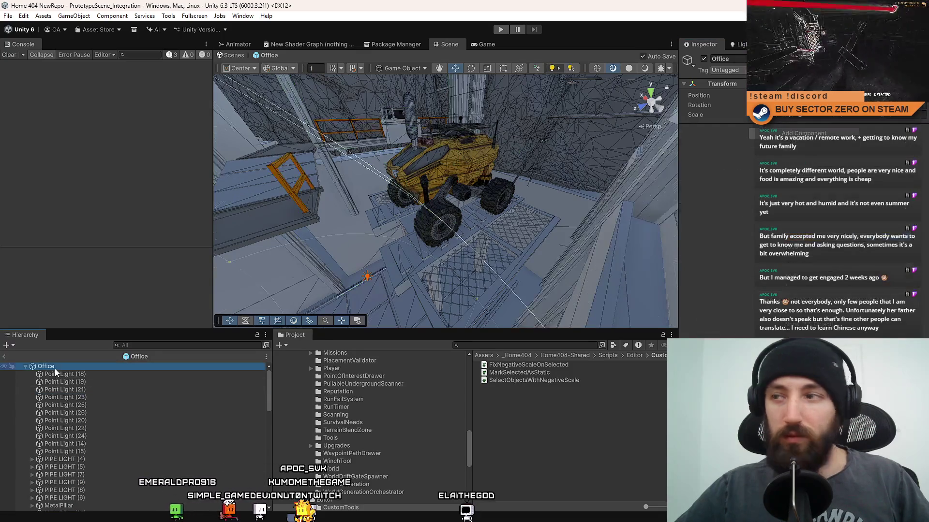
{"action": "left_click", "coordinate": [86, 419]}
{"action": "left_click", "coordinate": [80, 368]}
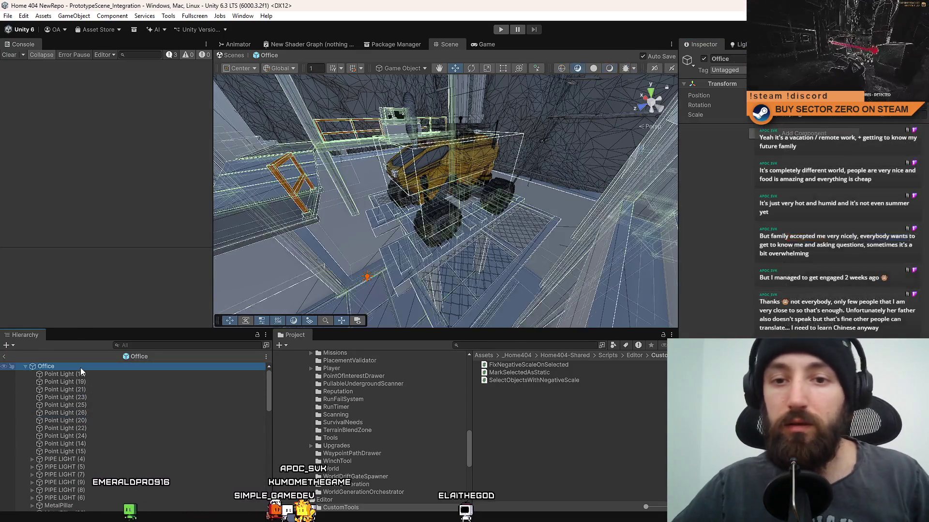
{"action": "left_click", "coordinate": [645, 391]}
{"action": "mouse_move", "coordinate": [449, 264]}
{"action": "left_mouse_down"}
{"action": "mouse_move", "coordinate": [390, 205]}
{"action": "mouse_move", "coordinate": [450, 263]}
{"action": "mouse_move", "coordinate": [327, 265]}
{"action": "mouse_move", "coordinate": [367, 212]}
{"action": "mouse_move", "coordinate": [339, 159]}
{"action": "mouse_move", "coordinate": [363, 140]}
{"action": "mouse_move", "coordinate": [358, 134]}
{"action": "left_mouse_up"}
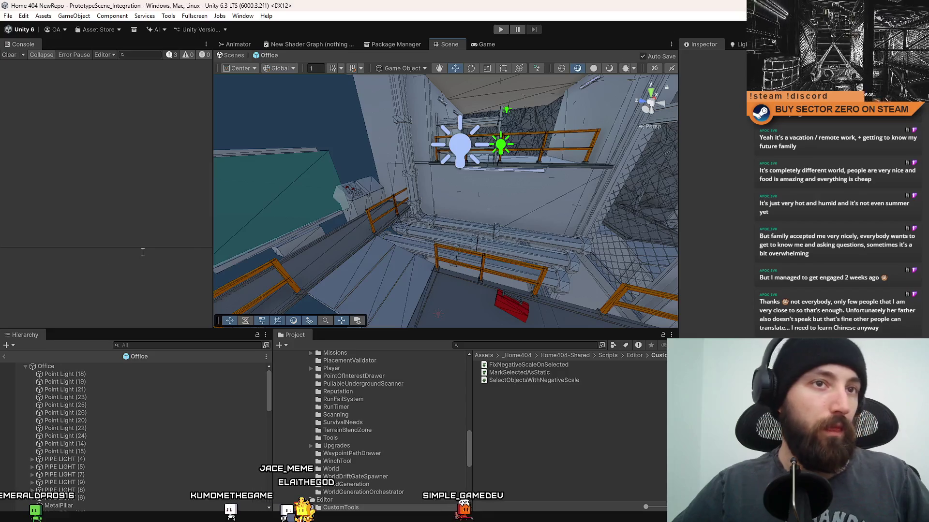
{"action": "mouse_move", "coordinate": [290, 252]}
{"action": "left_mouse_down"}
{"action": "mouse_move", "coordinate": [552, 252]}
{"action": "mouse_move", "coordinate": [487, 264]}
{"action": "mouse_move", "coordinate": [542, 256]}
{"action": "left_mouse_up"}
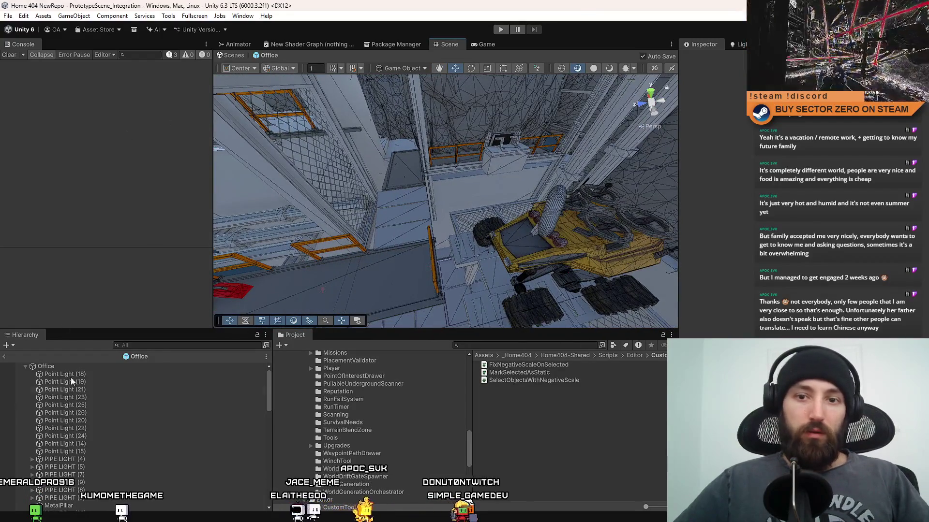
- Glance at the Game view, return to the Scene view and orbit it slightly
{"action": "left_click", "coordinate": [474, 48]}
{"action": "left_click", "coordinate": [226, 57]}
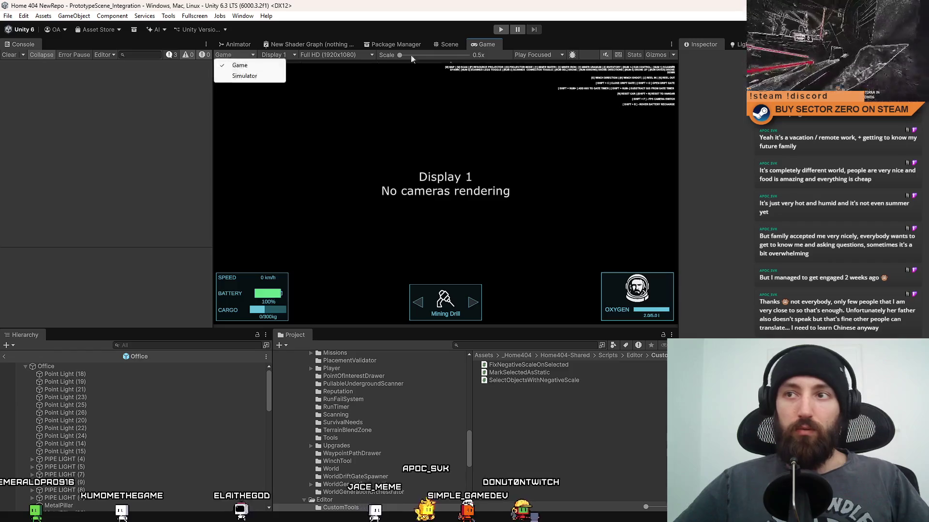
{"action": "left_click", "coordinate": [449, 44]}
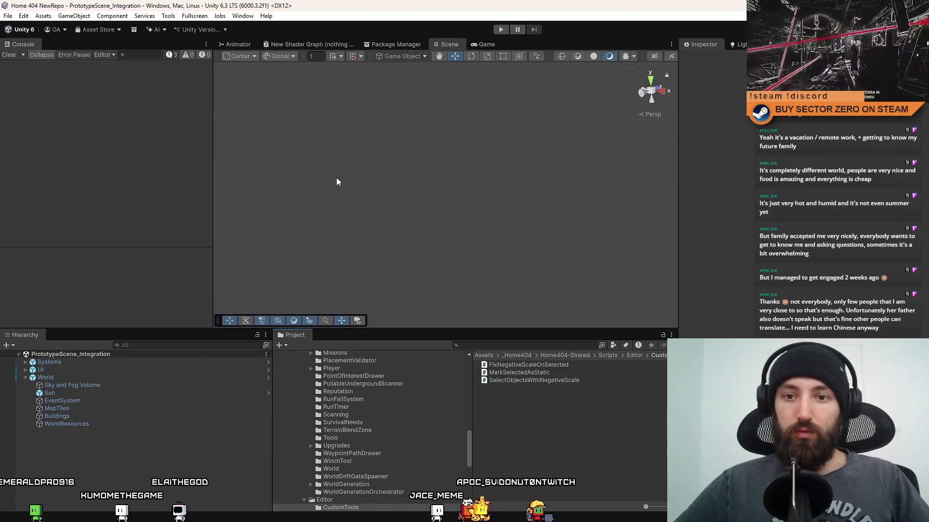
{"action": "left_click_drag", "start_coordinate": [337, 182], "coordinate": [381, 179]}
- Enter Play mode, go fullscreen with F10, drive the rover around the hangar, then leave fullscreen
{"action": "left_click", "coordinate": [501, 30]}
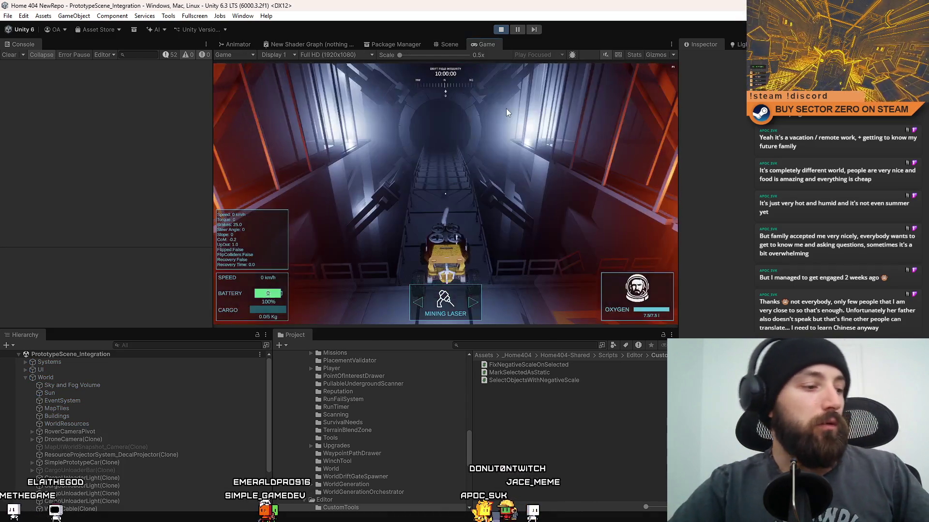
{"action": "key", "text": "F10"}
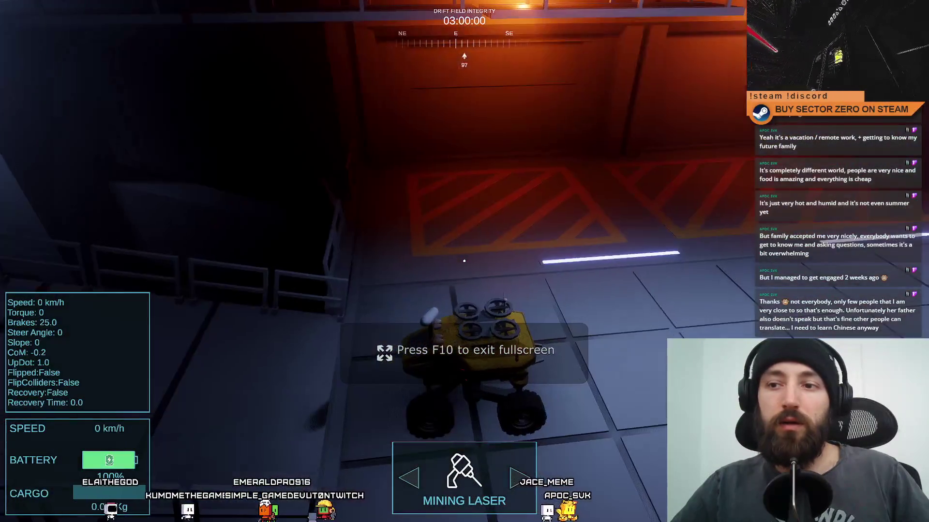
{"action": "key", "text": "w"}
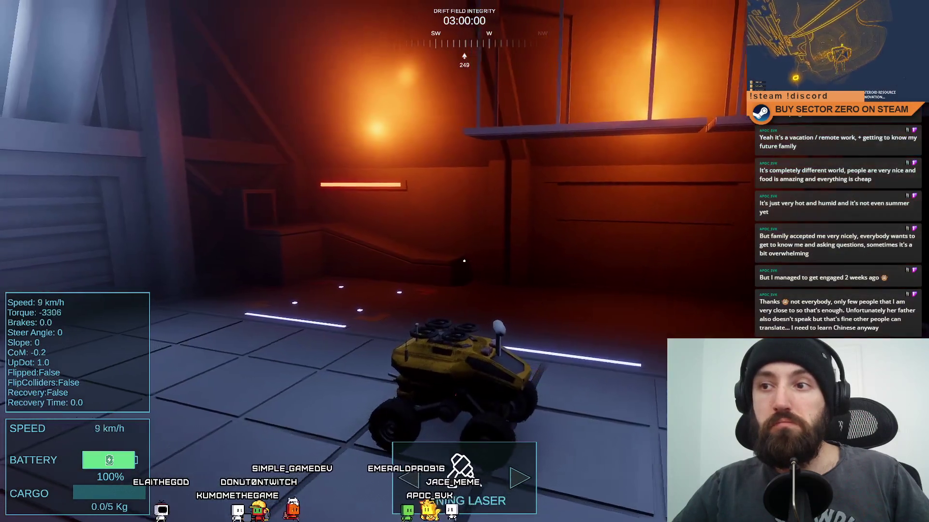
{"action": "key", "text": "w"}
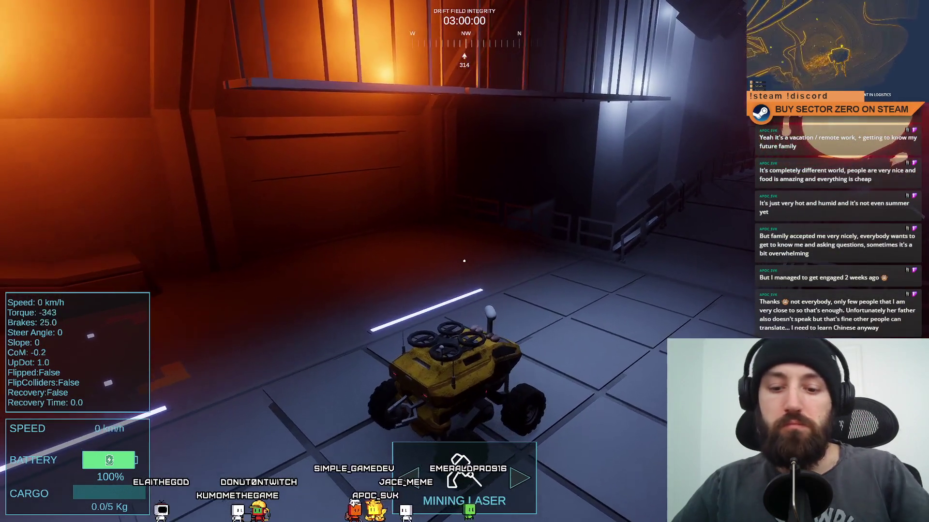
{"action": "key", "text": "F11"}
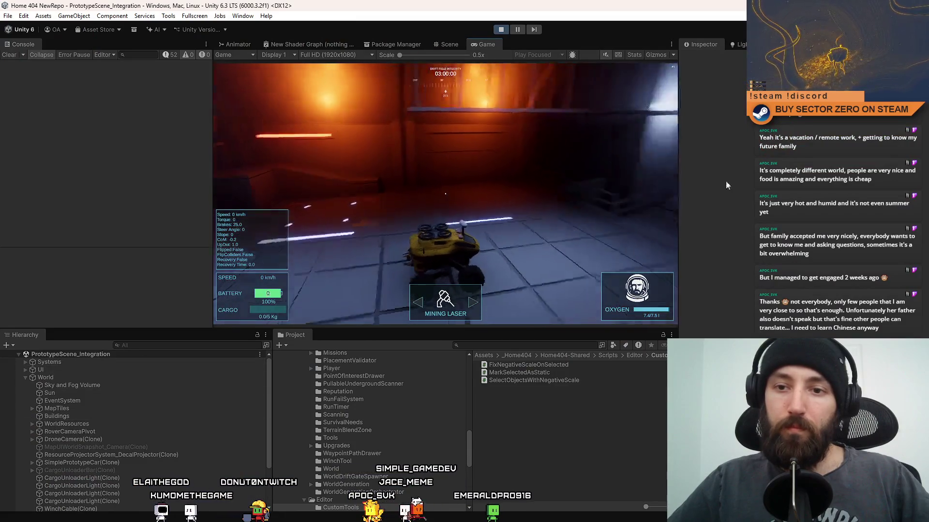
- Filter the Hierarchy by name and switch to the Scene view
{"action": "left_click", "coordinate": [192, 347]}
{"action": "type", "text": "oi"}
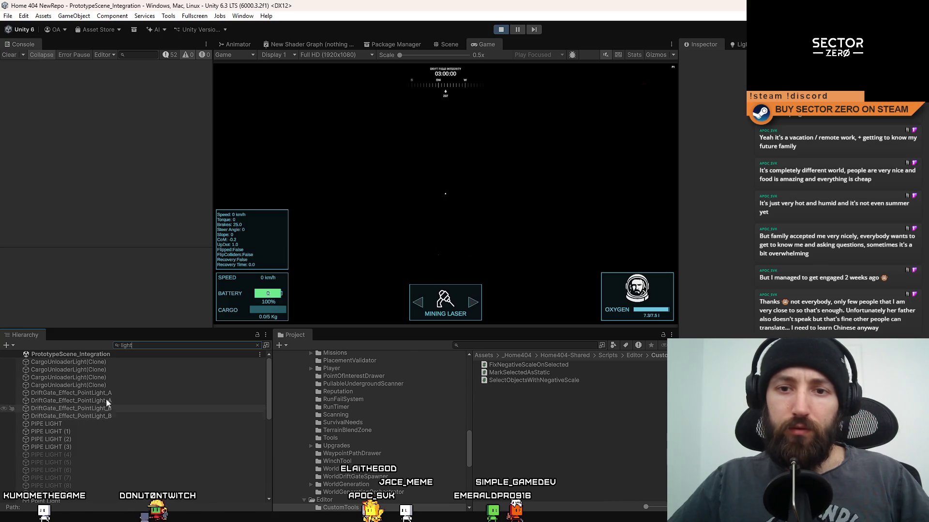
{"action": "left_click", "coordinate": [448, 44]}
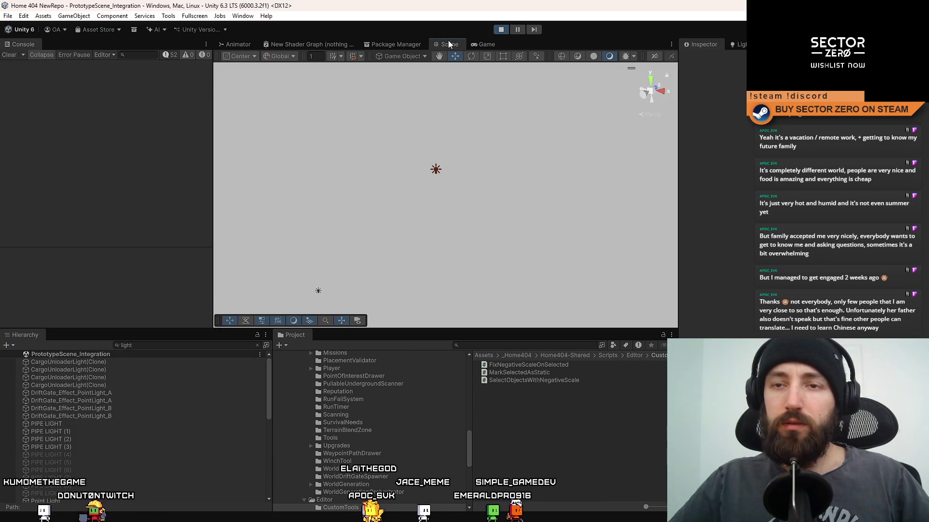
- Select a cargo unloader light, DriftGate_Effect_PointLight_A, then Point Lights (14) and (13) in turn
{"action": "left_click", "coordinate": [153, 371]}
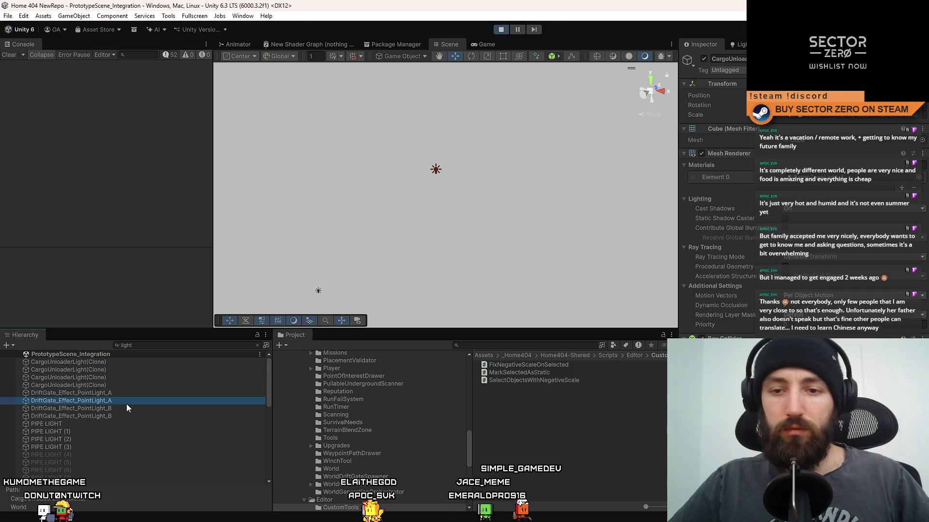
{"action": "left_click", "coordinate": [131, 393]}
{"action": "scroll", "coordinate": [130, 394], "scroll_direction": "down", "scroll_amount": 5}
{"action": "left_click", "coordinate": [104, 390]}
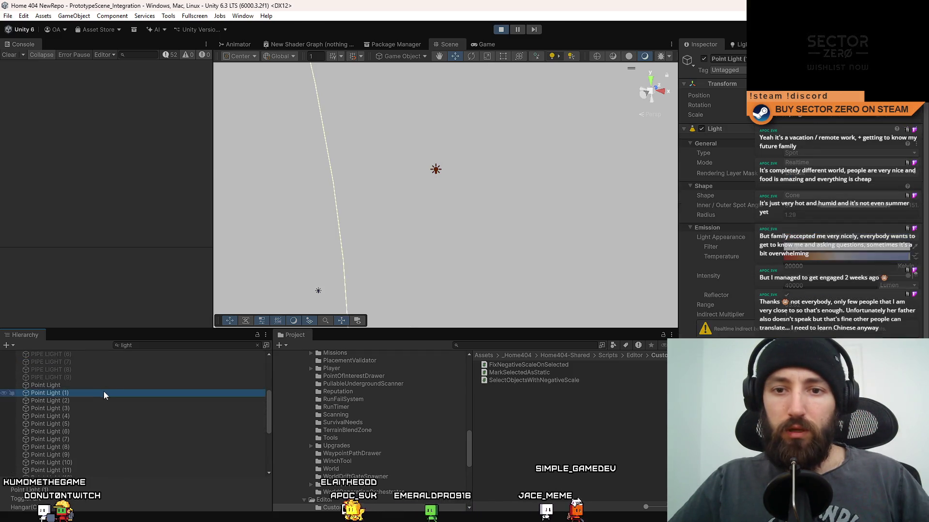
{"action": "scroll", "coordinate": [117, 397], "scroll_direction": "down", "scroll_amount": 2}
{"action": "scroll", "coordinate": [117, 401], "scroll_direction": "down", "scroll_amount": 1}
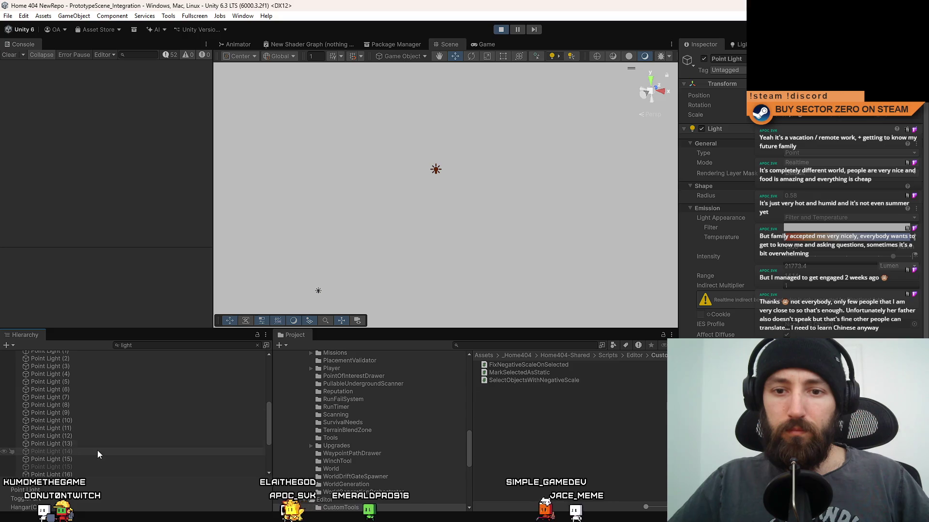
{"action": "left_click", "coordinate": [97, 451]}
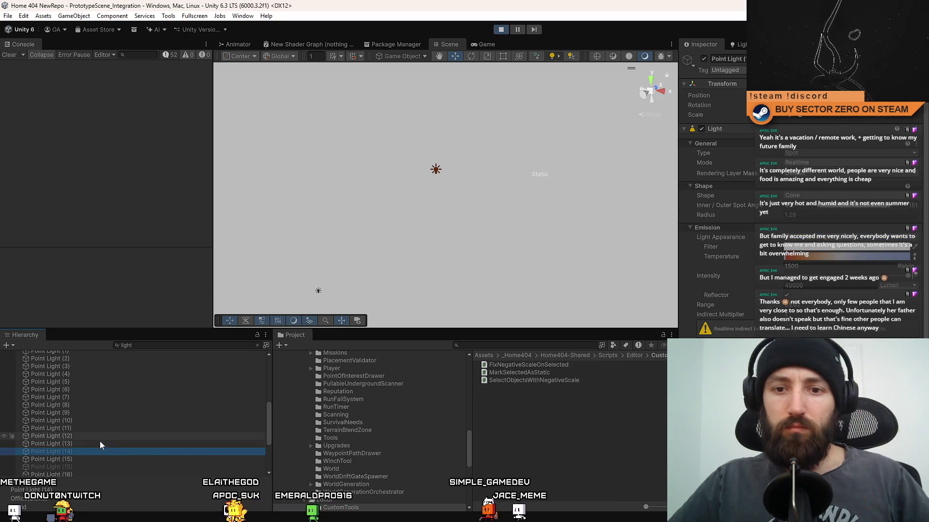
{"action": "left_click", "coordinate": [101, 443]}
- Multi-select Point Lights (17), (16), (15) and (13), then narrow to Point Light (13) alone
{"action": "scroll", "coordinate": [105, 417], "scroll_direction": "down", "scroll_amount": 4}
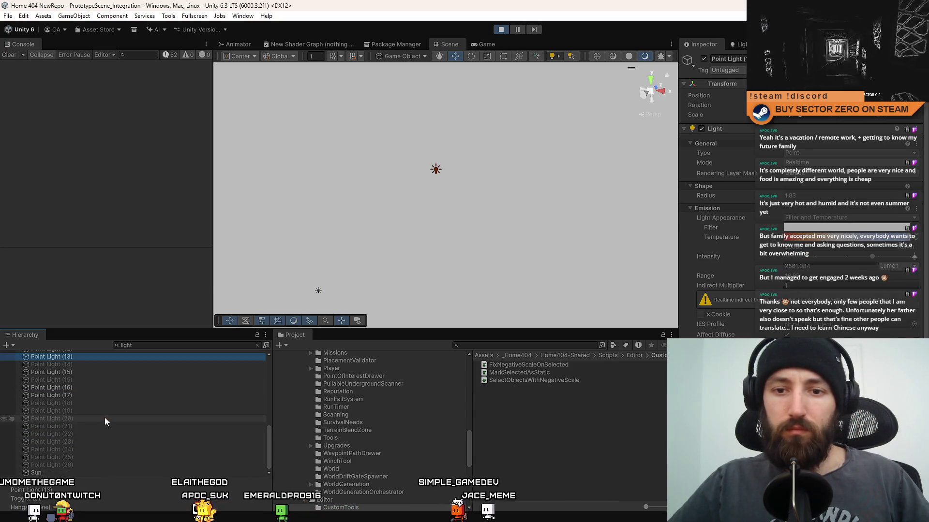
{"action": "left_click", "coordinate": [90, 396]}
{"action": "left_click", "coordinate": [91, 388], "text": "ctrl"}
{"action": "left_click", "coordinate": [88, 373], "text": "ctrl"}
{"action": "left_click", "coordinate": [80, 356], "text": "ctrl"}
{"action": "scroll", "coordinate": [105, 401], "scroll_direction": "up", "scroll_amount": 3}
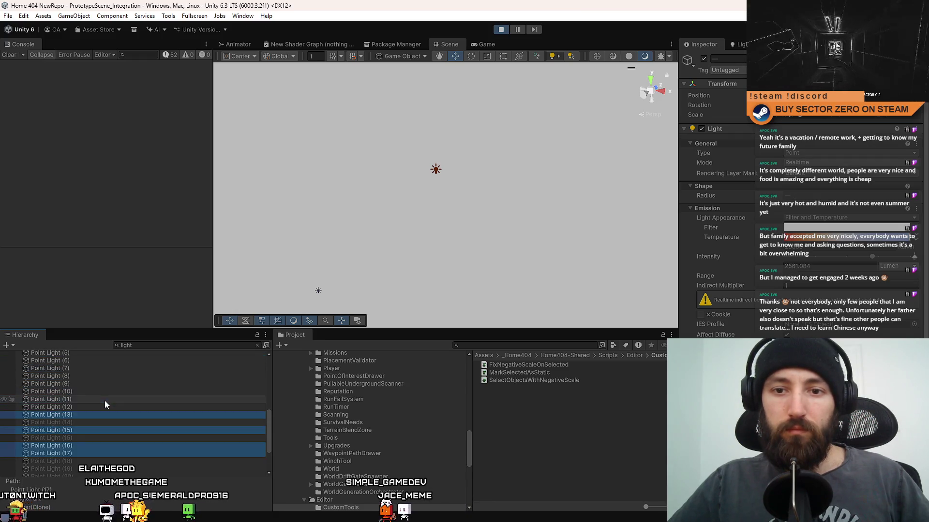
{"action": "left_click", "coordinate": [88, 413]}
- Select a range of point lights adding (15), then drag-select the four DriftGate_Effect_PointLight rows
{"action": "scroll", "coordinate": [88, 410], "scroll_direction": "up", "scroll_amount": 3}
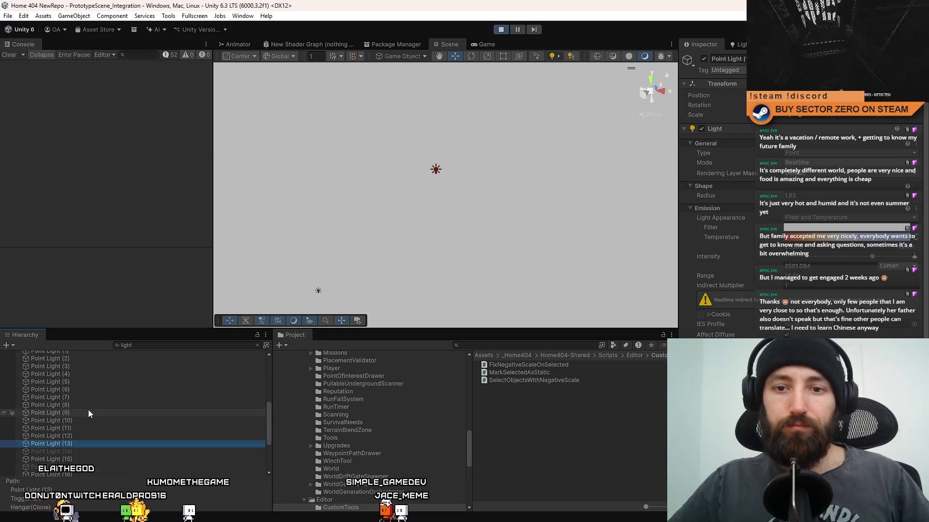
{"action": "left_click", "coordinate": [86, 374], "text": "shift"}
{"action": "scroll", "coordinate": [101, 408], "scroll_direction": "down", "scroll_amount": 5}
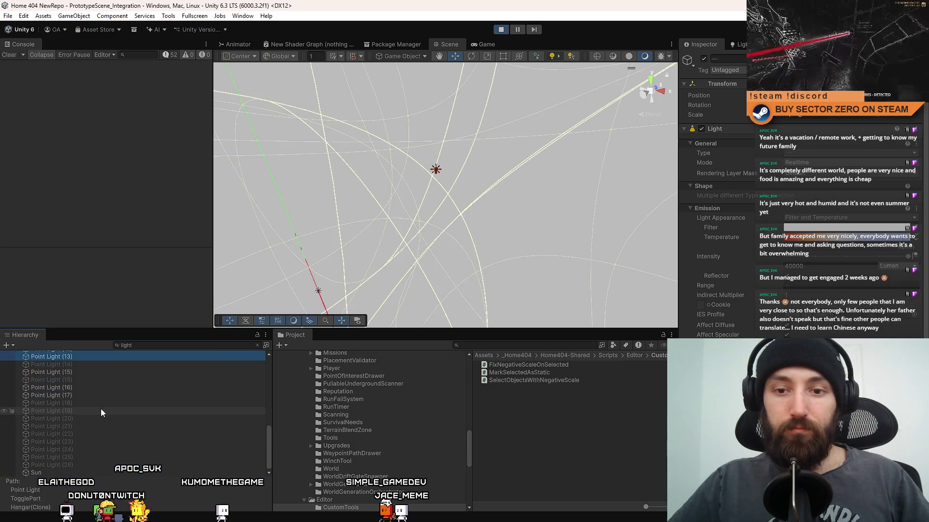
{"action": "left_click", "coordinate": [78, 372], "text": "ctrl"}
{"action": "scroll", "coordinate": [129, 410], "scroll_direction": "up", "scroll_amount": 5}
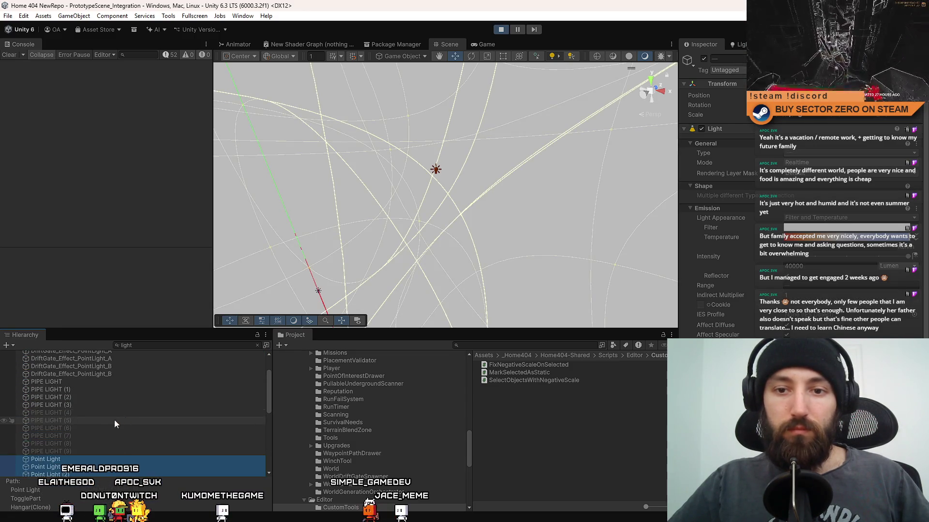
{"action": "scroll", "coordinate": [99, 414], "scroll_direction": "up", "scroll_amount": 5}
{"action": "scroll", "coordinate": [116, 422], "scroll_direction": "up", "scroll_amount": 2}
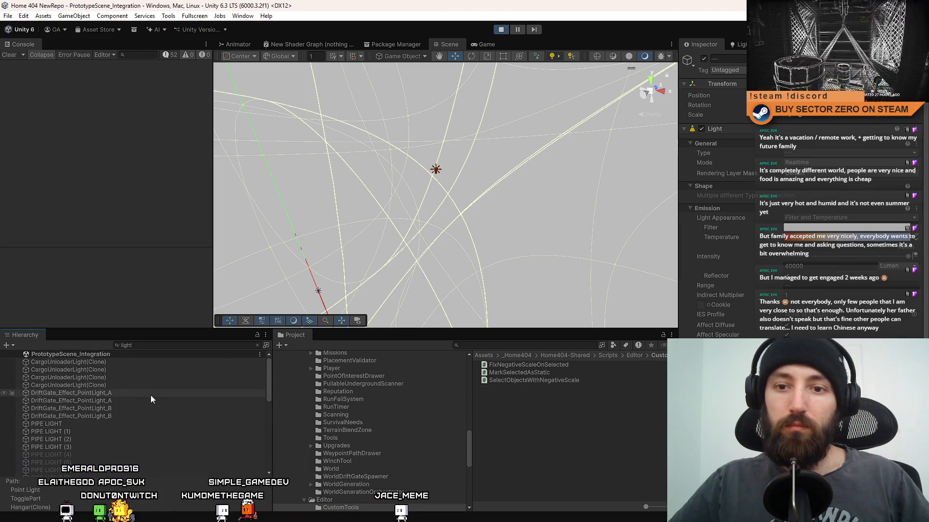
{"action": "left_click_drag", "start_coordinate": [146, 395], "coordinate": [111, 417]}
- Clear the light filter so the full Hierarchy shows again, and open the shadow resolution choices
{"action": "left_click", "coordinate": [492, 45]}
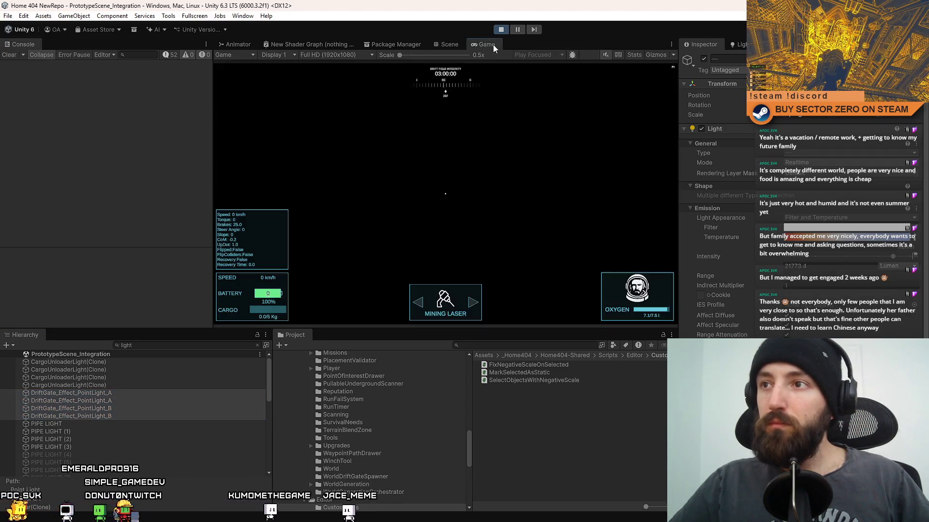
{"action": "left_click", "coordinate": [455, 44]}
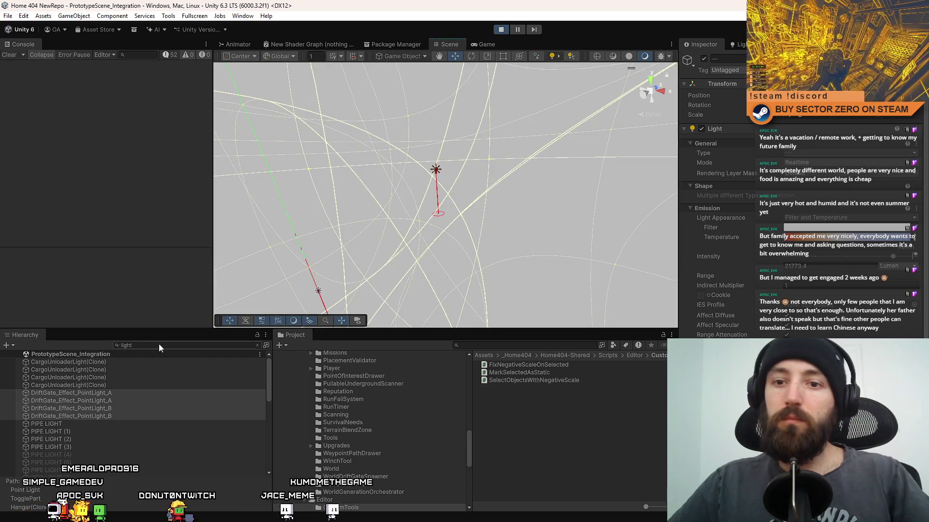
{"action": "left_click", "coordinate": [257, 346]}
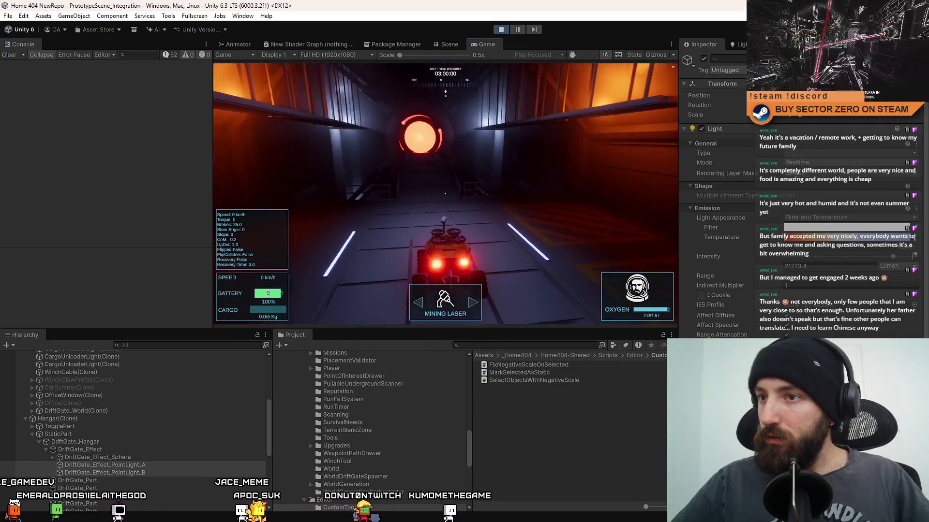
{"action": "scroll", "coordinate": [884, 297], "scroll_direction": "down", "scroll_amount": 4}
{"action": "scroll", "coordinate": [884, 298], "scroll_direction": "down", "scroll_amount": 4}
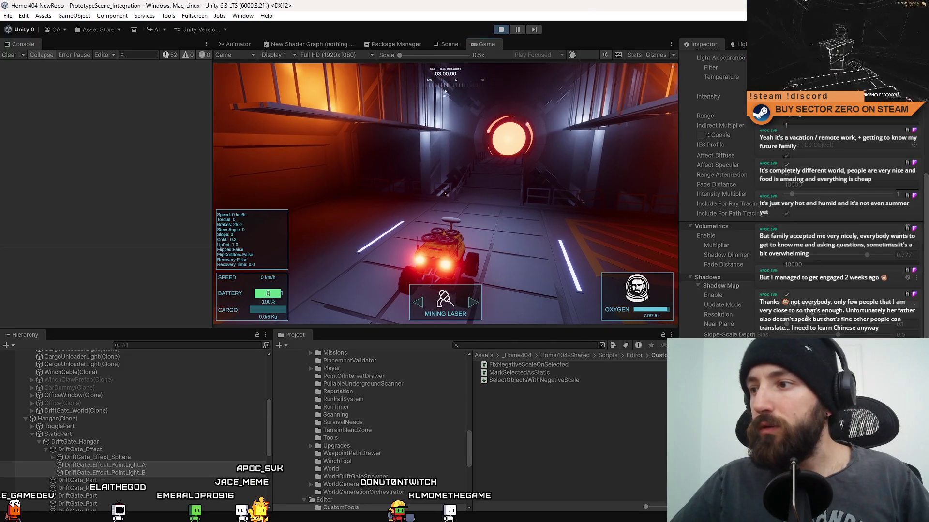
{"action": "left_click", "coordinate": [798, 314]}
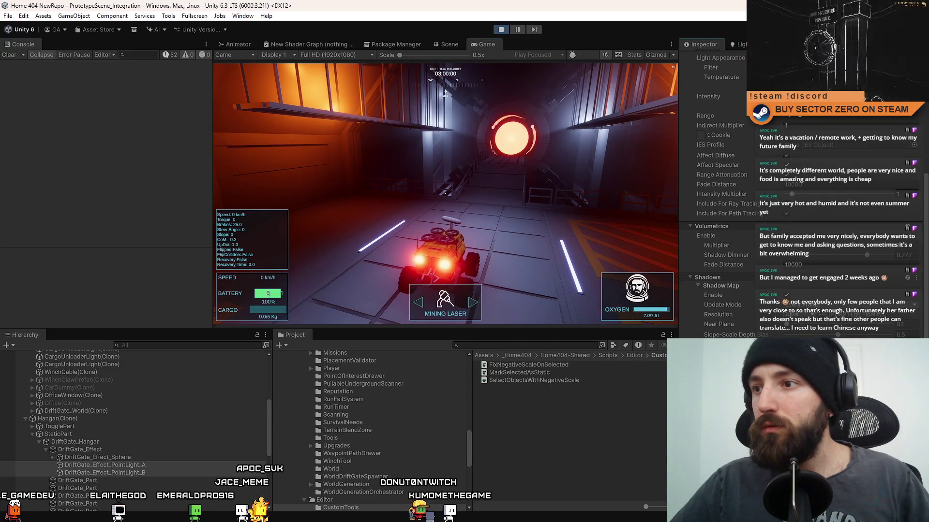
- Drive the rover forward, brake, set off again, then make the game fill the screen with F10
{"action": "left_click", "coordinate": [492, 197]}
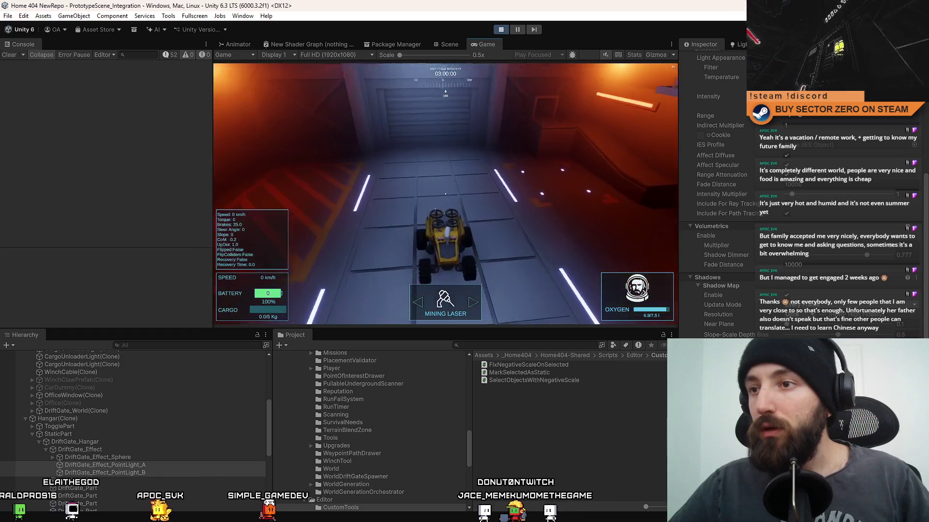
{"action": "key", "text": "w"}
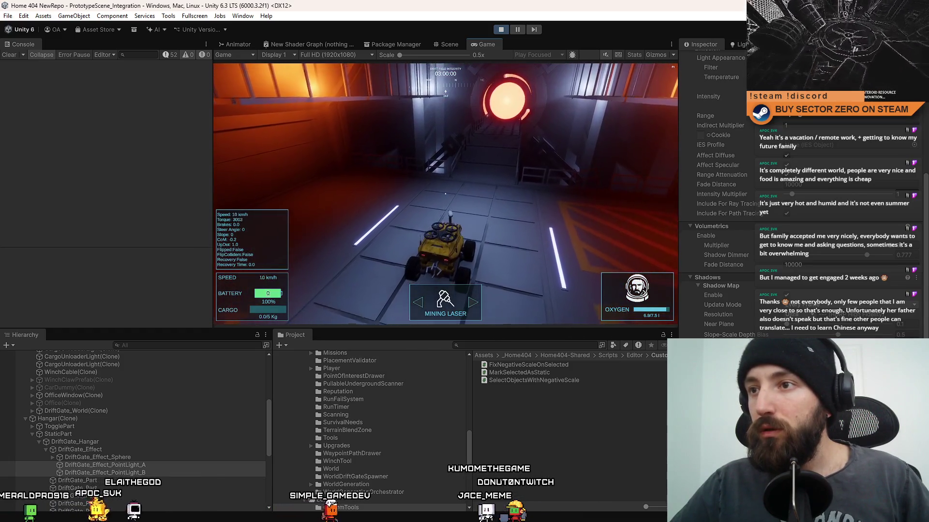
{"action": "key", "text": "s"}
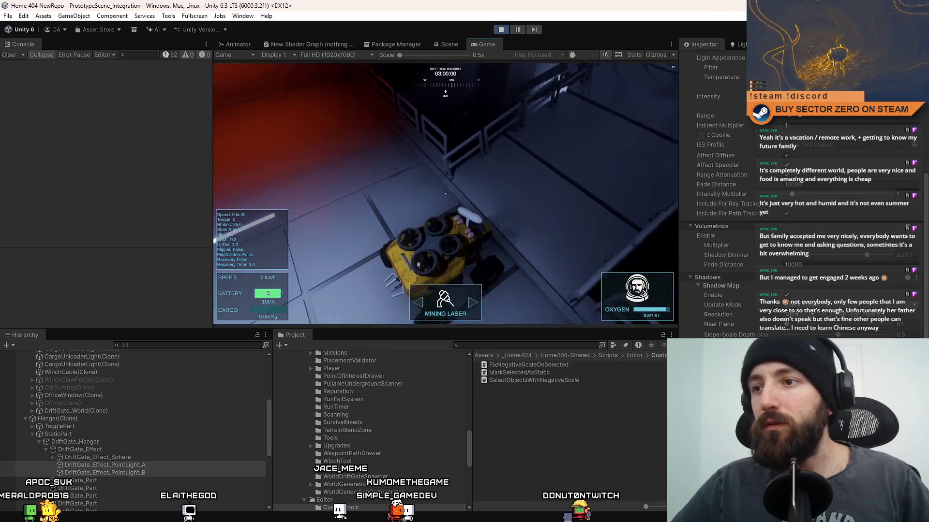
{"action": "key", "text": "w"}
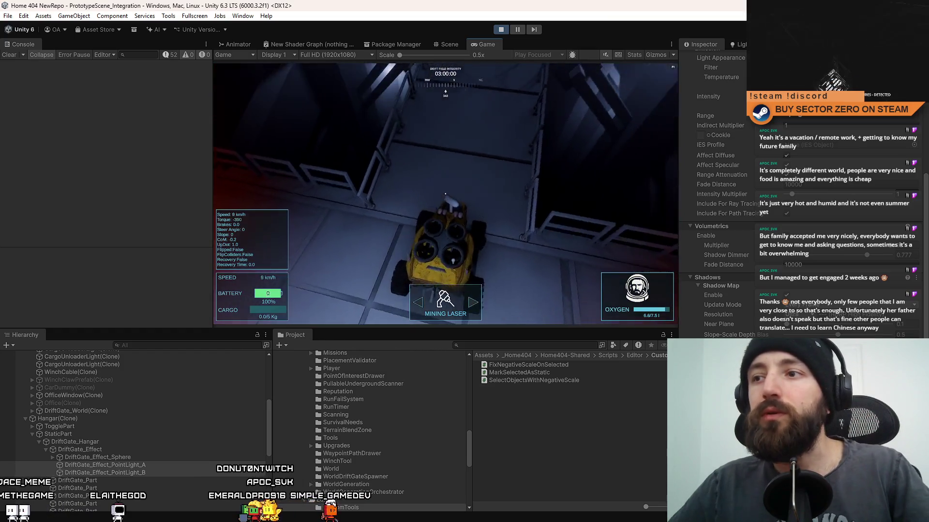
{"action": "key", "text": "F10"}
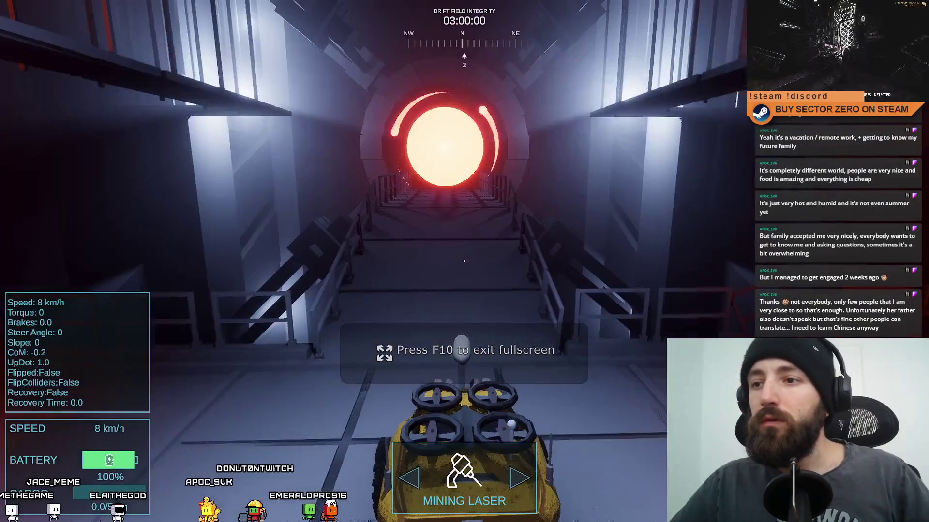
- Turn and brake the rover through the hangar, stopping to face the orange hangar
{"action": "key", "text": "w"}
{"action": "key", "text": "s"}
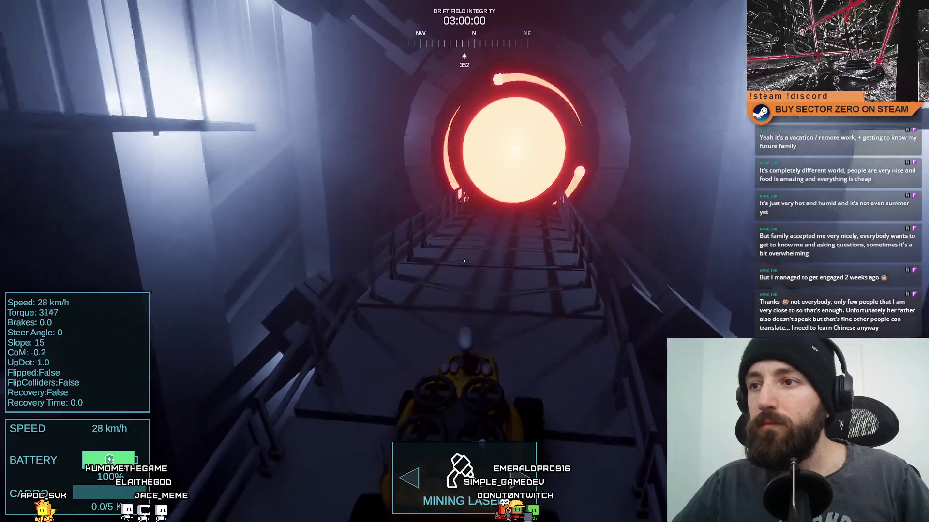
{"action": "key", "text": "s"}
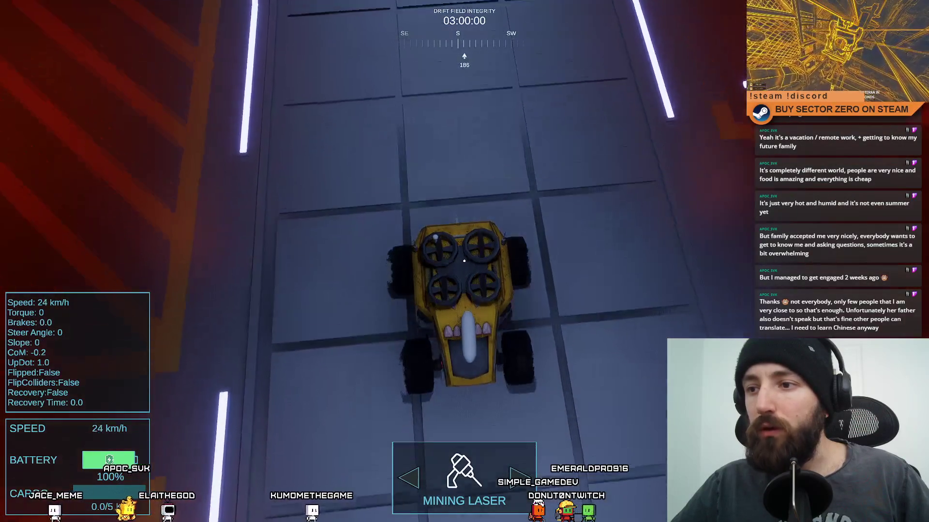
{"action": "key", "text": "s"}
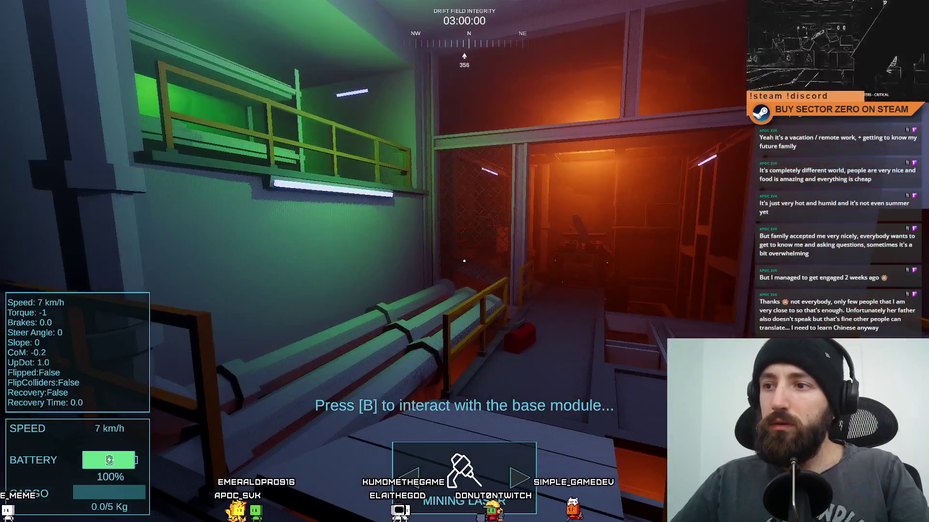
- Leave fullscreen with Escape, re-enter it with F10, then exit back to the editor
{"action": "key", "text": "Escape"}
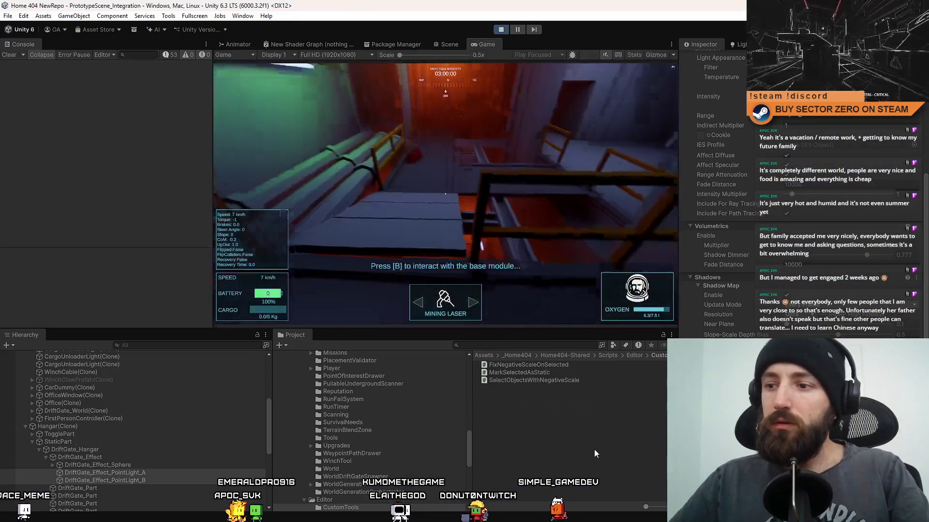
{"action": "key", "text": "F10"}
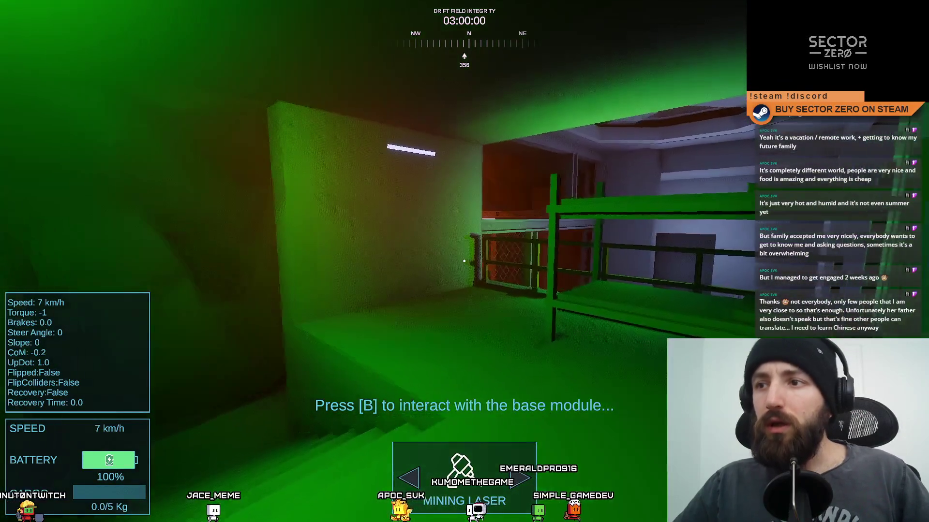
{"action": "key", "text": "F11"}
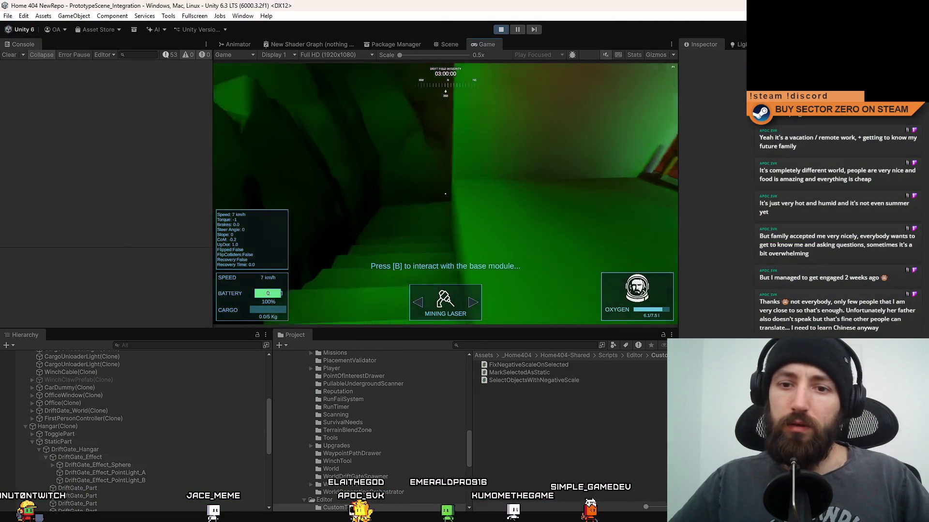
- Search the Hierarchy, select Office(Clone), then clear the search keeping it in view
{"action": "scroll", "coordinate": [136, 418], "scroll_direction": "up", "scroll_amount": 3}
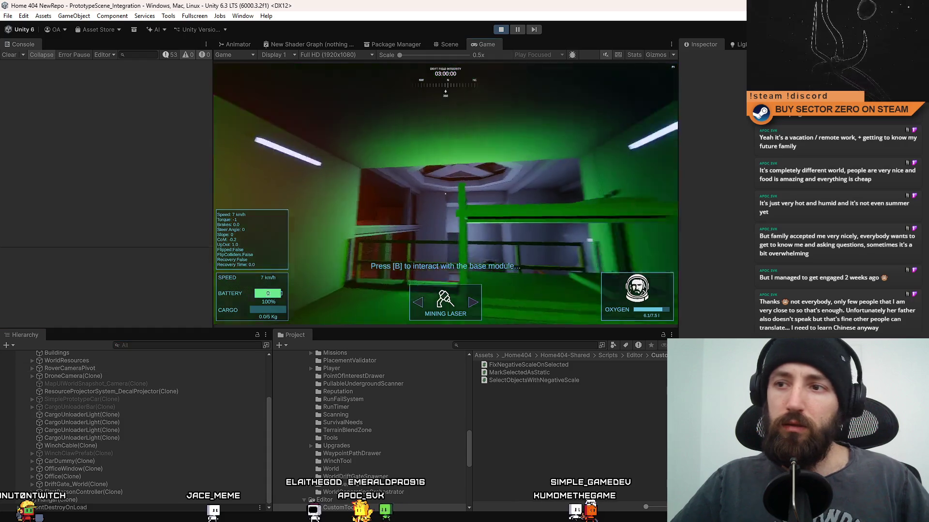
{"action": "scroll", "coordinate": [136, 419], "scroll_direction": "up", "scroll_amount": 1}
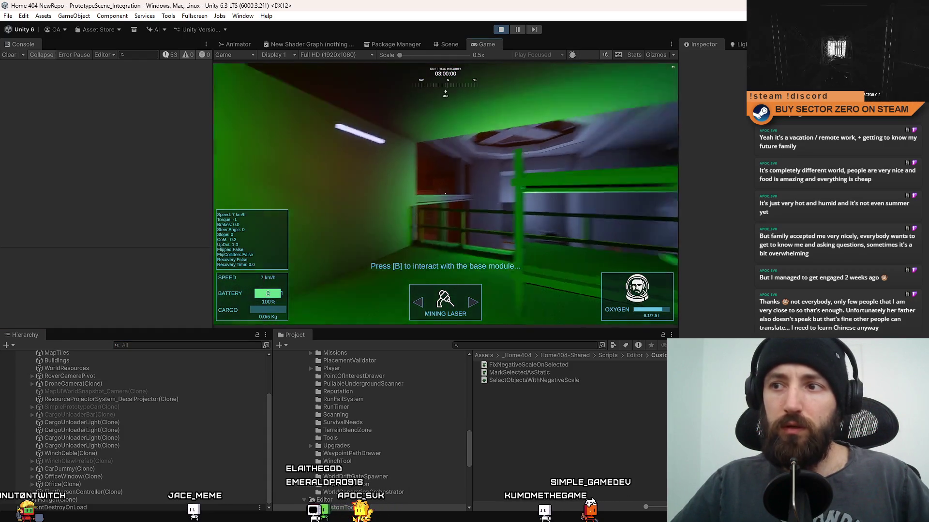
{"action": "left_click", "coordinate": [145, 446]}
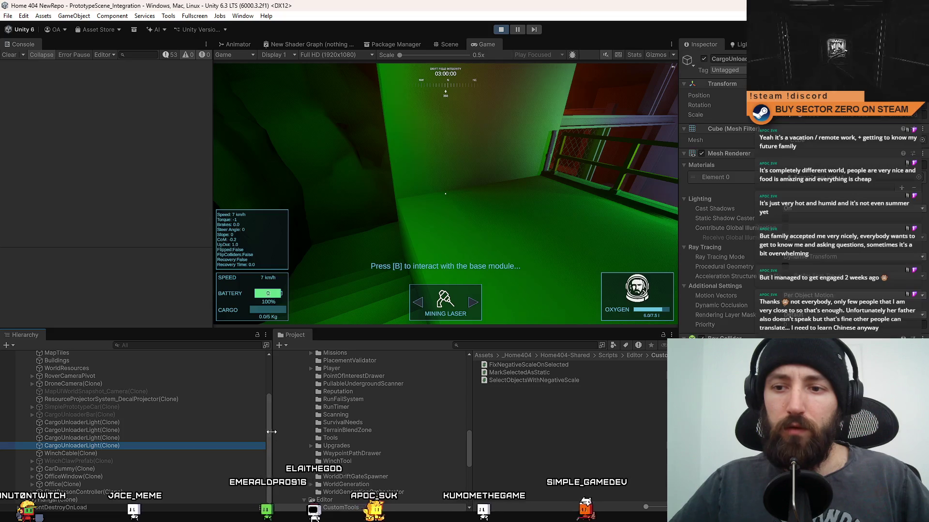
{"action": "left_click_drag", "start_coordinate": [269, 435], "coordinate": [279, 348]}
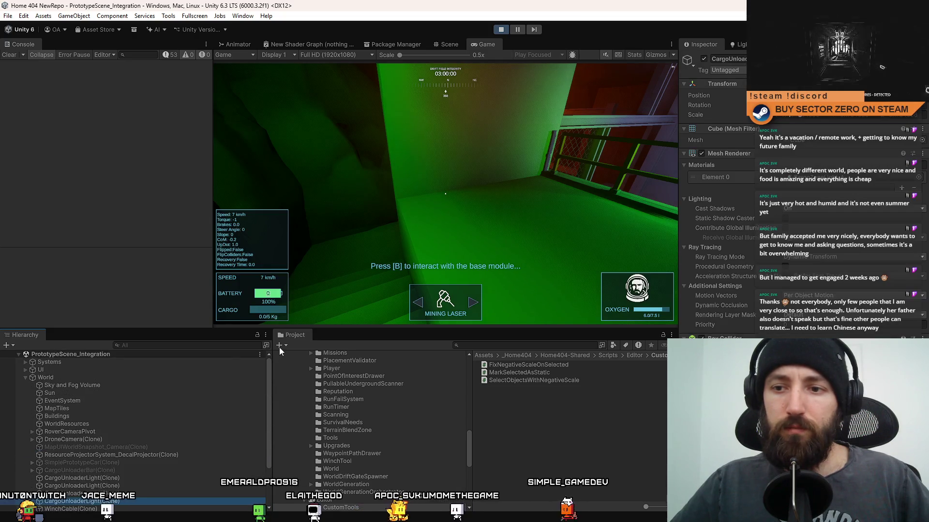
{"action": "left_click", "coordinate": [152, 346]}
{"action": "type", "text": "office"}
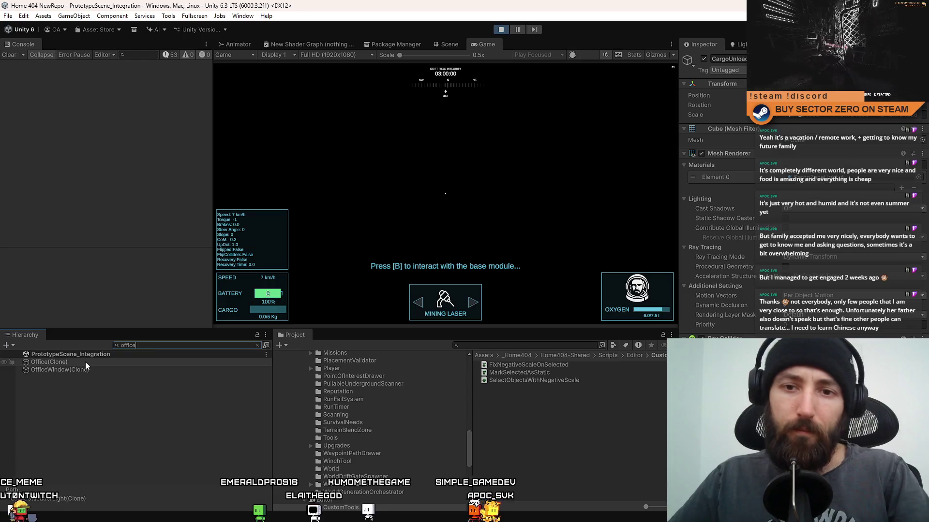
{"action": "left_click", "coordinate": [85, 361]}
{"action": "key", "text": "Escape"}
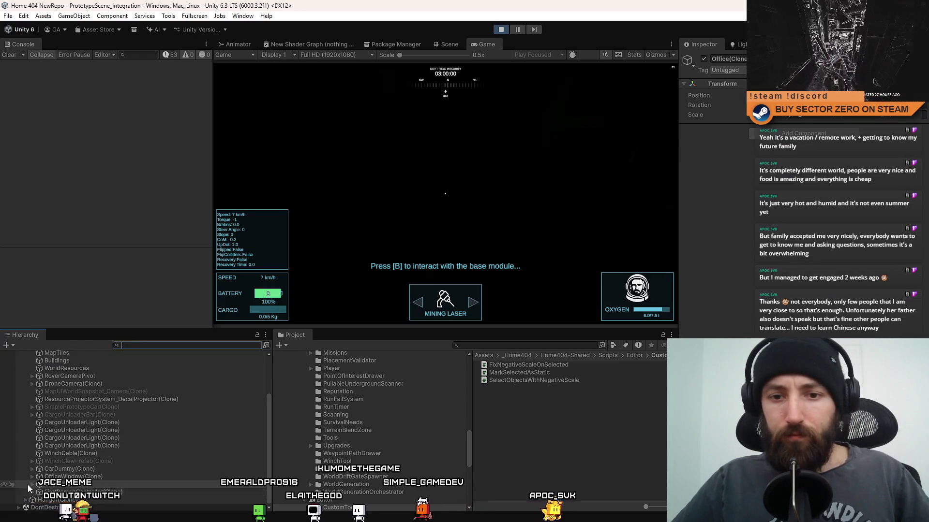
- Expand Office(Clone), select Point Lights (26) through (15) together, and return to the running game
{"action": "left_click", "coordinate": [30, 484]}
{"action": "left_click", "coordinate": [94, 434]}
{"action": "scroll", "coordinate": [115, 435], "scroll_direction": "down", "scroll_amount": 3}
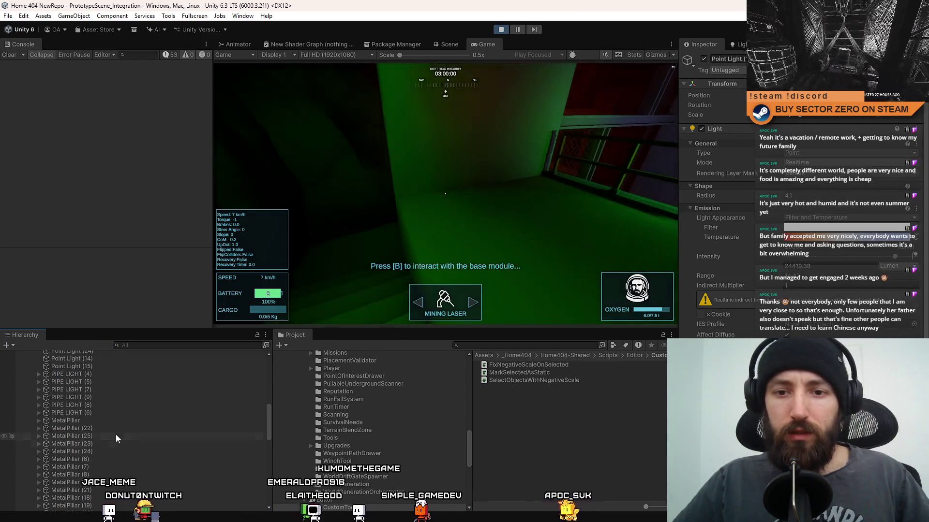
{"action": "scroll", "coordinate": [97, 387], "scroll_direction": "up", "scroll_amount": 2}
{"action": "left_click", "coordinate": [90, 396], "text": "shift"}
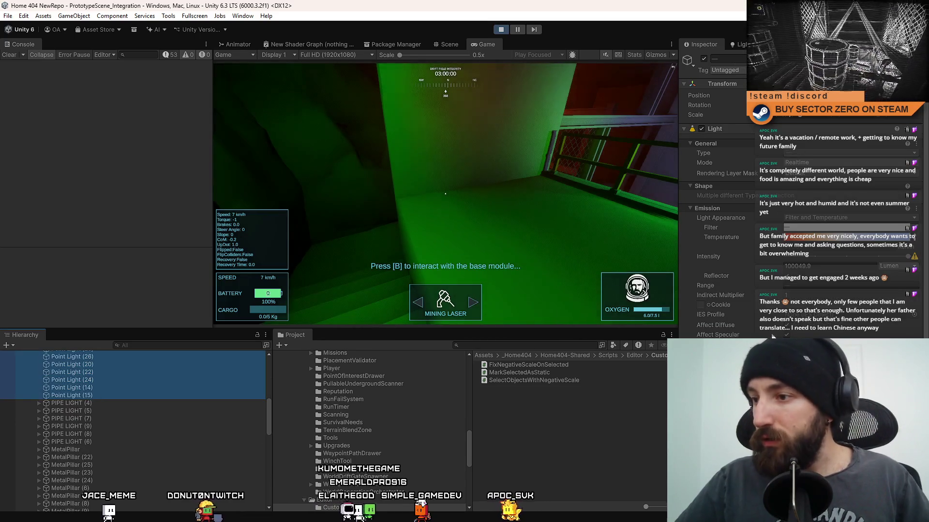
{"action": "scroll", "coordinate": [781, 334], "scroll_direction": "down", "scroll_amount": 5}
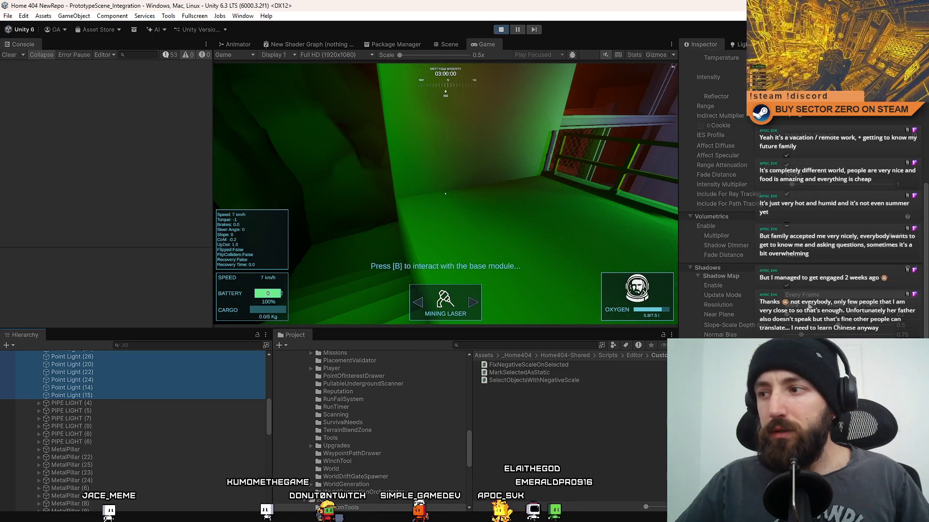
{"action": "left_click", "coordinate": [538, 238]}
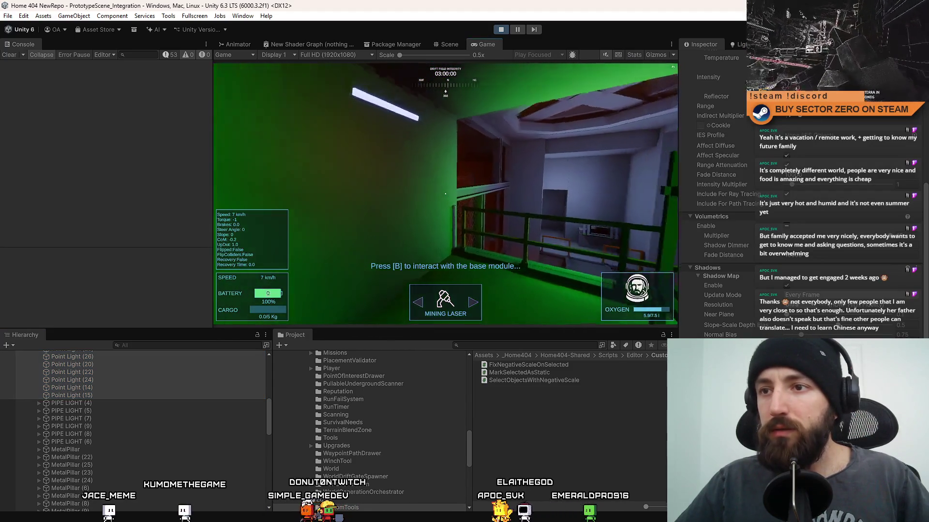
{"action": "key", "text": "shift+space"}
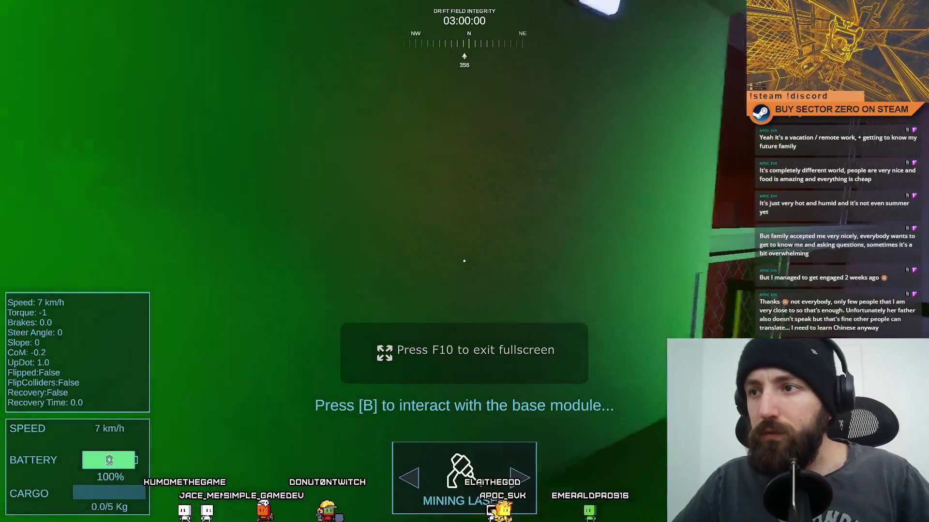
{"action": "key", "text": "F10"}
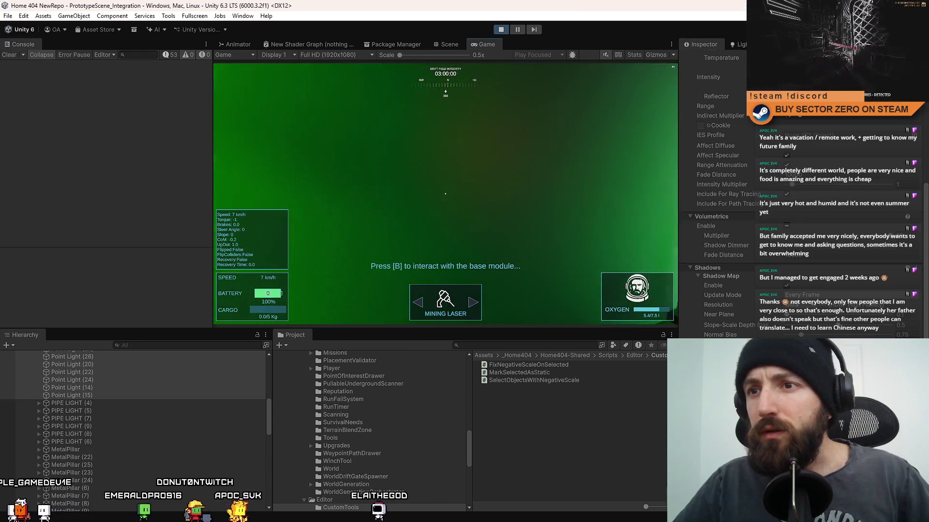
{"action": "key", "text": "F10"}
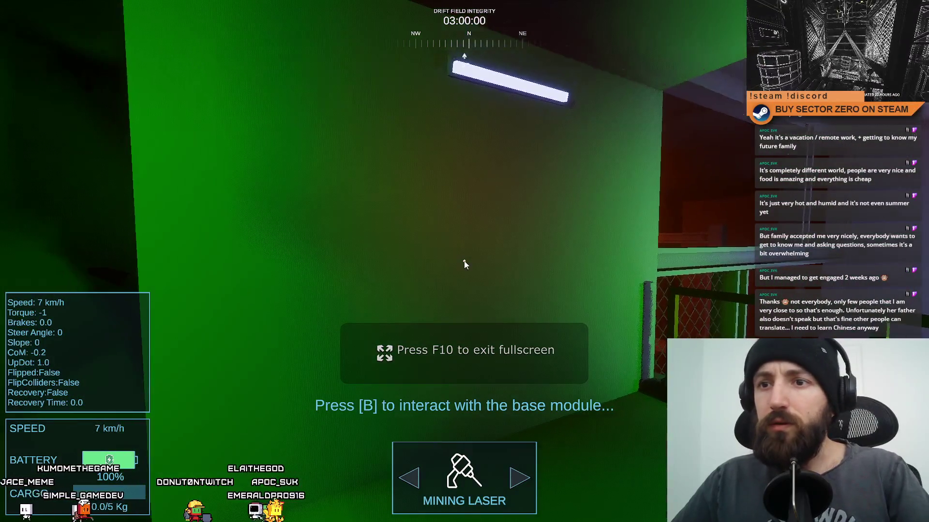
{"action": "key", "text": "F10"}
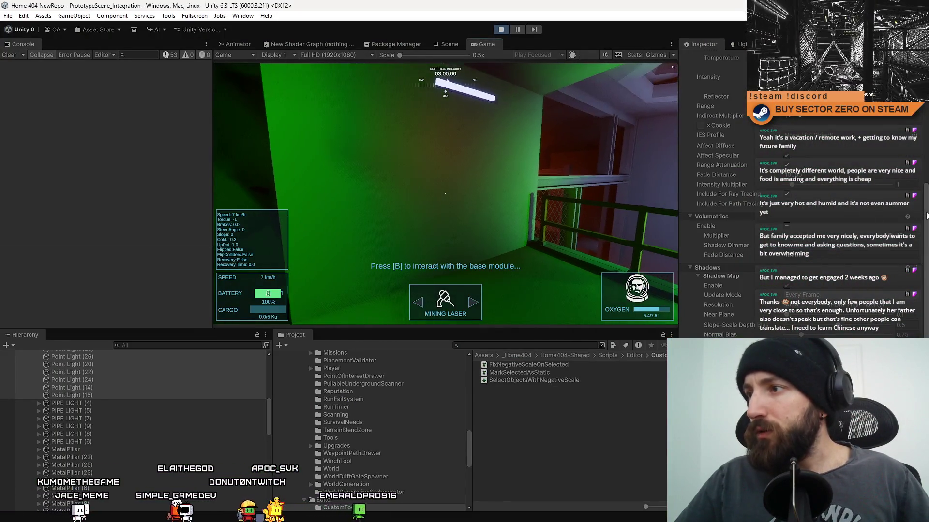
{"action": "scroll", "coordinate": [840, 217], "scroll_direction": "up", "scroll_amount": 5}
{"action": "type", "text": "camer"}
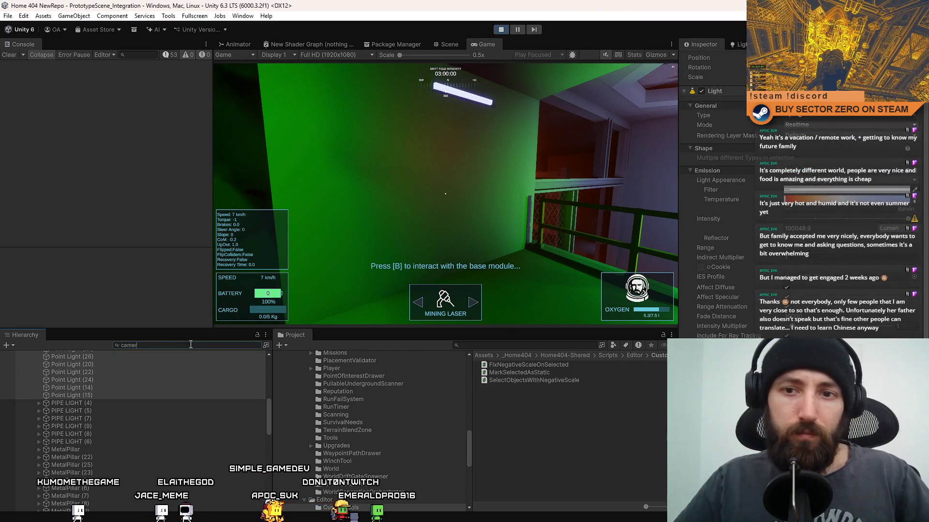
- Find the Camera through the Hierarchy search and re-enable it so the game renders again
{"action": "type", "text": "a"}
{"action": "left_click", "coordinate": [100, 364]}
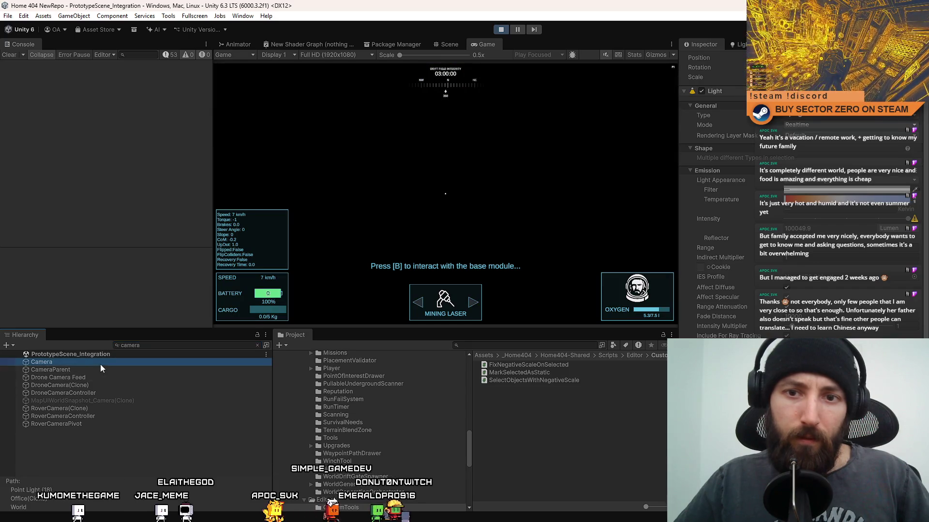
{"action": "left_click", "coordinate": [257, 345]}
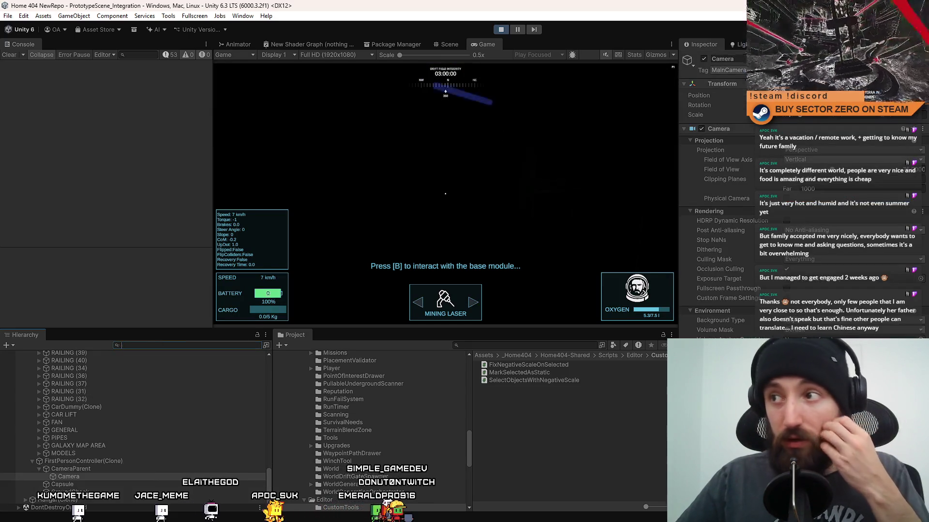
{"action": "left_click", "coordinate": [704, 59]}
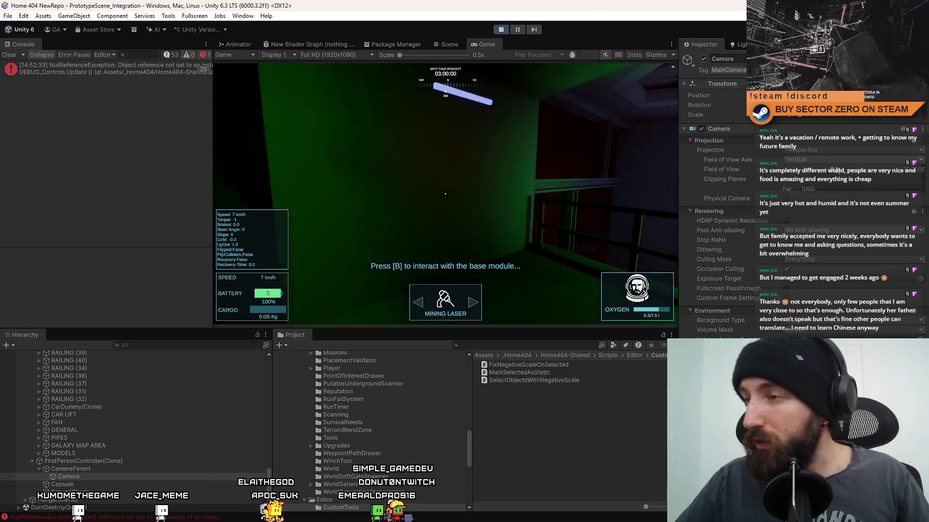
- Try FXAA, then TAA, then SMAA as the Camera's post anti-aliasing
{"action": "left_click", "coordinate": [805, 230]}
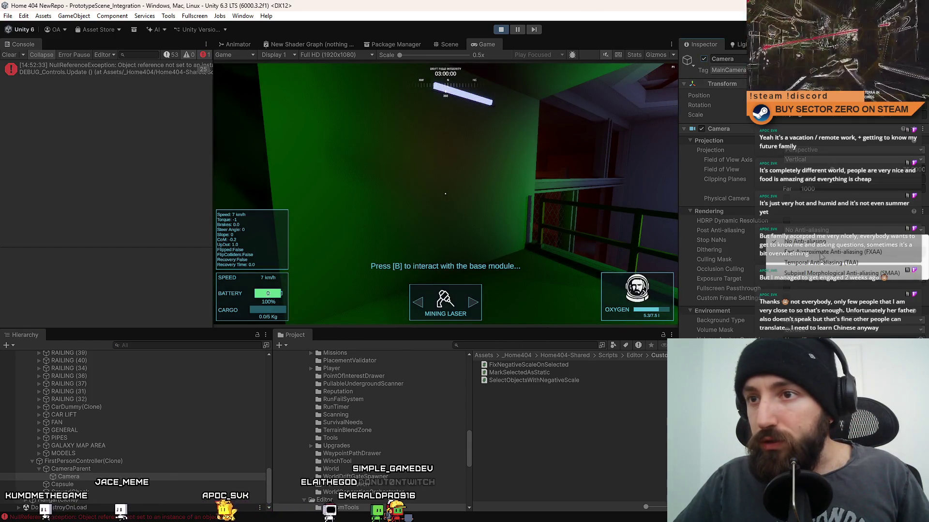
{"action": "left_click", "coordinate": [805, 240]}
{"action": "left_click", "coordinate": [532, 197]}
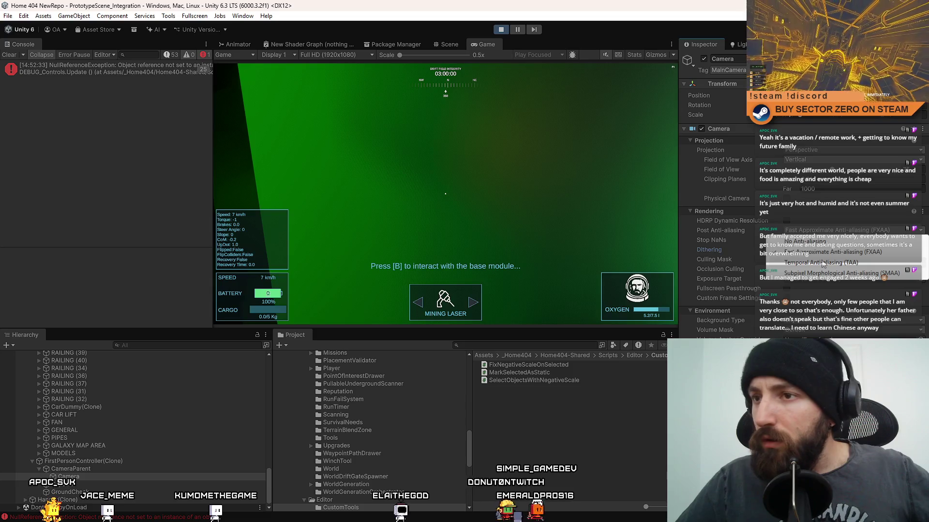
{"action": "left_click", "coordinate": [823, 263]}
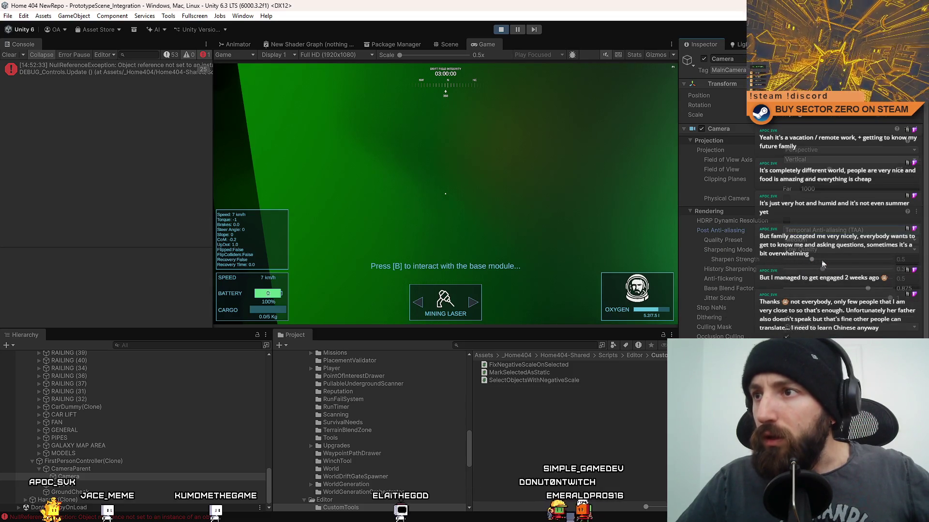
{"action": "left_click", "coordinate": [828, 233]}
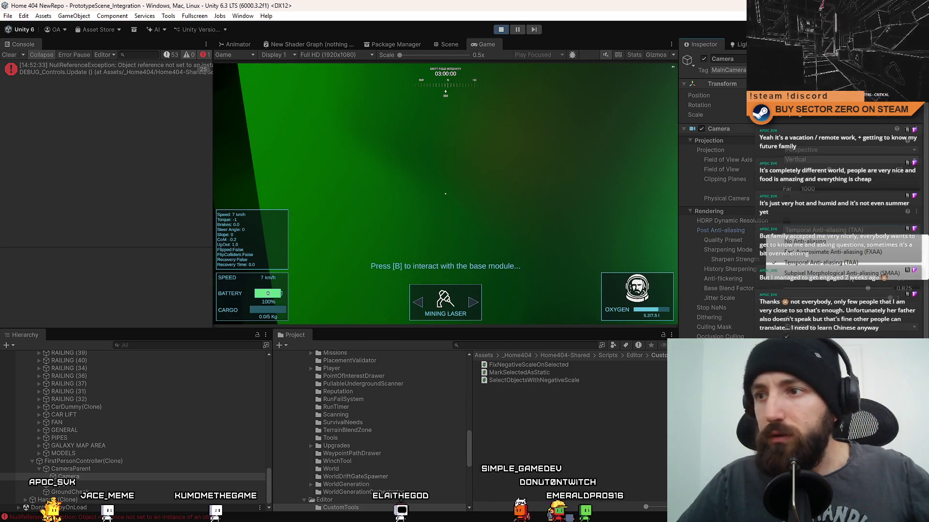
{"action": "left_click", "coordinate": [851, 275]}
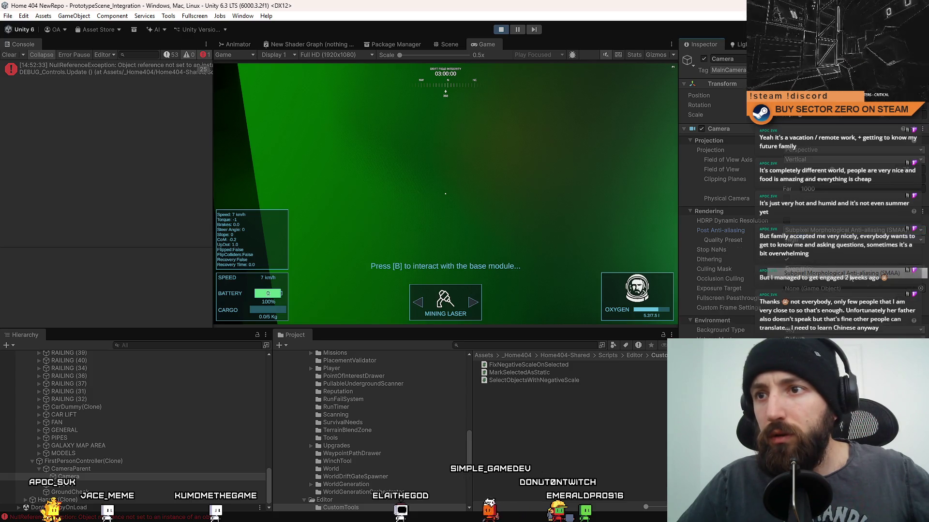
- Try SMAA quality presets Low and Medium, then switch the Camera back to TAA
{"action": "left_click", "coordinate": [822, 240]}
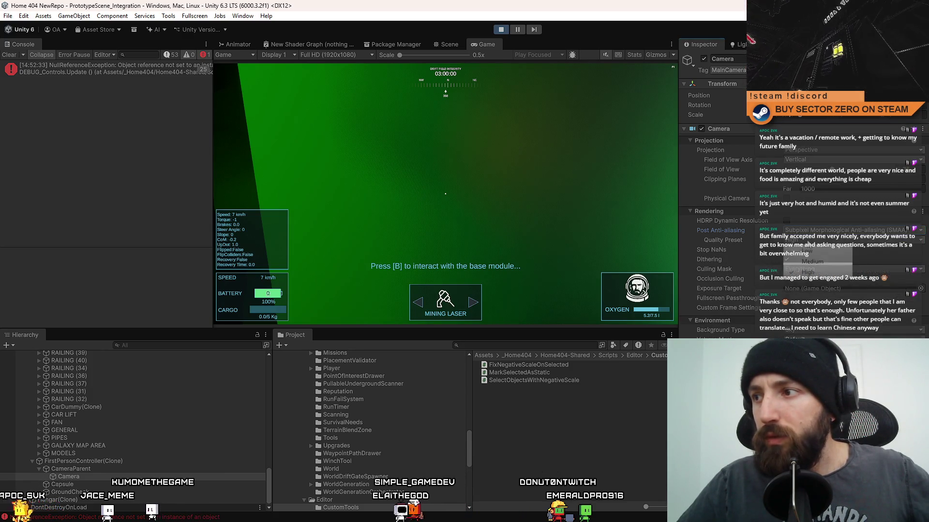
{"action": "left_click", "coordinate": [809, 251]}
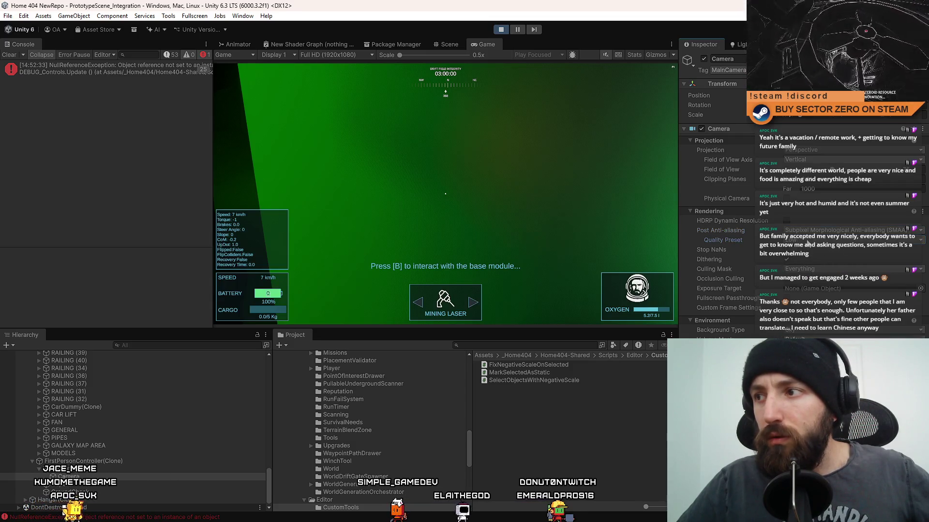
{"action": "left_click", "coordinate": [807, 240]}
{"action": "left_click", "coordinate": [810, 262]}
{"action": "left_click", "coordinate": [806, 240]}
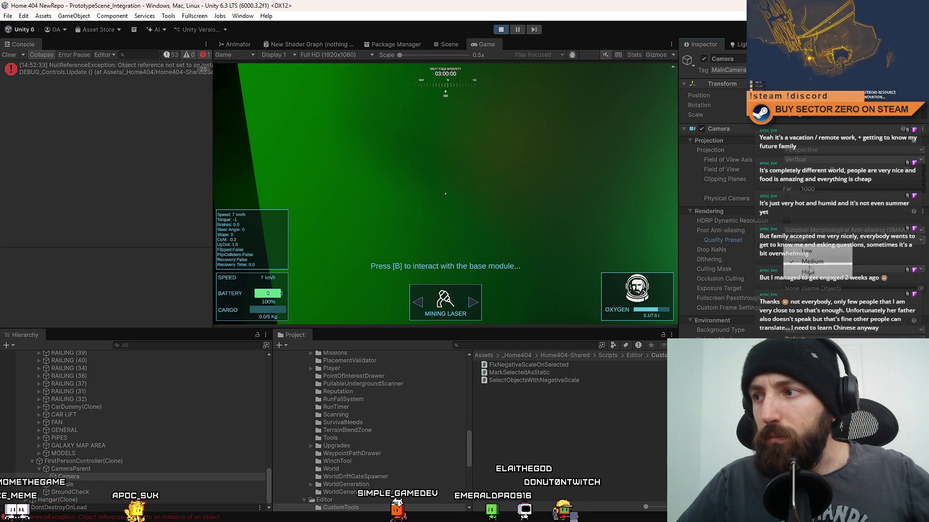
{"action": "left_click", "coordinate": [809, 270]}
{"action": "left_click", "coordinate": [822, 230]}
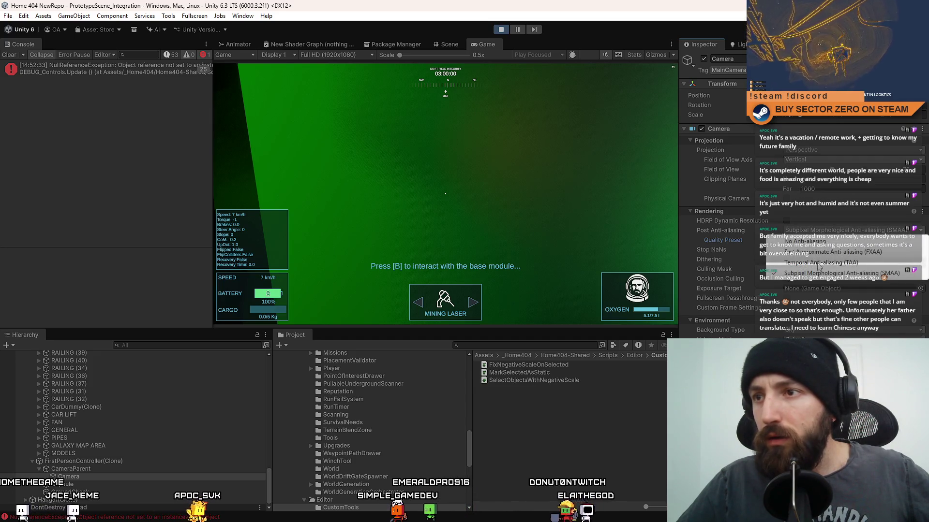
{"action": "left_click", "coordinate": [817, 263]}
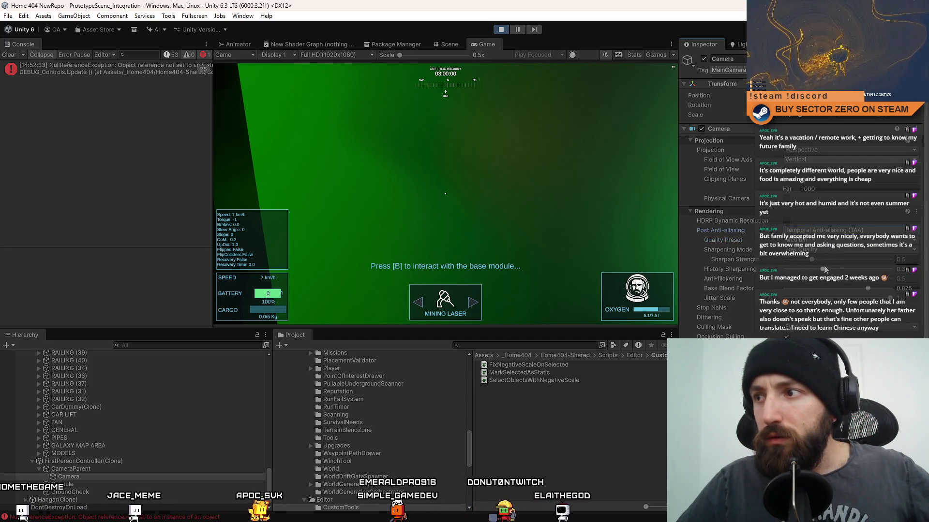
- Cycle TAA sharpening through Post Sharpen and Contrast Adaptive Sharpening, settling on Low Quality
{"action": "left_click", "coordinate": [823, 249]}
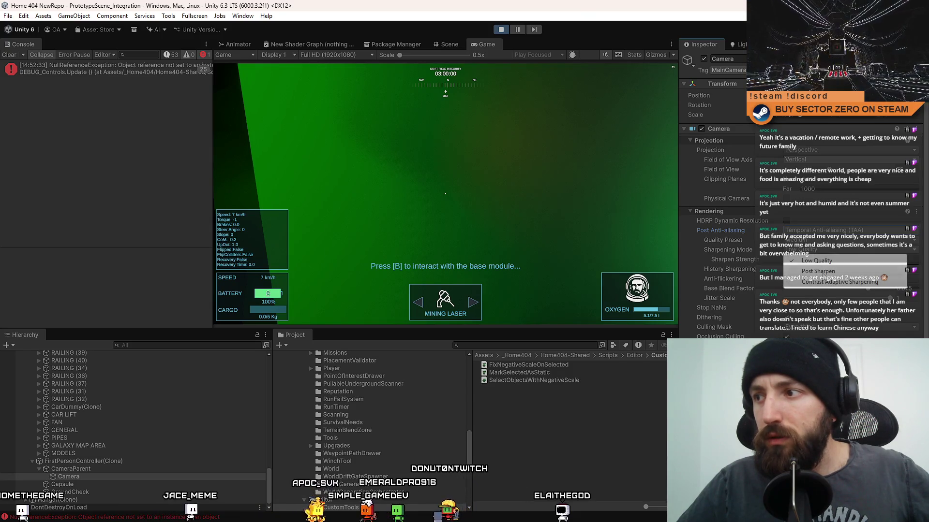
{"action": "left_click", "coordinate": [822, 271]}
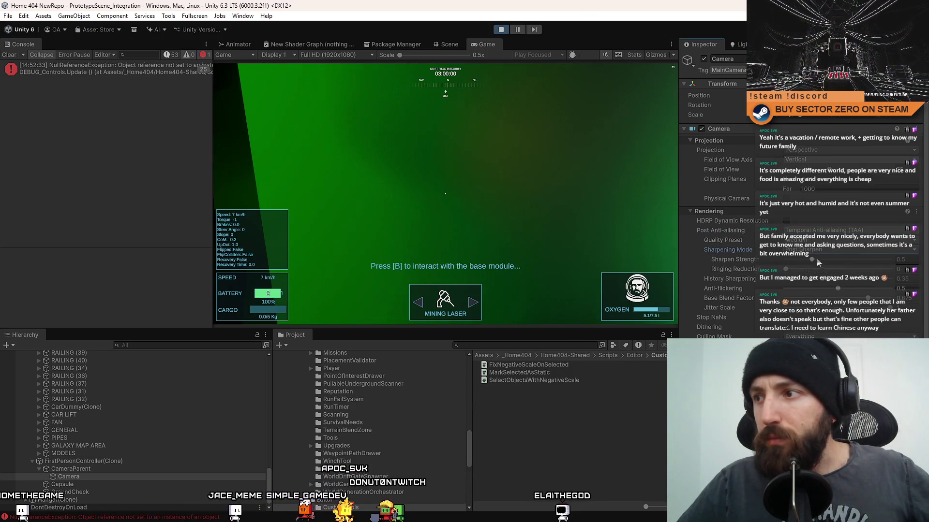
{"action": "left_click", "coordinate": [822, 250]}
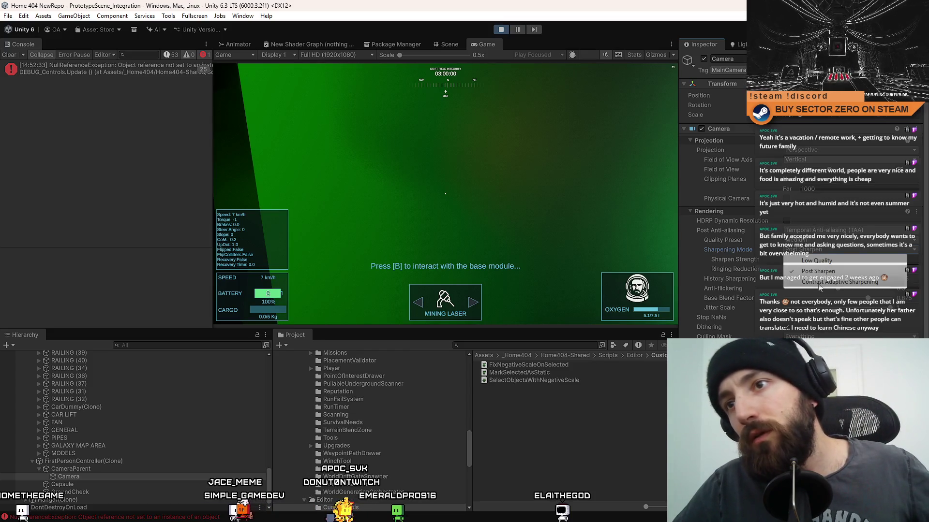
{"action": "left_click", "coordinate": [820, 283]}
{"action": "left_click", "coordinate": [820, 255]}
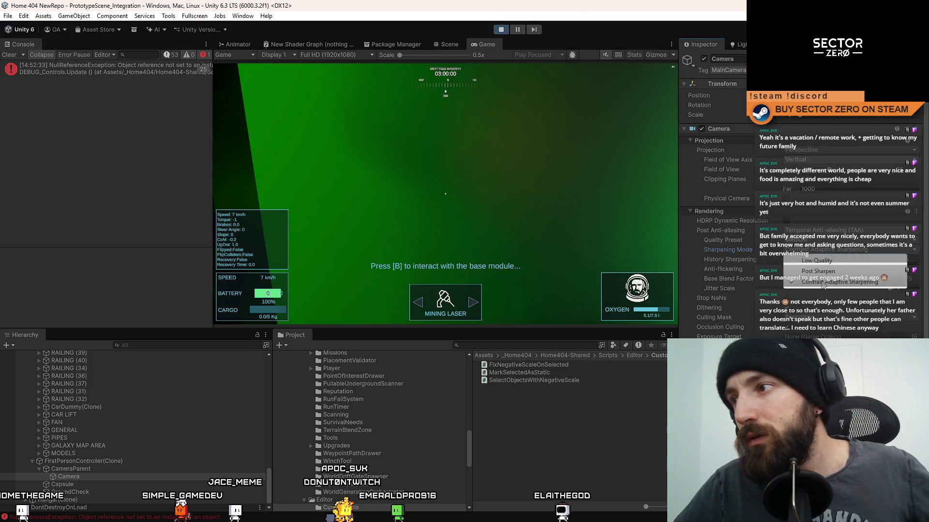
{"action": "left_click", "coordinate": [818, 271]}
{"action": "left_click", "coordinate": [815, 250]}
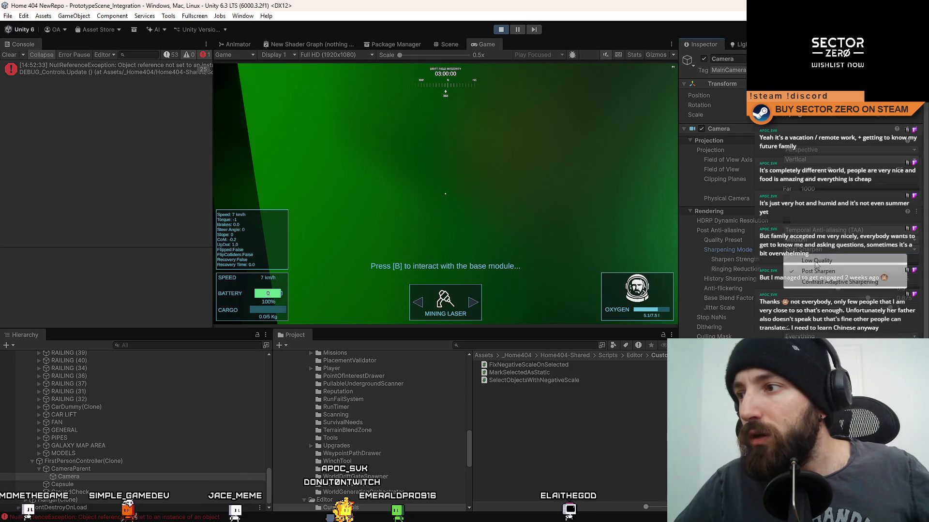
{"action": "left_click", "coordinate": [817, 261]}
- Set the TAA quality preset to Low, then to High
{"action": "left_click", "coordinate": [819, 239]}
{"action": "left_click", "coordinate": [822, 254]}
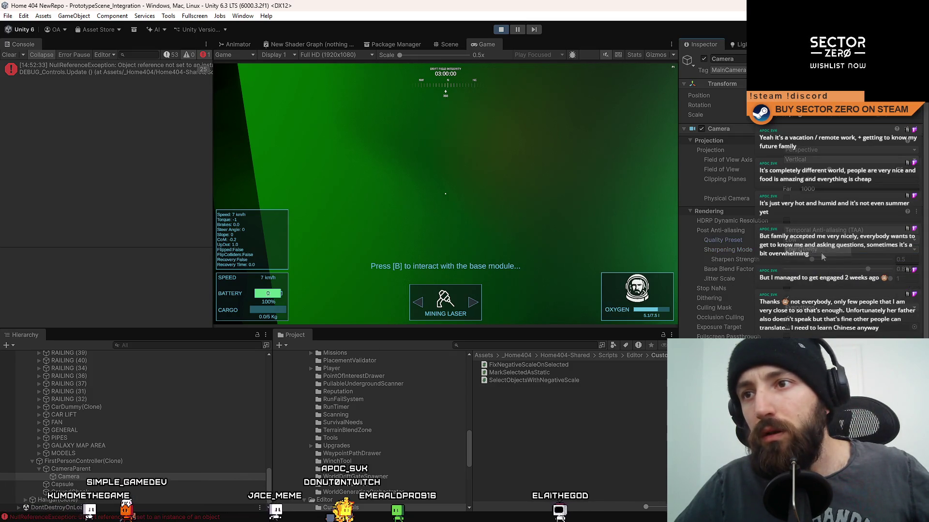
{"action": "left_click", "coordinate": [814, 240]}
{"action": "left_click", "coordinate": [808, 271]}
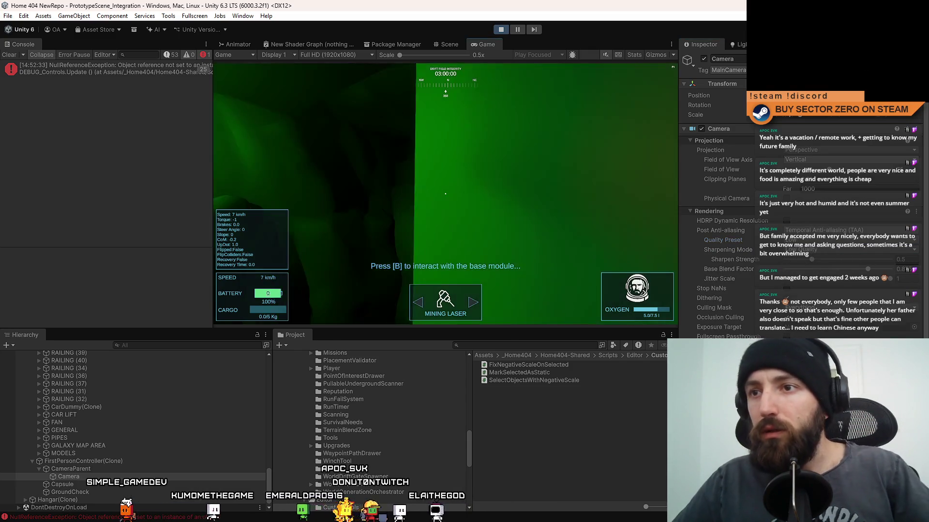
- View the game fullscreen, then compare No Anti-aliasing against TAA on the Camera
{"action": "key", "text": "F10"}
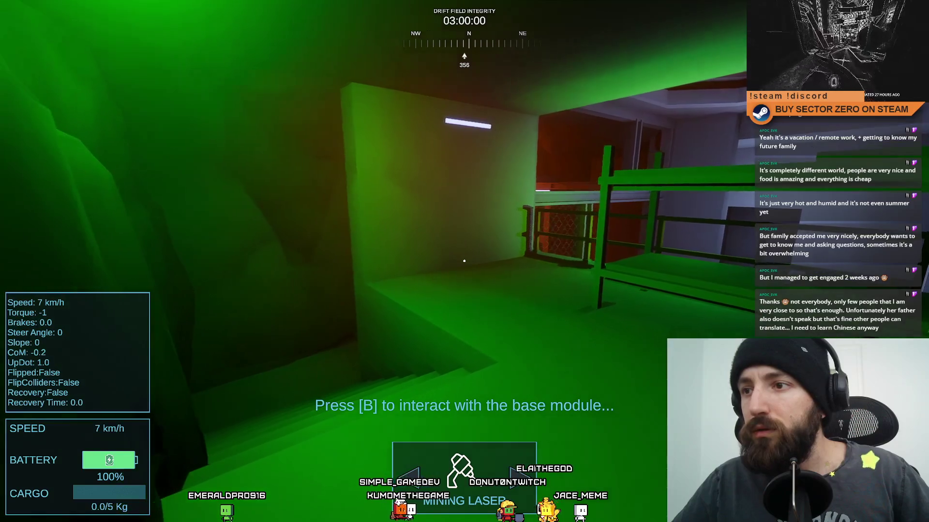
{"action": "key", "text": "Escape"}
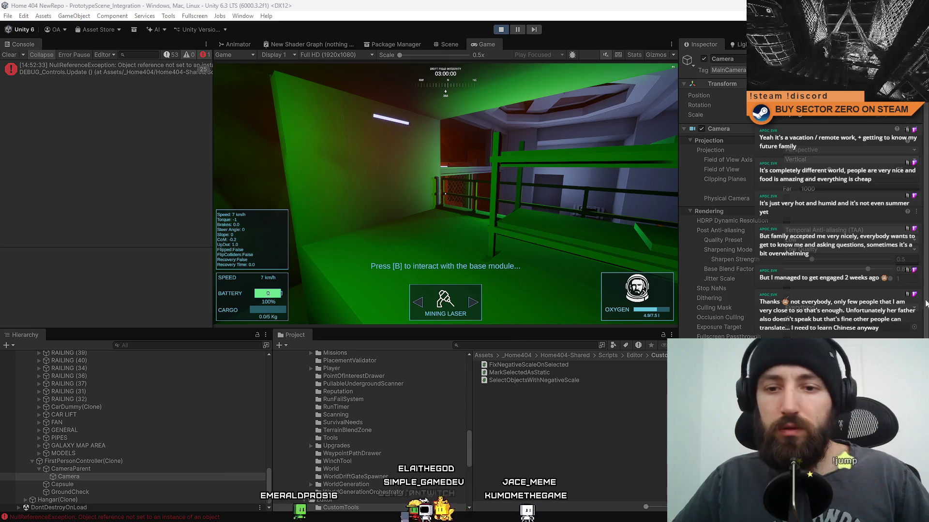
{"action": "left_click", "coordinate": [814, 232]}
{"action": "left_click", "coordinate": [805, 241]}
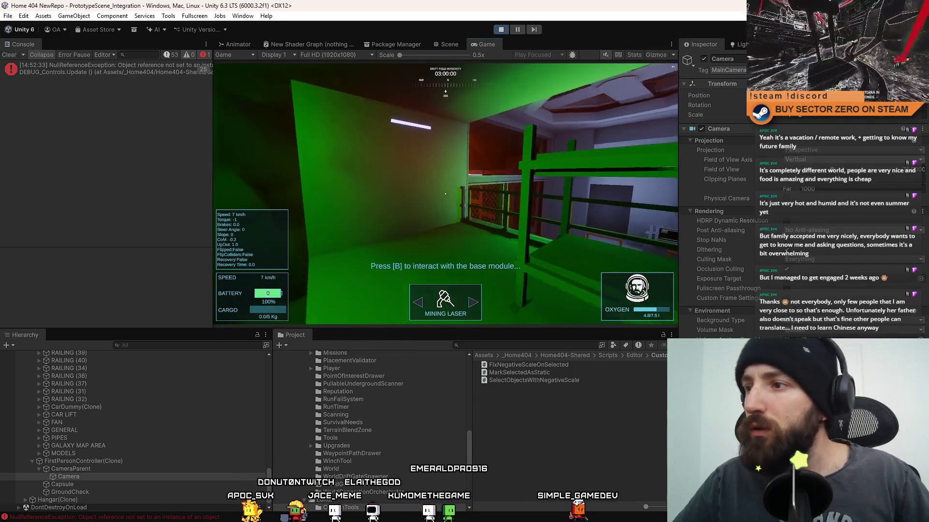
{"action": "left_click", "coordinate": [806, 232]}
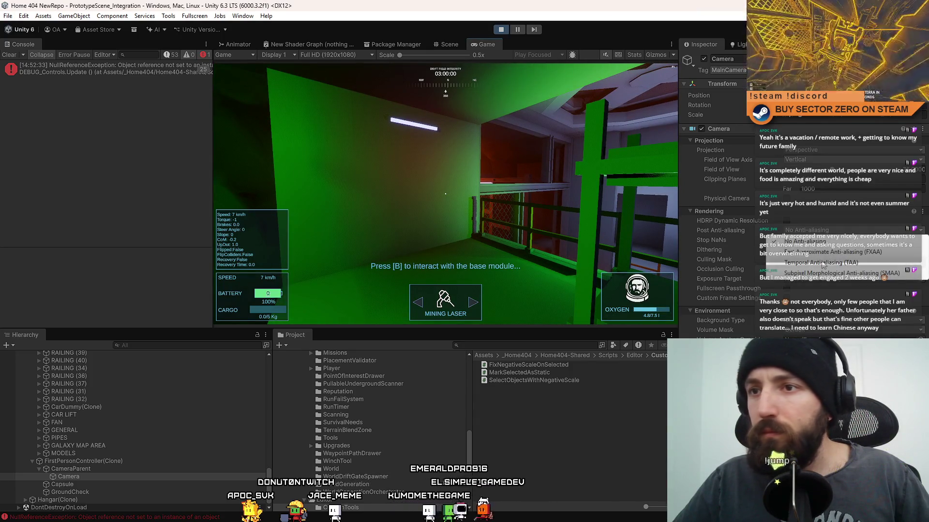
{"action": "left_click", "coordinate": [823, 263]}
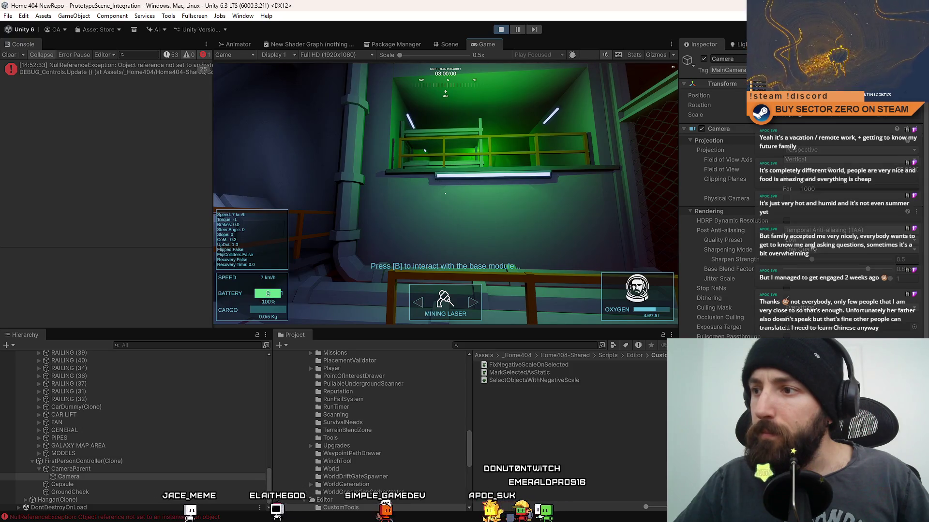
- Switch to No Anti-aliasing once more, then back to Temporal Anti-aliasing (TAA)
{"action": "left_click", "coordinate": [818, 230]}
{"action": "left_click", "coordinate": [812, 240]}
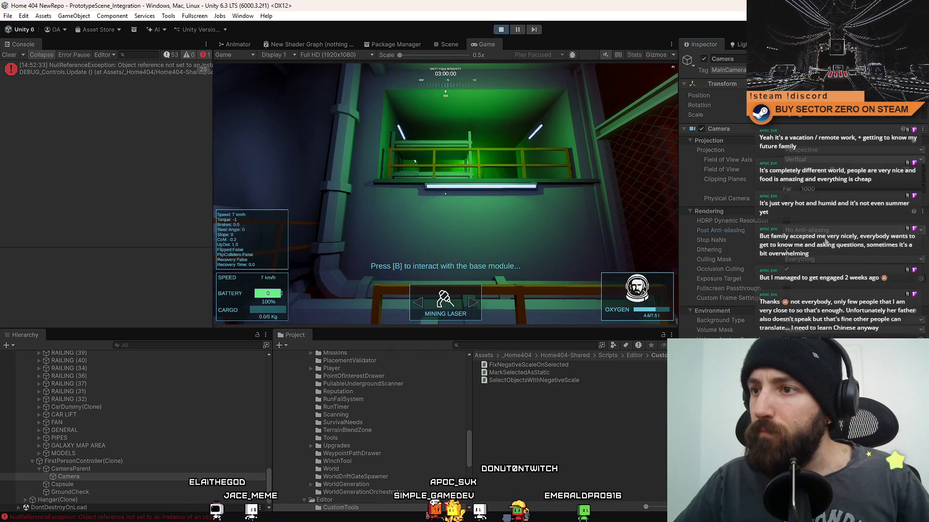
{"action": "left_click", "coordinate": [822, 230]}
{"action": "left_click", "coordinate": [829, 262]}
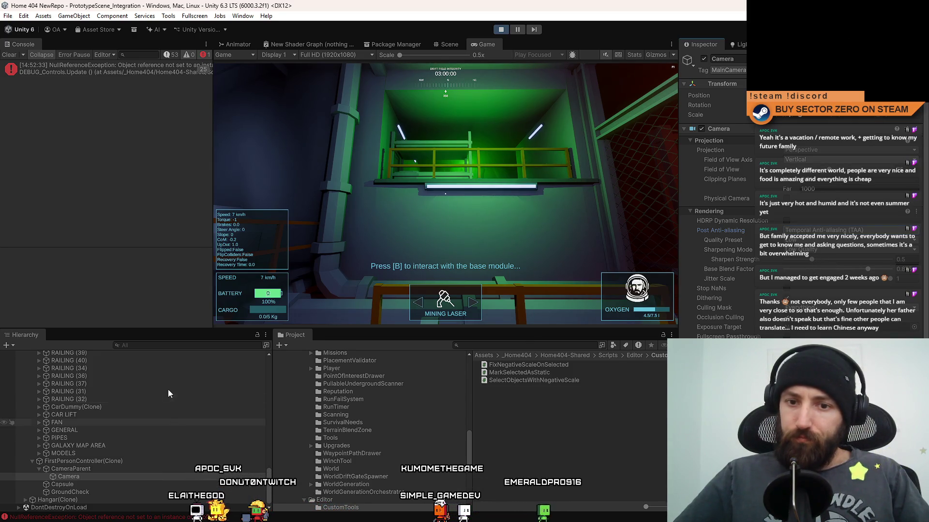
- Scroll to Office(Clone) and inspect Point Light (18), stepping through neighbouring lights
{"action": "scroll", "coordinate": [168, 394], "scroll_direction": "up", "scroll_amount": 5}
{"action": "mouse_move", "coordinate": [268, 476]}
{"action": "left_mouse_down"}
{"action": "mouse_move", "coordinate": [276, 355]}
{"action": "mouse_move", "coordinate": [276, 411]}
{"action": "left_mouse_up"}
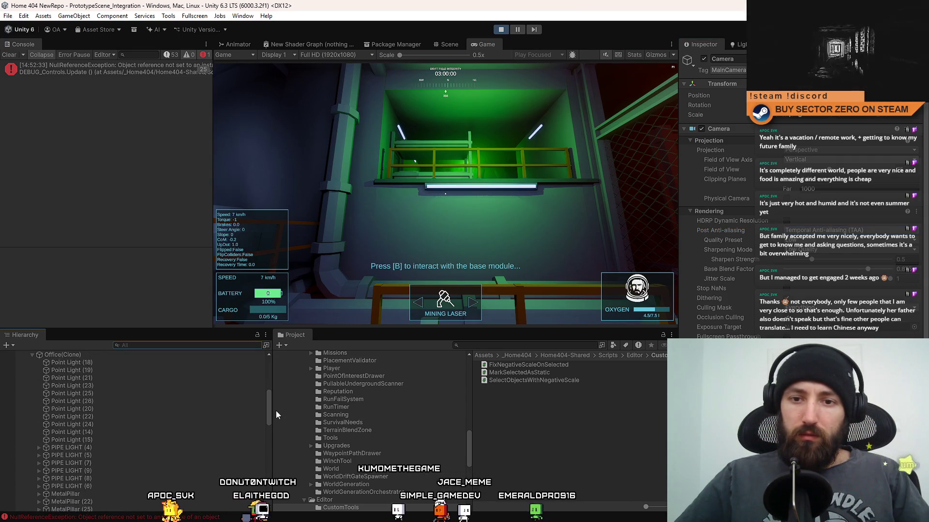
{"action": "left_click", "coordinate": [86, 362]}
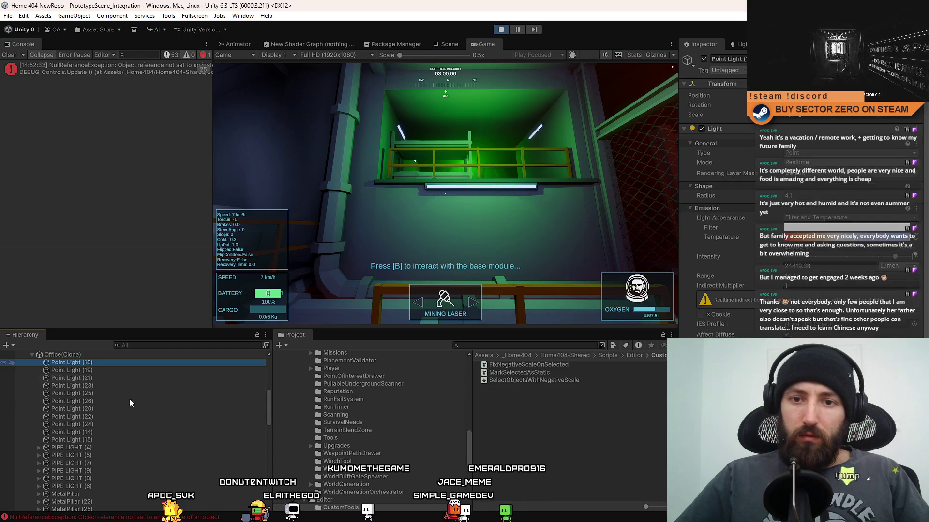
{"action": "left_click", "coordinate": [108, 441], "text": "shift"}
{"action": "left_click", "coordinate": [105, 364]}
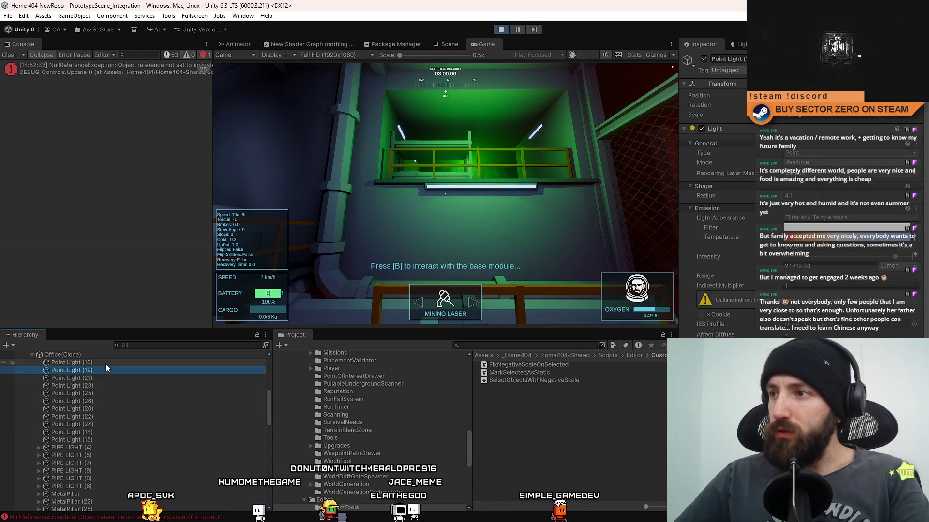
{"action": "key", "text": "Down"}
{"action": "key", "text": "Down"}
{"action": "key", "text": "Down"}
- Compare the Point Light (15) and (14) spot lights with Point Light (24)
{"action": "key", "text": "Down"}
{"action": "key", "text": "Down"}
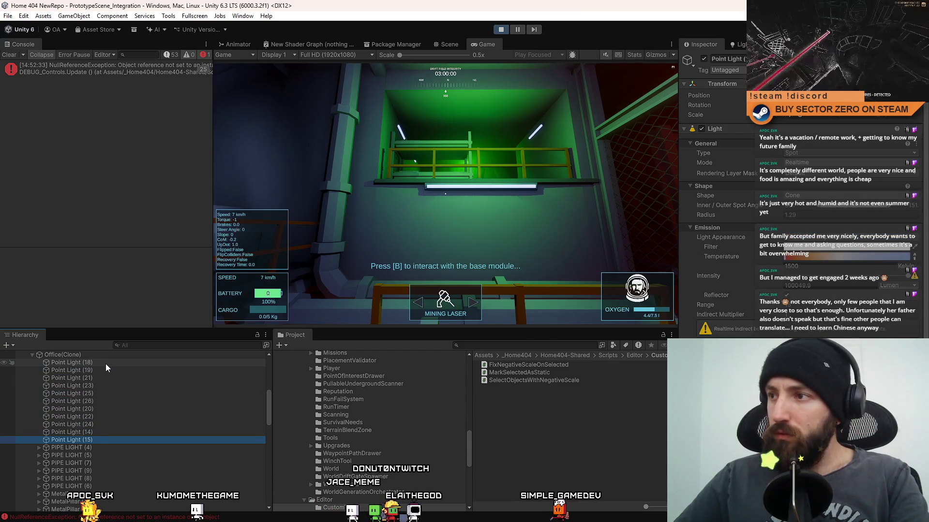
{"action": "key", "text": "Up"}
{"action": "left_click", "coordinate": [97, 440]}
{"action": "key", "text": "Up"}
{"action": "key", "text": "Down"}
{"action": "key", "text": "Up"}
{"action": "key", "text": "Down"}
{"action": "key", "text": "Up"}
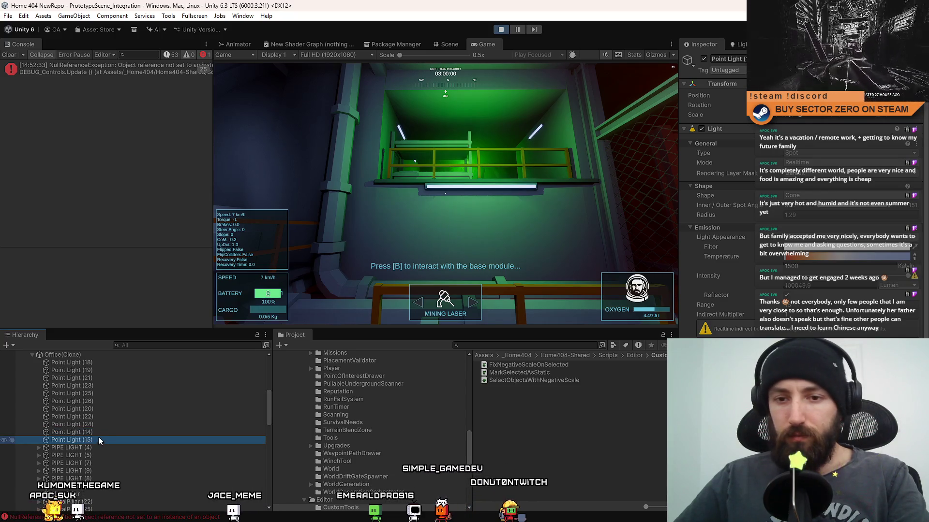
{"action": "left_click", "coordinate": [95, 426]}
{"action": "left_click", "coordinate": [89, 440]}
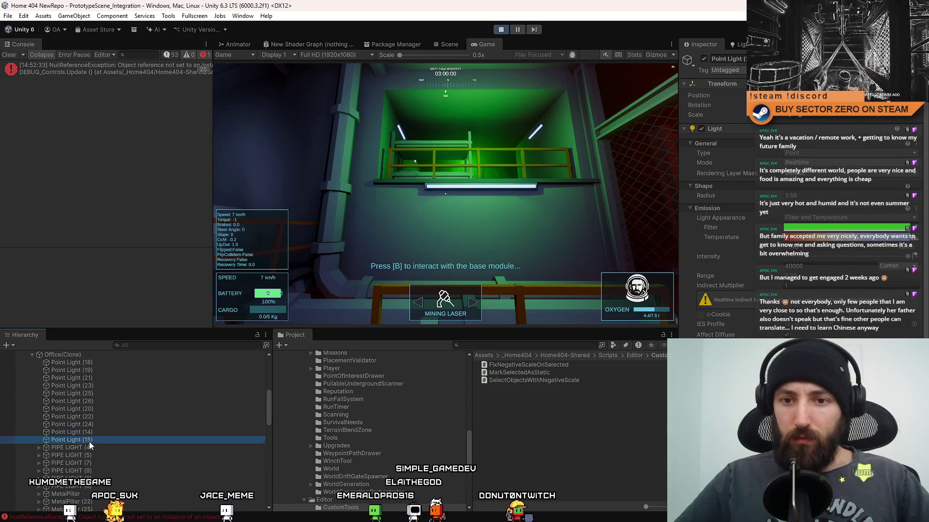
{"action": "left_click", "coordinate": [90, 432], "text": "shift"}
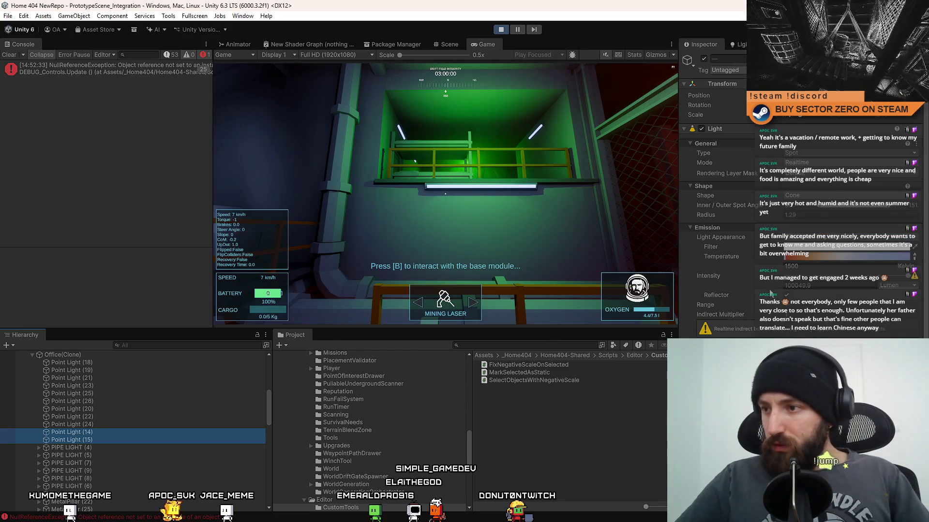
{"action": "scroll", "coordinate": [750, 275], "scroll_direction": "down", "scroll_amount": 5}
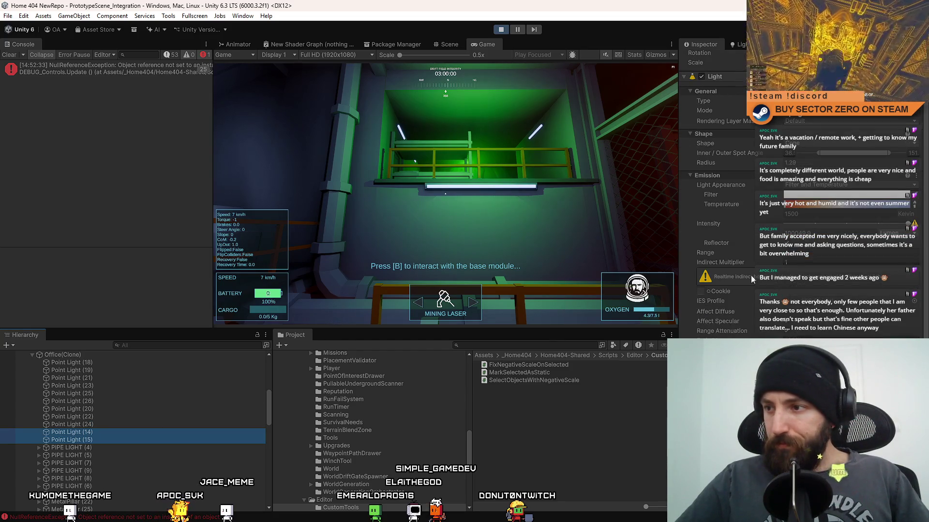
{"action": "scroll", "coordinate": [751, 274], "scroll_direction": "down", "scroll_amount": 5}
- Select Point Lights (18) through (24) together and toggle Volumetrics on, then off
{"action": "left_click", "coordinate": [118, 424]}
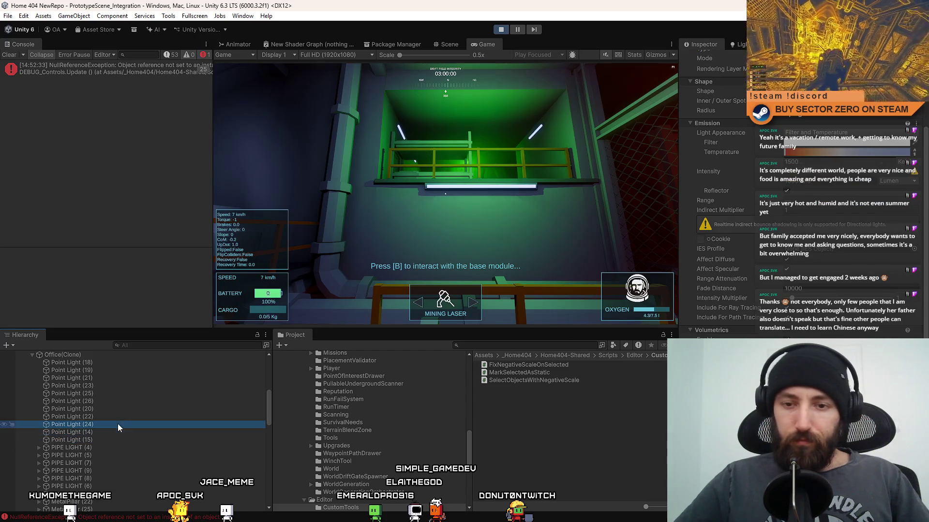
{"action": "left_click", "coordinate": [106, 363], "text": "shift"}
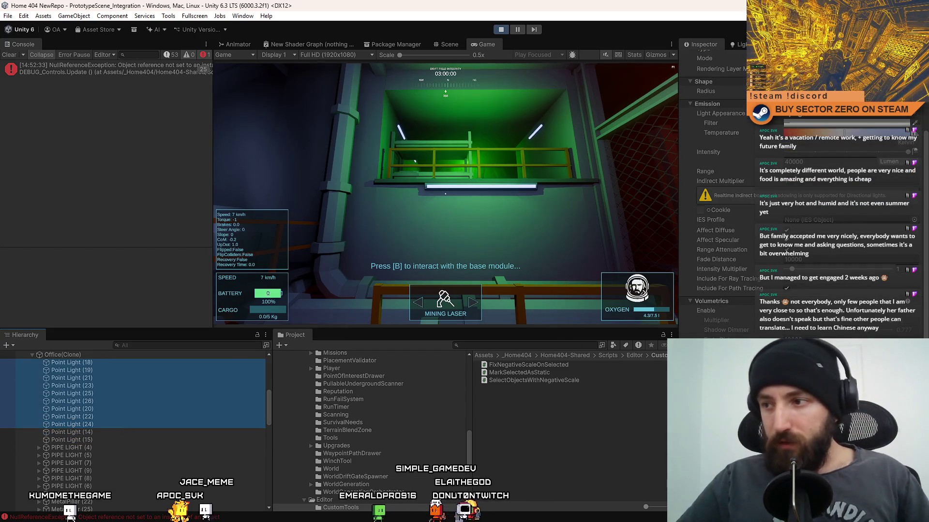
{"action": "left_click", "coordinate": [790, 314]}
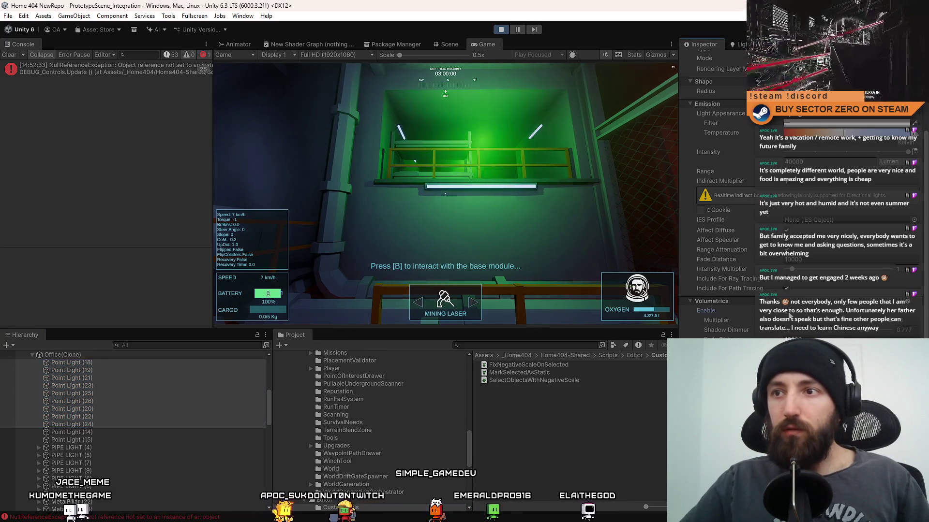
{"action": "left_click", "coordinate": [789, 315]}
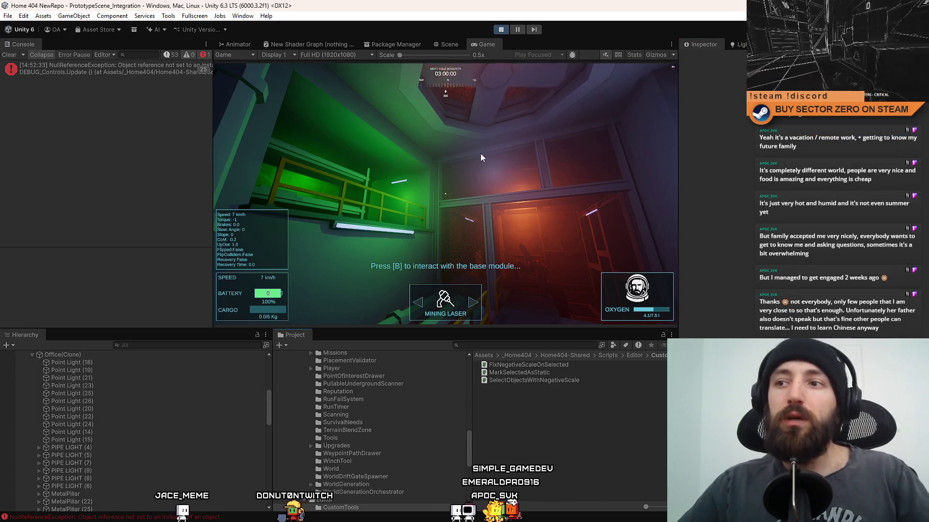
- Play fullscreen, driving the rover from the office to the base module's orange-lit hangar doorway
{"action": "key", "text": "F10"}
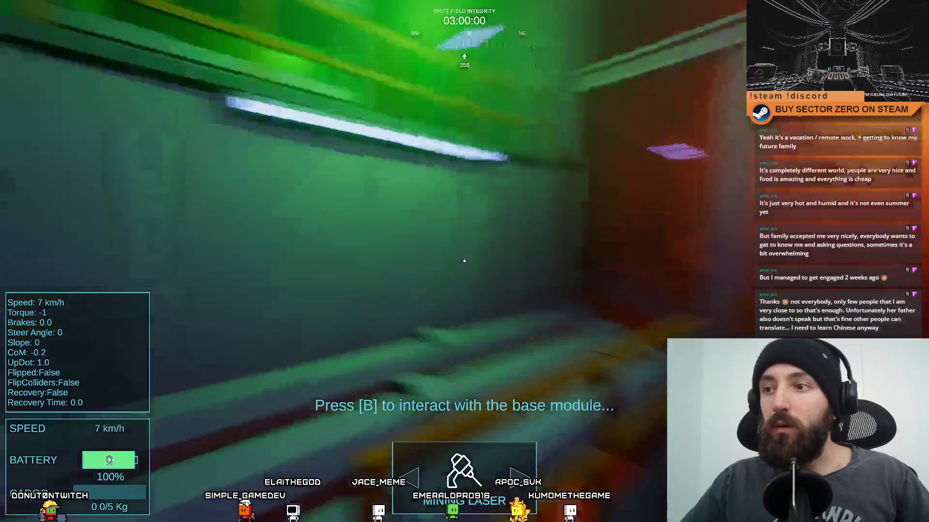
{"action": "key", "text": "F11"}
{"action": "key", "text": "F10"}
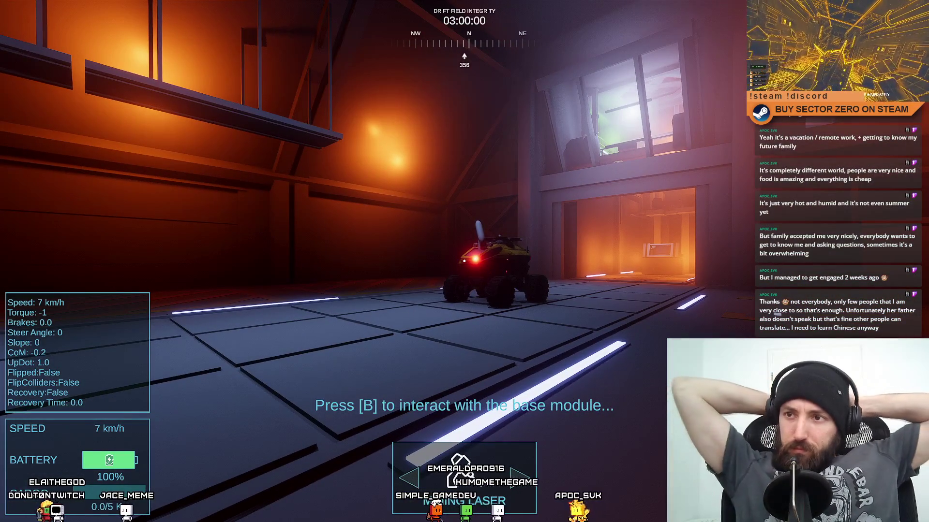
{"action": "key", "text": "F11"}
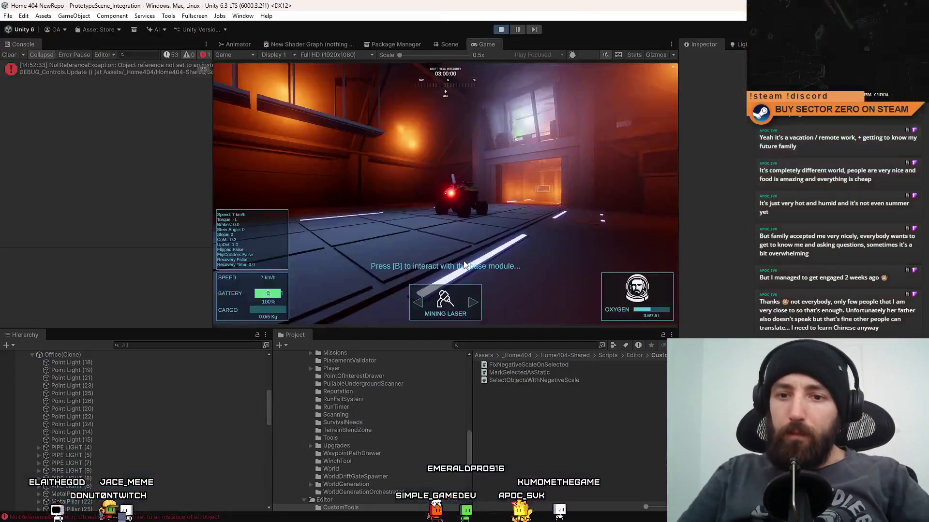
- Collapse Office(Clone), search the Hierarchy for hangar, pick Hangar Rope, and clear the search
{"action": "left_click", "coordinate": [89, 354]}
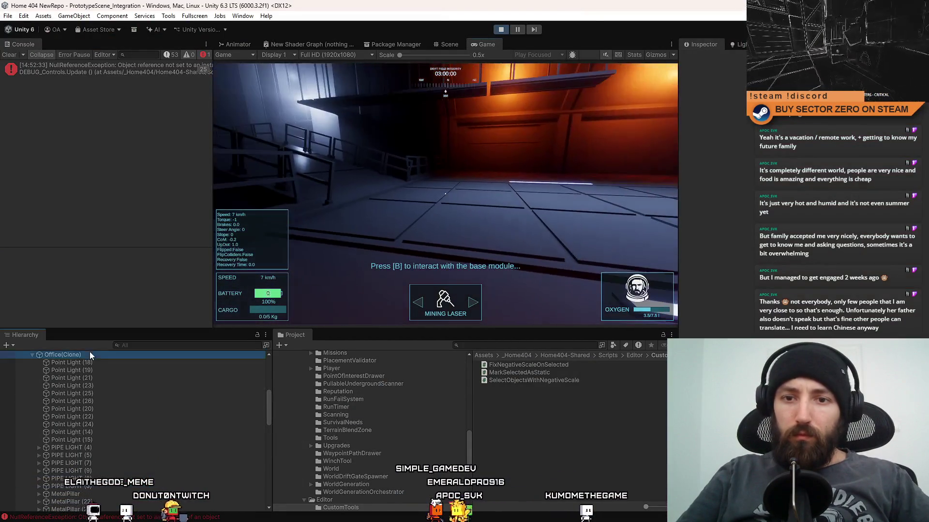
{"action": "left_click", "coordinate": [33, 354]}
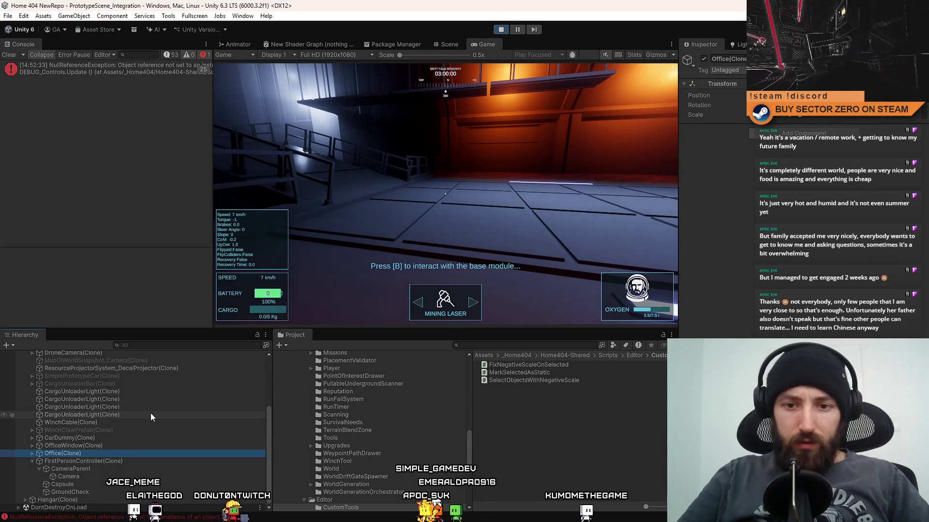
{"action": "scroll", "coordinate": [143, 418], "scroll_direction": "up", "scroll_amount": 3}
{"action": "type", "text": "hang"}
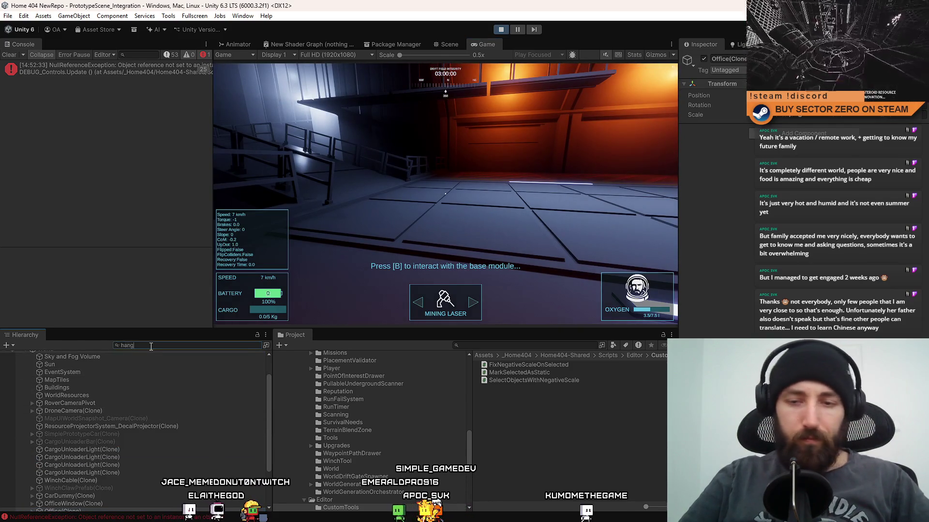
{"action": "type", "text": "ar"}
{"action": "left_click", "coordinate": [93, 363]}
{"action": "left_click", "coordinate": [87, 369]}
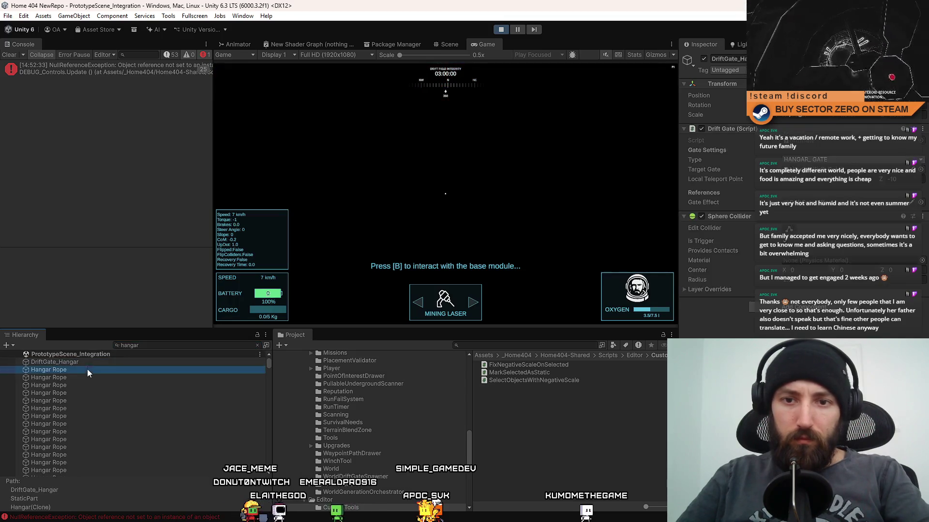
{"action": "left_click", "coordinate": [150, 344]}
{"action": "key", "text": "ctrl+a"}
{"action": "key", "text": "BackSpace"}
- Select the Hangar point lights down to Point Light (1) and recheck the hazy hangar fullscreen
{"action": "left_click_drag", "start_coordinate": [267, 397], "coordinate": [274, 350]}
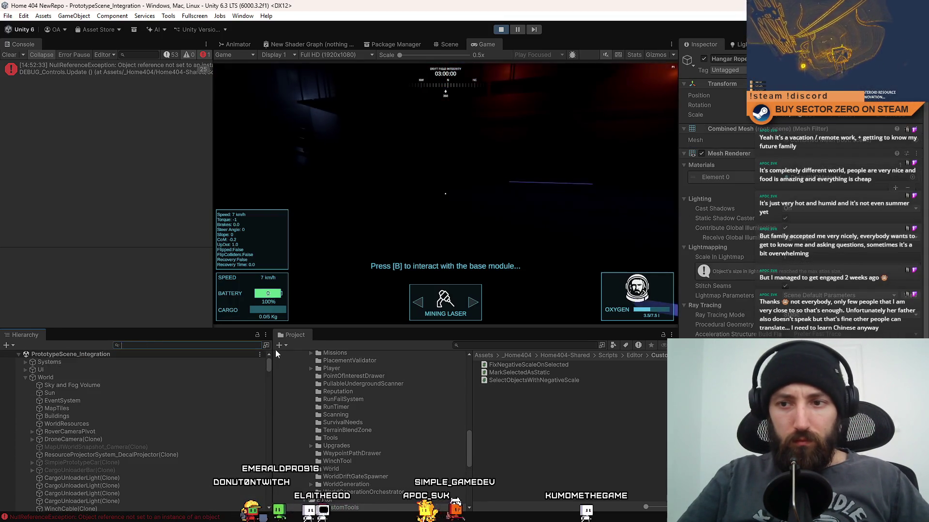
{"action": "scroll", "coordinate": [114, 393], "scroll_direction": "down", "scroll_amount": 10}
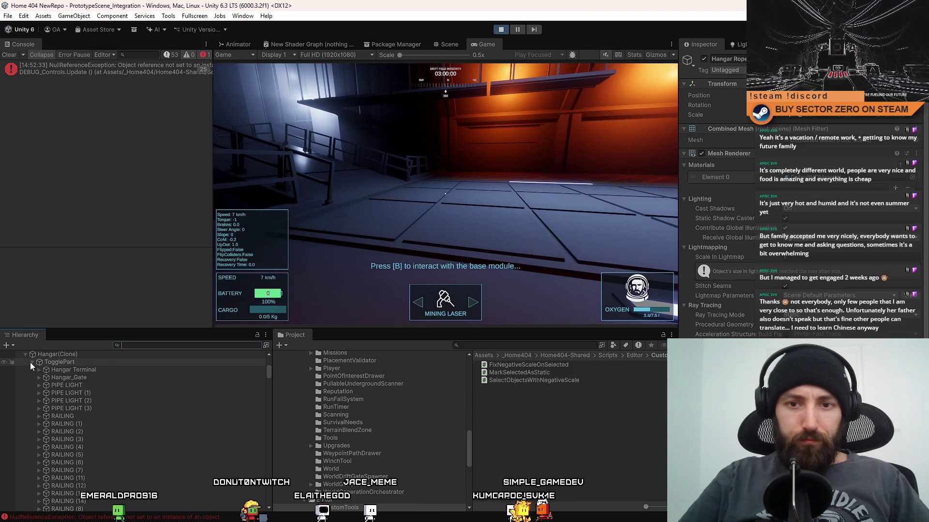
{"action": "scroll", "coordinate": [100, 384], "scroll_direction": "down", "scroll_amount": 5}
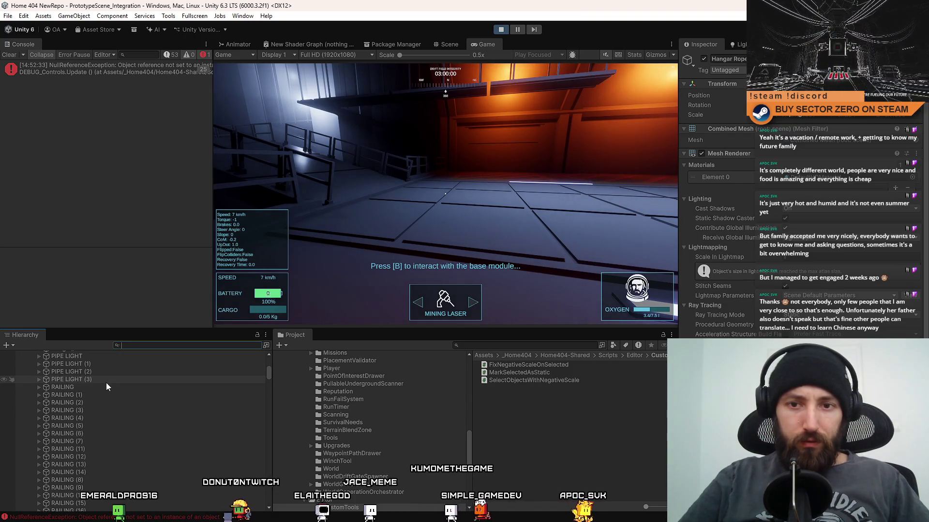
{"action": "scroll", "coordinate": [106, 382], "scroll_direction": "down", "scroll_amount": 5}
{"action": "scroll", "coordinate": [106, 382], "scroll_direction": "down", "scroll_amount": 3}
{"action": "left_click", "coordinate": [108, 388]}
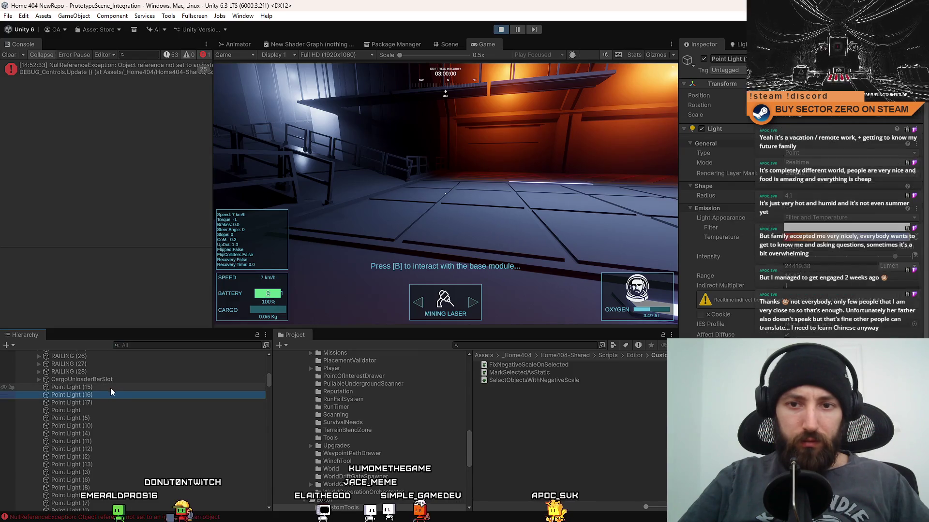
{"action": "scroll", "coordinate": [110, 388], "scroll_direction": "down", "scroll_amount": 2}
{"action": "scroll", "coordinate": [109, 409], "scroll_direction": "down", "scroll_amount": 2}
{"action": "left_click", "coordinate": [105, 424], "text": "shift"}
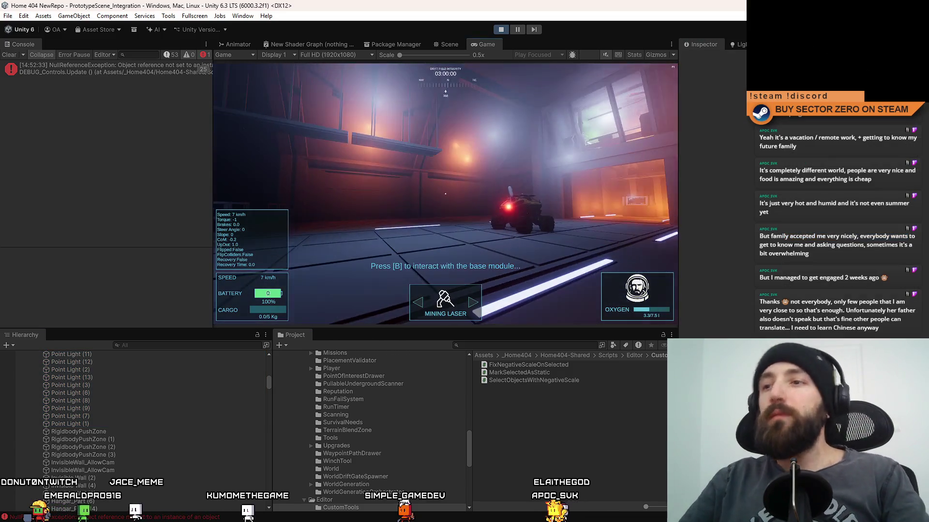
{"action": "key", "text": "F10"}
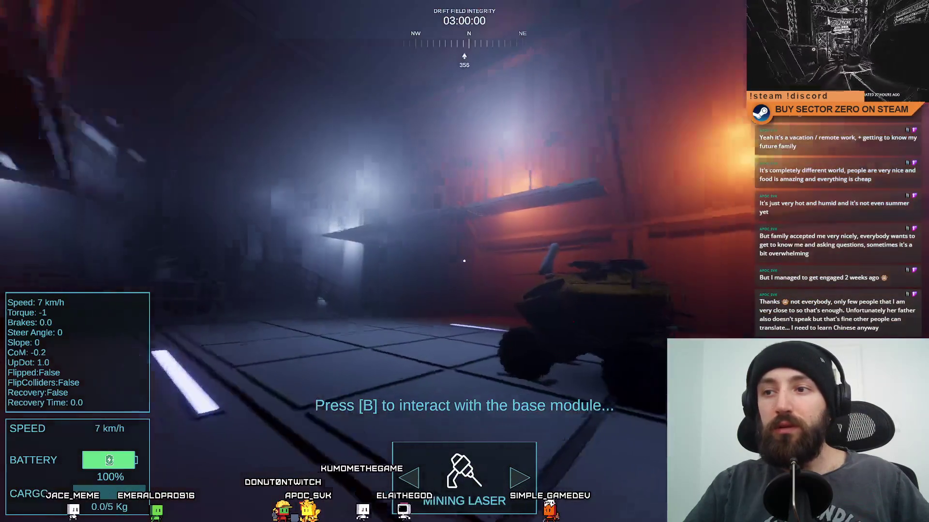
{"action": "key", "text": "F11"}
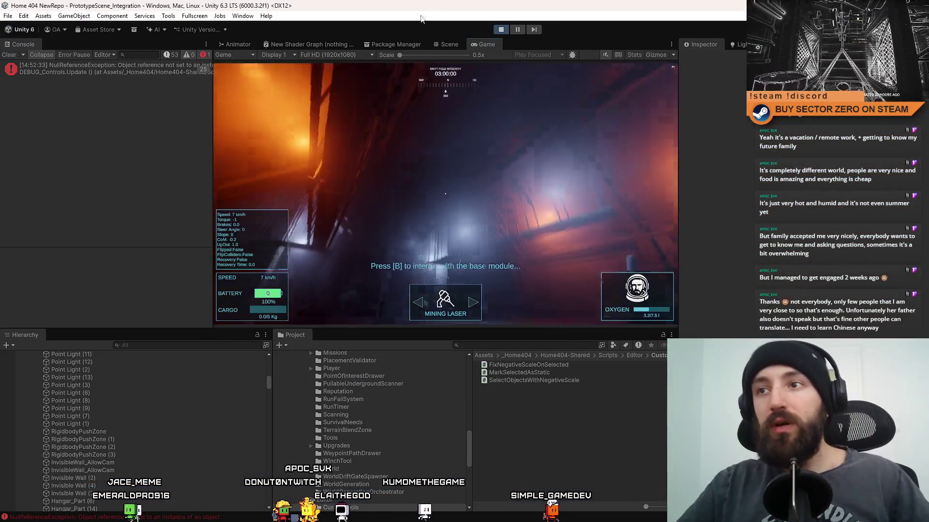
- Move a hangar point light across the floor and duplicate it into Point Lights (18)–(20)
{"action": "left_click", "coordinate": [445, 45]}
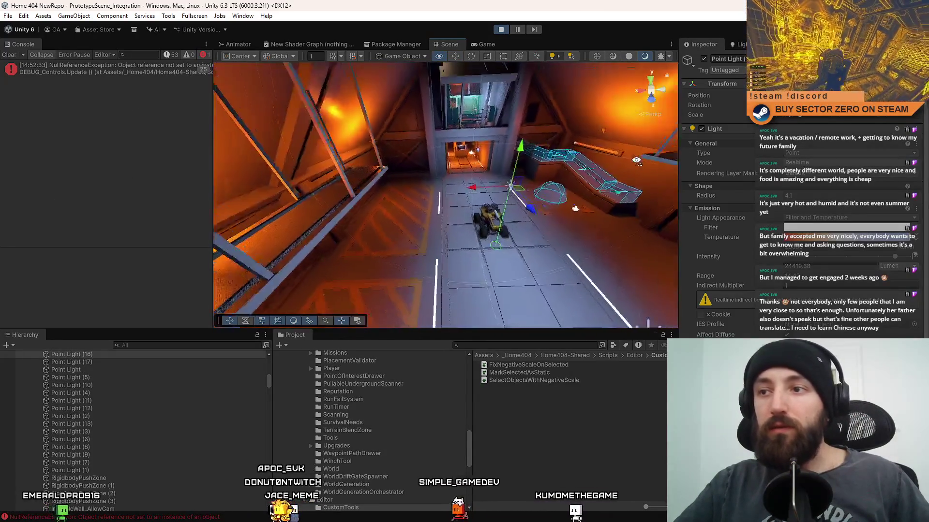
{"action": "mouse_move", "coordinate": [499, 167]}
{"action": "left_mouse_down"}
{"action": "mouse_move", "coordinate": [406, 274]}
{"action": "mouse_move", "coordinate": [405, 261]}
{"action": "left_mouse_up"}
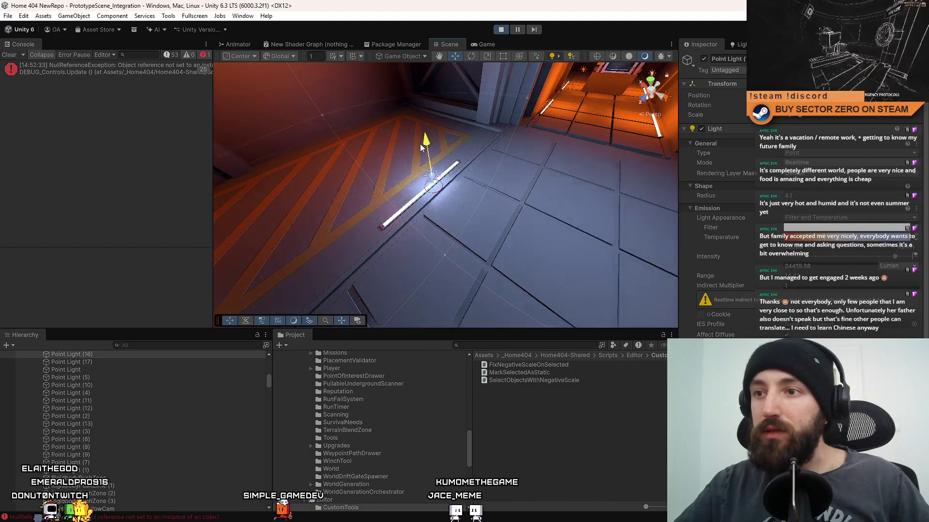
{"action": "mouse_move", "coordinate": [509, 161]}
{"action": "left_mouse_down"}
{"action": "mouse_move", "coordinate": [402, 201]}
{"action": "mouse_move", "coordinate": [497, 210]}
{"action": "mouse_move", "coordinate": [388, 202]}
{"action": "left_mouse_up"}
{"action": "key", "text": "ctrl+d"}
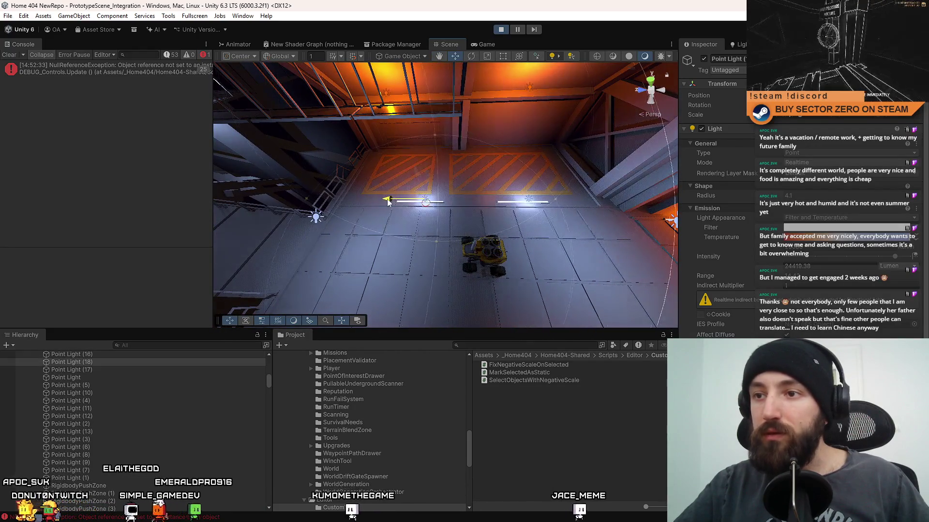
{"action": "left_click_drag", "start_coordinate": [528, 203], "coordinate": [334, 206]}
{"action": "key", "text": "ctrl+d"}
{"action": "mouse_move", "coordinate": [522, 214]}
{"action": "left_mouse_down"}
{"action": "mouse_move", "coordinate": [399, 215]}
{"action": "mouse_move", "coordinate": [506, 167]}
{"action": "mouse_move", "coordinate": [490, 186]}
{"action": "mouse_move", "coordinate": [455, 176]}
{"action": "left_mouse_up"}
- Select Point Light (17), remove lights with Delete, and look down over the hangar floor
{"action": "left_click", "coordinate": [501, 177]}
{"action": "key", "text": "Delete"}
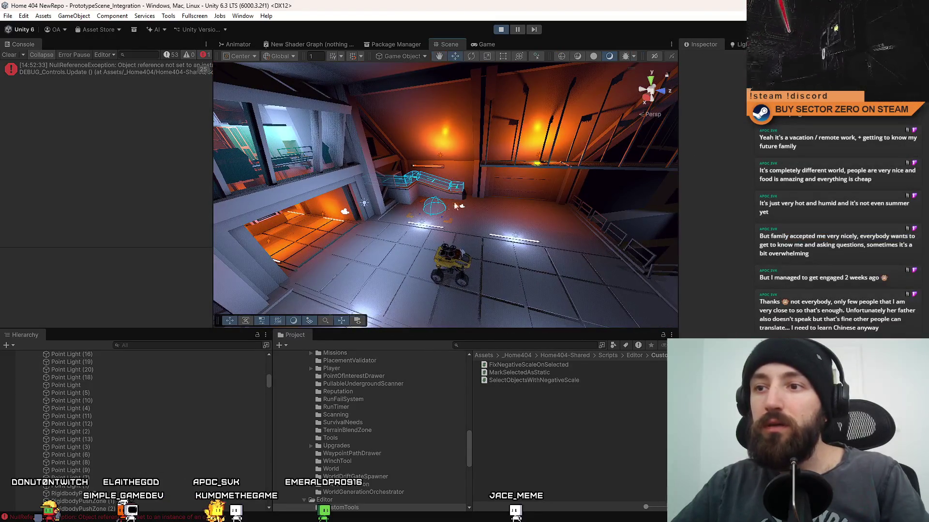
{"action": "key", "text": "Delete"}
{"action": "mouse_move", "coordinate": [399, 209]}
{"action": "left_mouse_down"}
{"action": "mouse_move", "coordinate": [416, 201]}
{"action": "mouse_move", "coordinate": [440, 88]}
{"action": "left_mouse_up"}
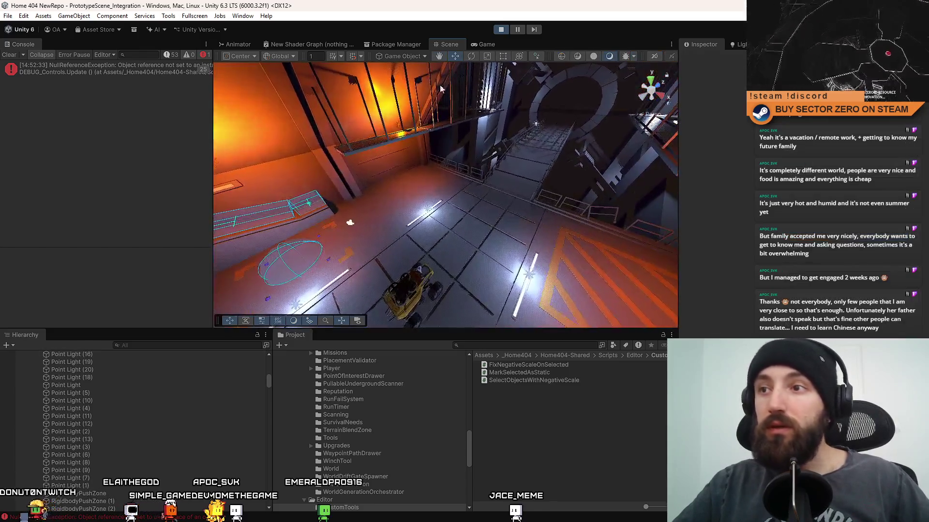
{"action": "left_click", "coordinate": [490, 45]}
- Drive the rover fullscreen with W and D through the corridor and red orb onto the snowy plain
{"action": "key", "text": "F10"}
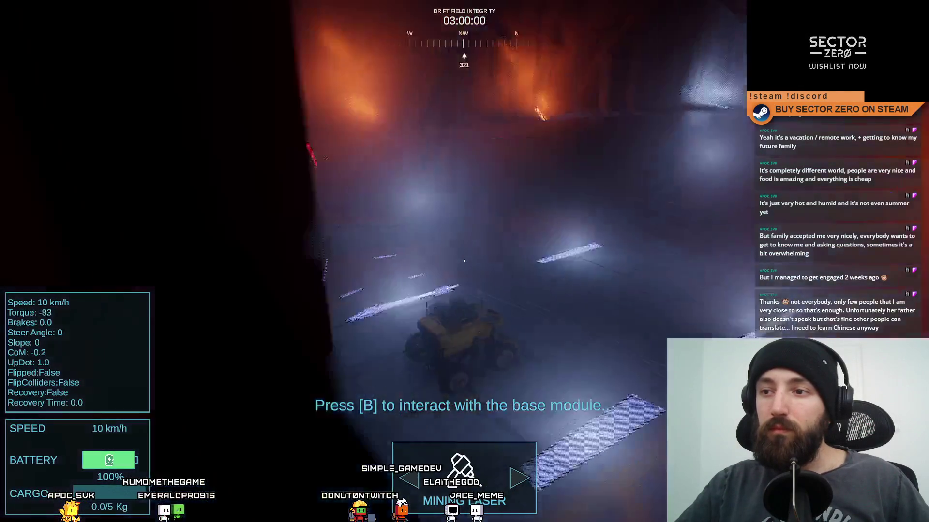
{"action": "key", "text": "w"}
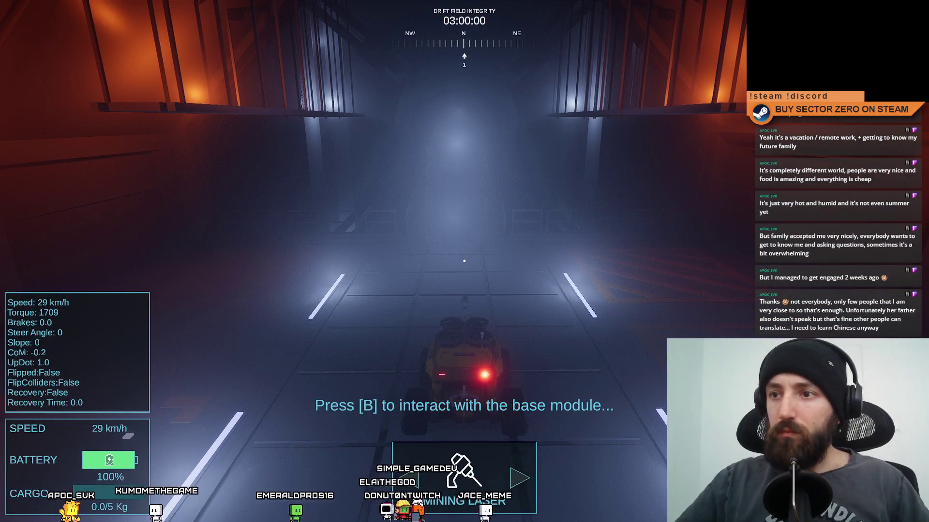
{"action": "key", "text": "w"}
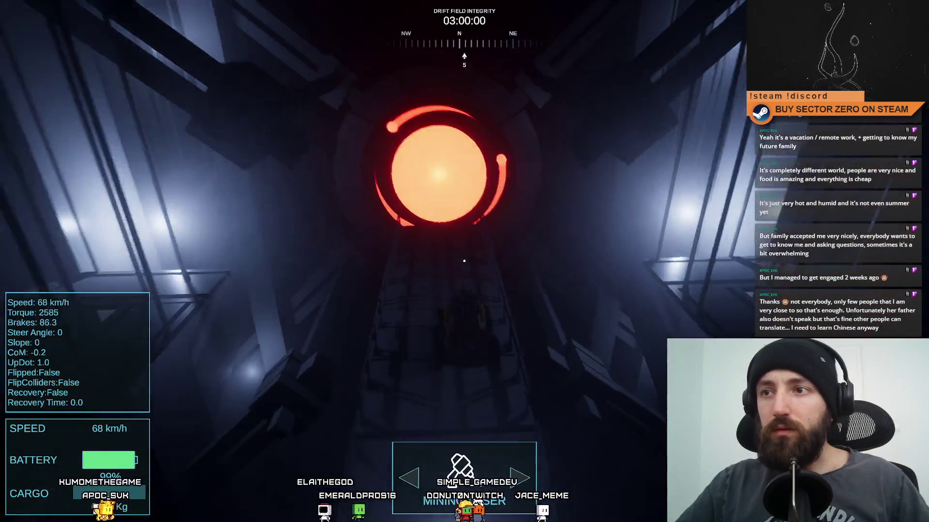
{"action": "key", "text": "w"}
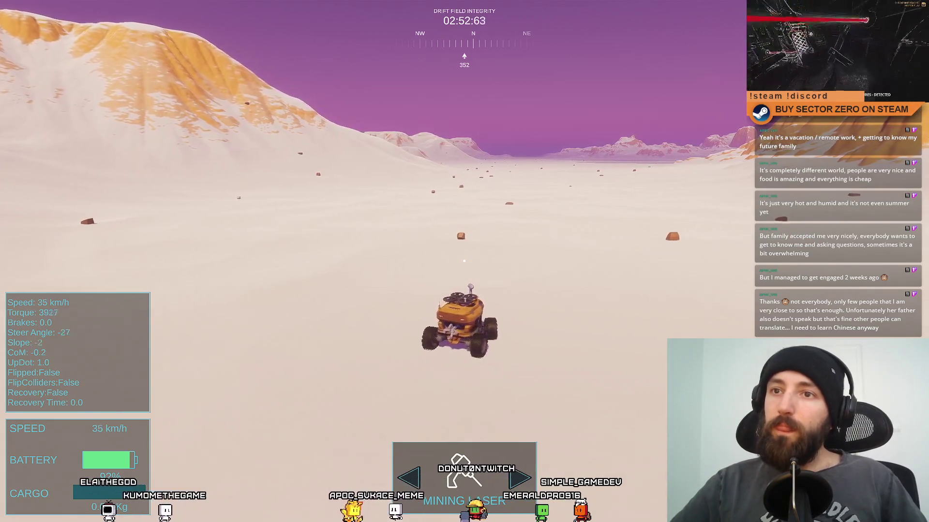
{"action": "key", "text": "d"}
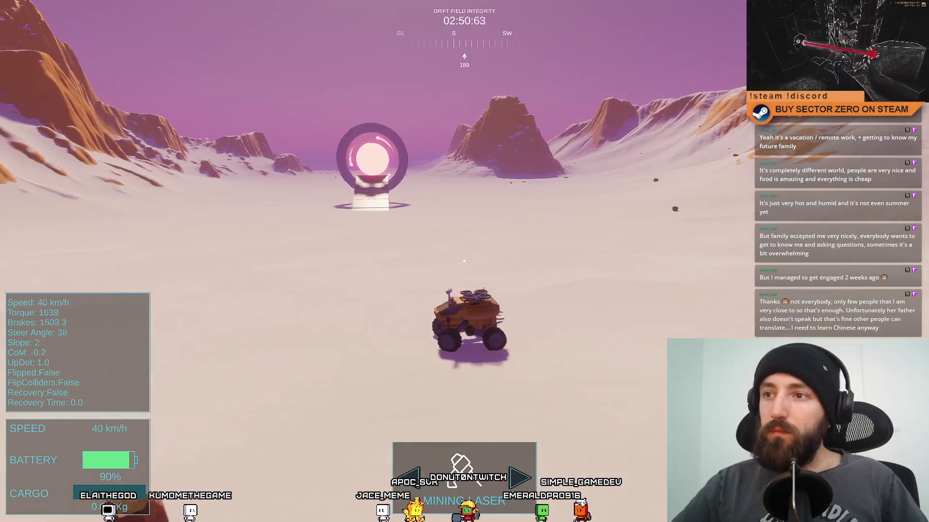
{"action": "key", "text": "F11"}
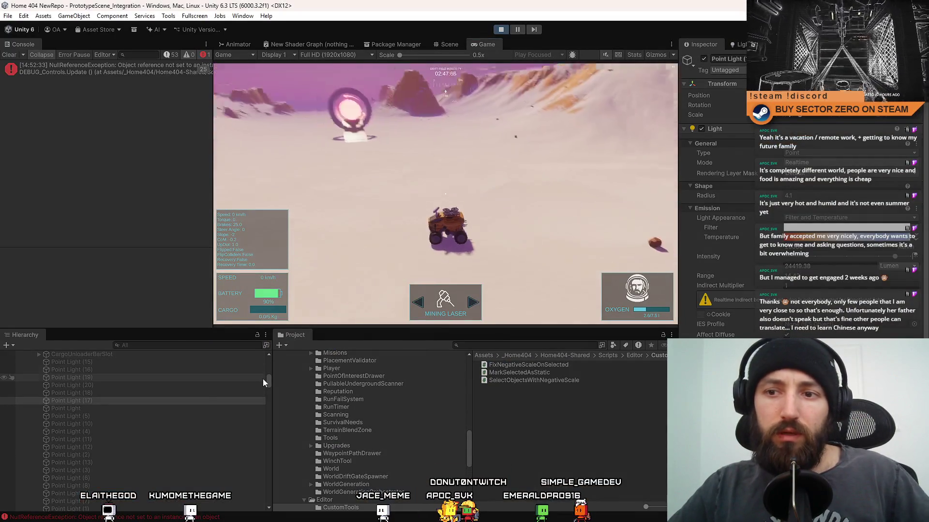
- Collapse World, filter the Hierarchy by 'camera', and select RoverCamera(Clone)
{"action": "left_click_drag", "start_coordinate": [268, 379], "coordinate": [271, 352]}
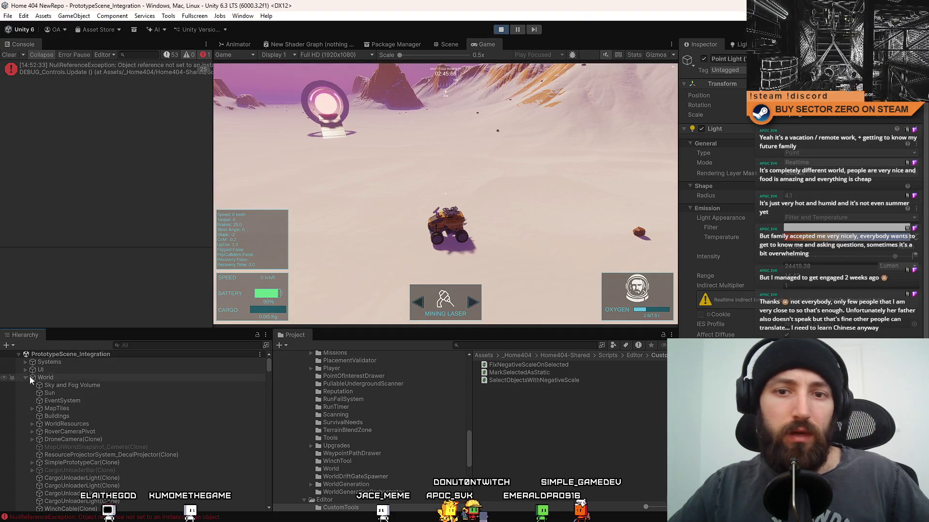
{"action": "left_click", "coordinate": [26, 378]}
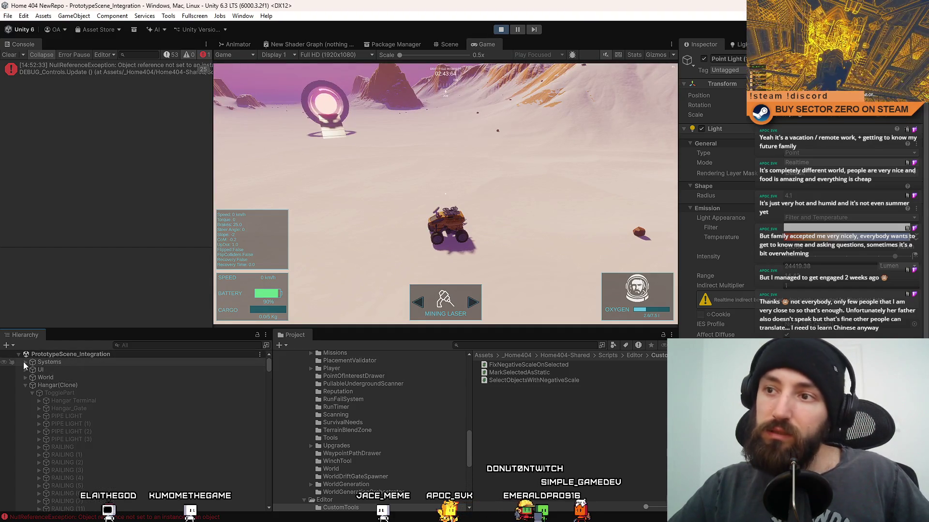
{"action": "left_click", "coordinate": [164, 348]}
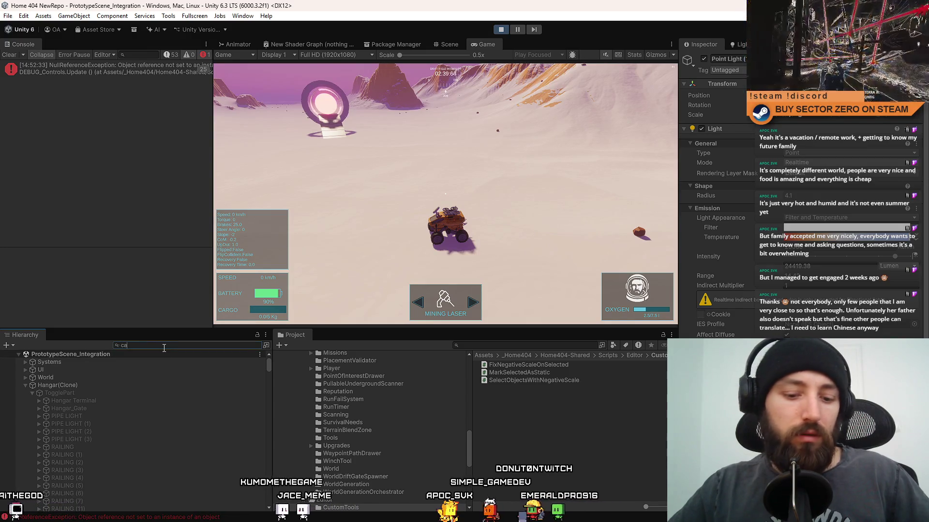
{"action": "type", "text": "camera"}
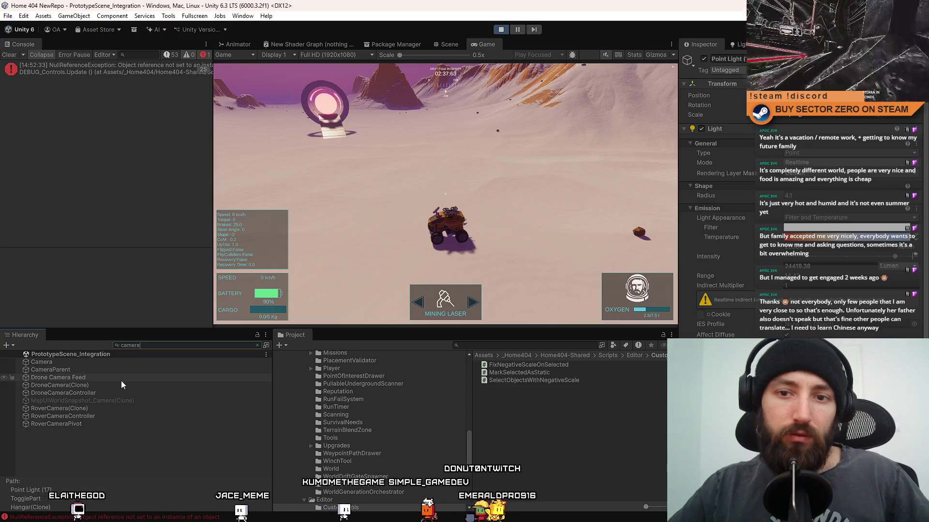
{"action": "left_click", "coordinate": [114, 407]}
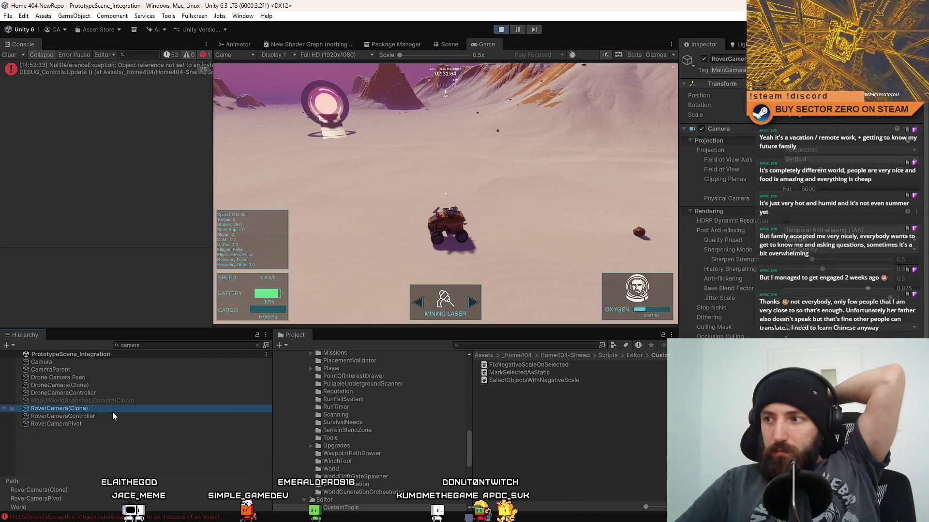
- Switch RoverCamera's anti-aliasing to No AA, restore TAA, then select DroneCamera(Clone)
{"action": "left_click", "coordinate": [871, 231]}
{"action": "left_click", "coordinate": [825, 246]}
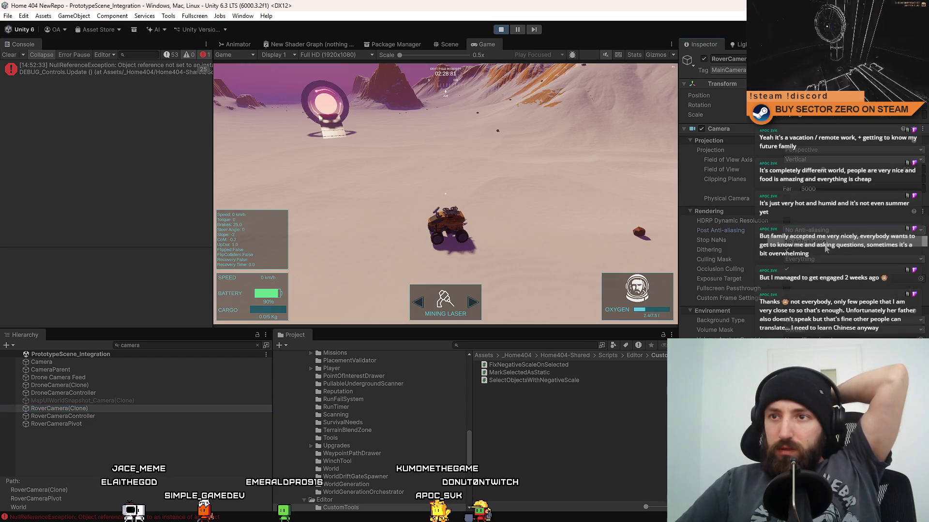
{"action": "left_click", "coordinate": [836, 233]}
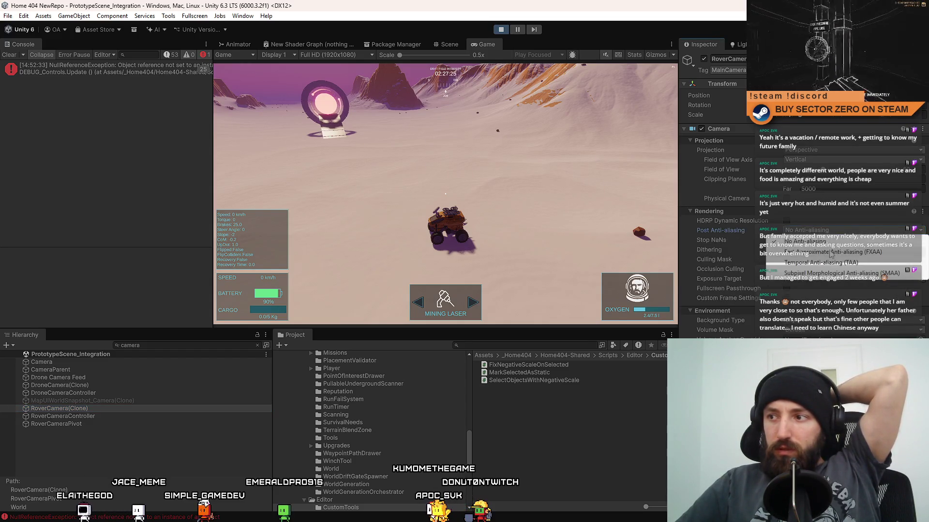
{"action": "left_click", "coordinate": [828, 264]}
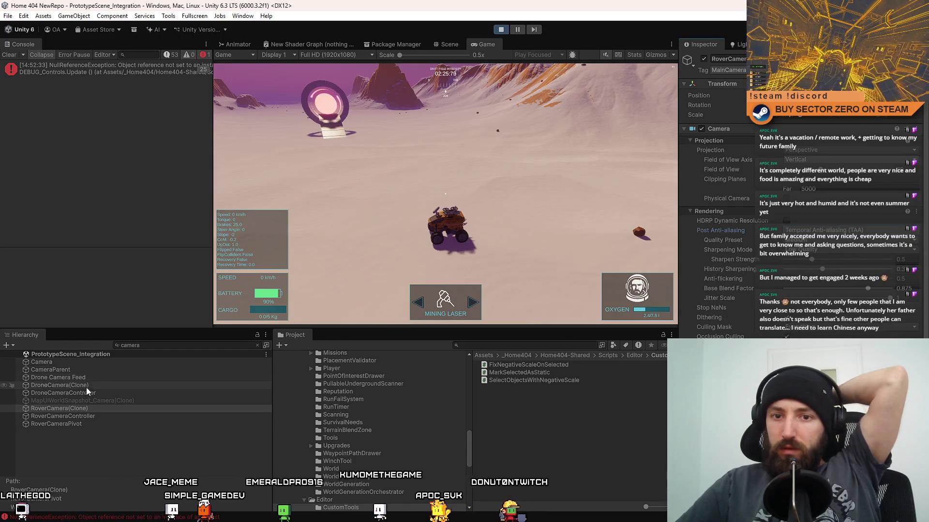
{"action": "left_click", "coordinate": [103, 386]}
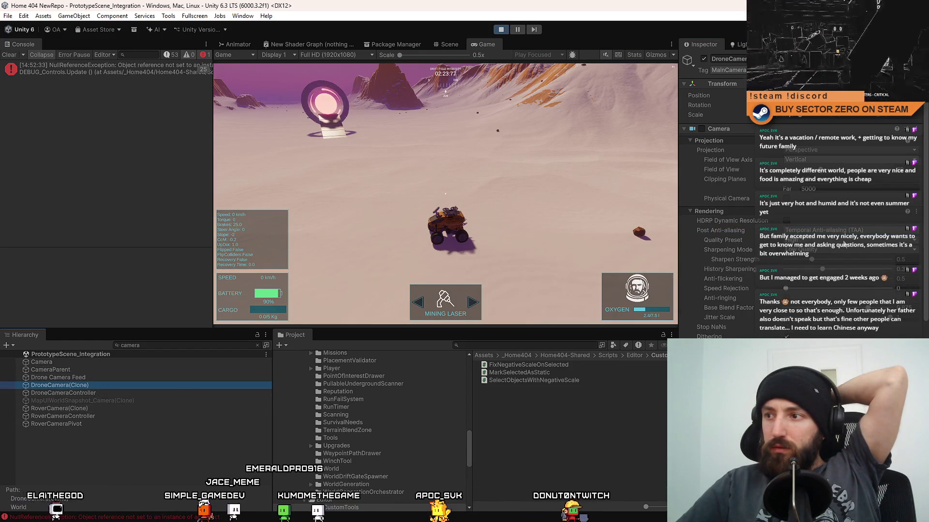
{"action": "left_click", "coordinate": [702, 129]}
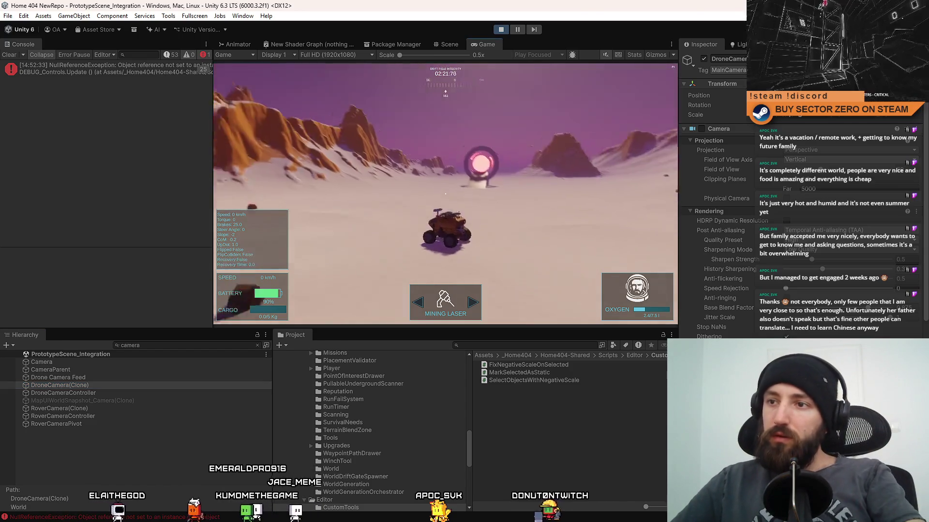
- Fly the drone forward fullscreen, then clear the Hierarchy filter and inspect the NullReferenceException
{"action": "key", "text": "F10"}
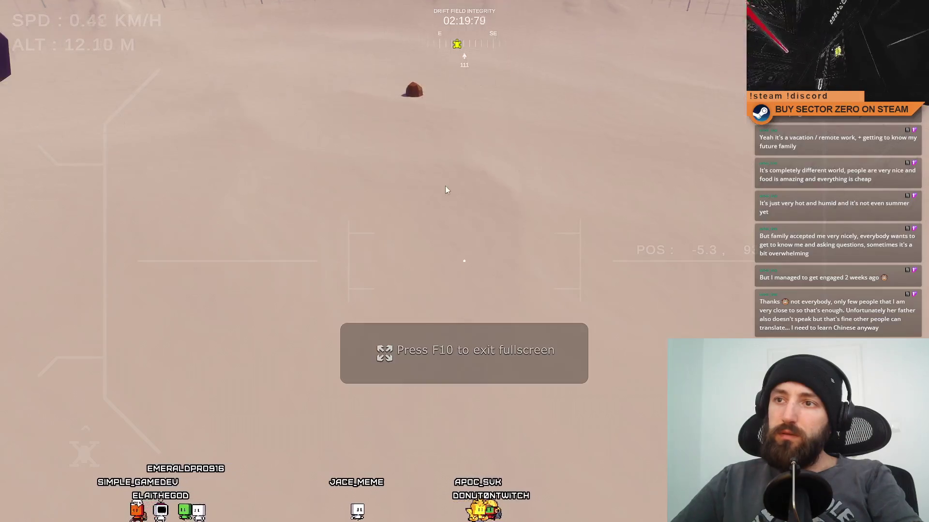
{"action": "key", "text": "w"}
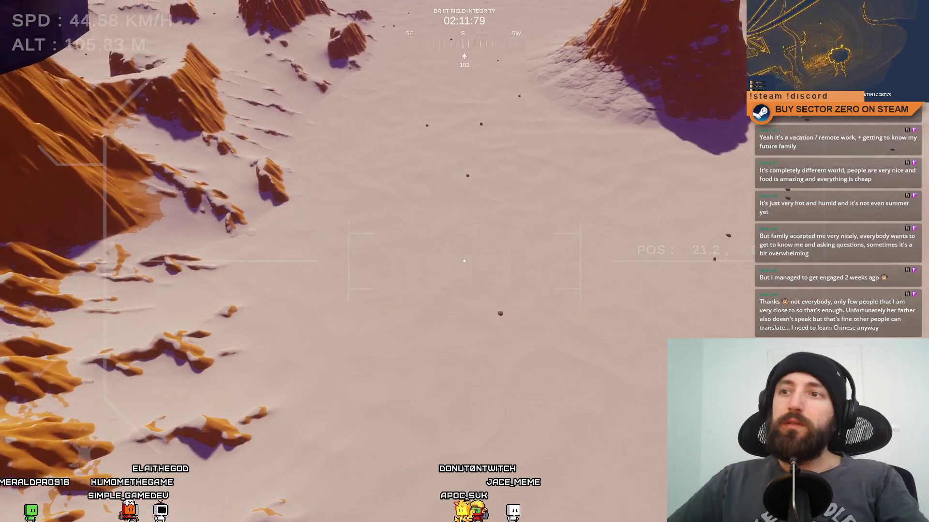
{"action": "key", "text": "F11"}
{"action": "left_click", "coordinate": [641, 422]}
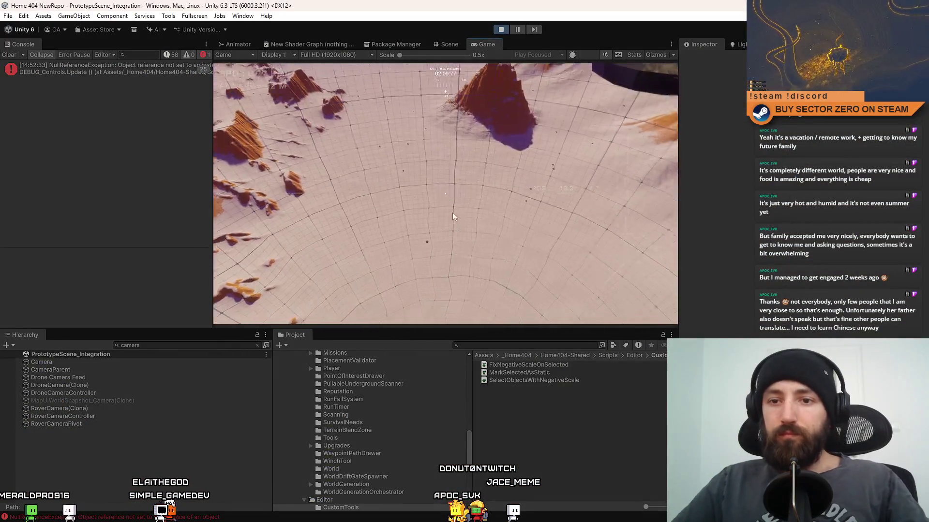
{"action": "left_click", "coordinate": [257, 345]}
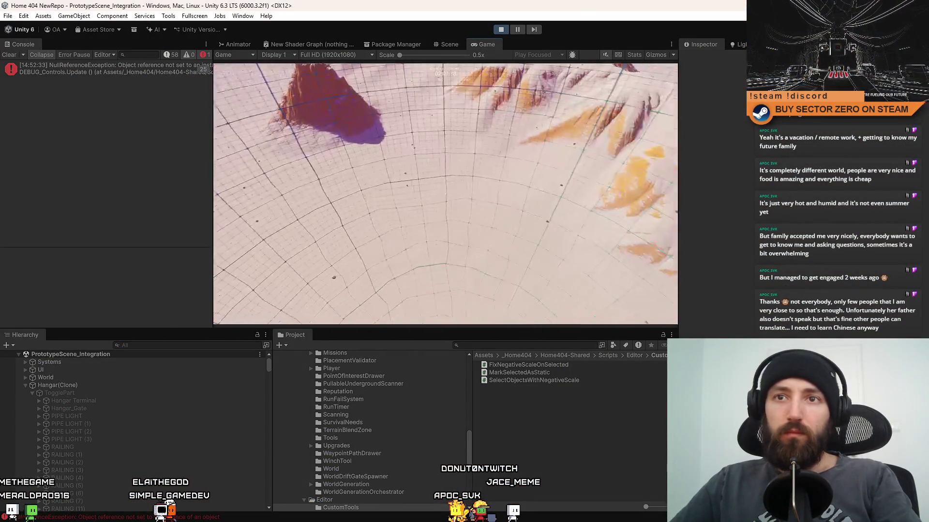
{"action": "left_click", "coordinate": [114, 71]}
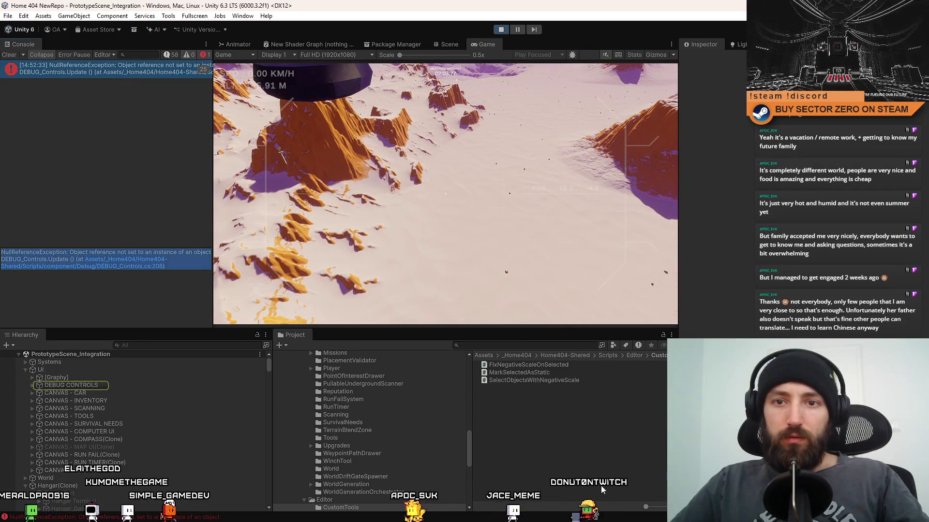
- Clear the Console errors, re-dock the Game view, and stop play mode with Ctrl+P
{"action": "key", "text": "F10"}
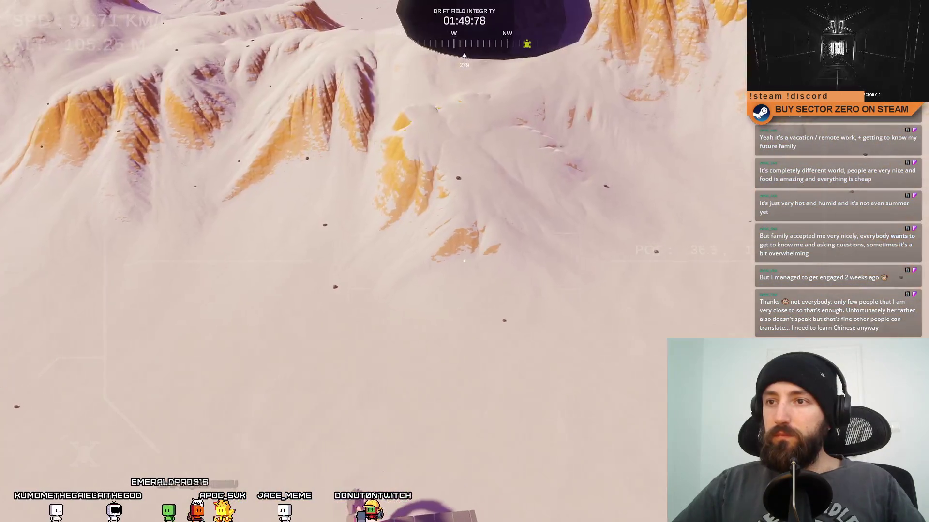
{"action": "key", "text": "F11"}
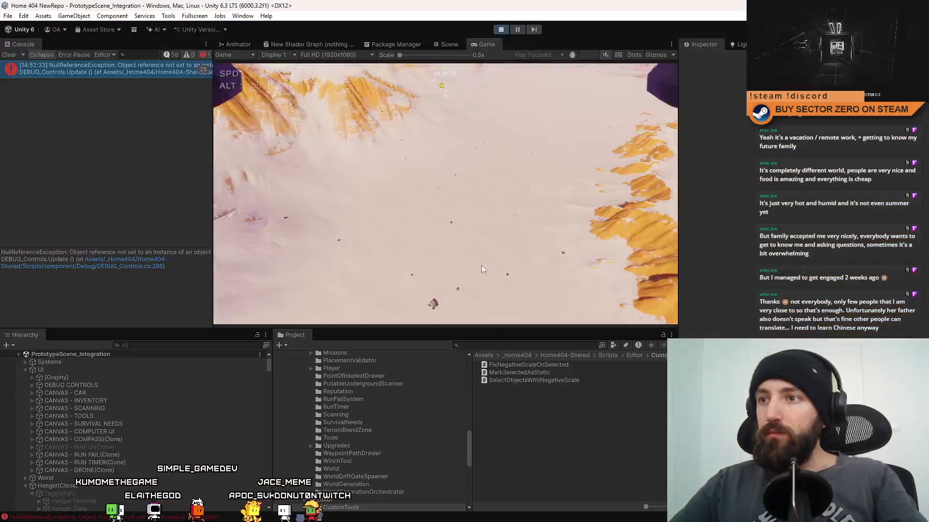
{"action": "left_click", "coordinate": [8, 56]}
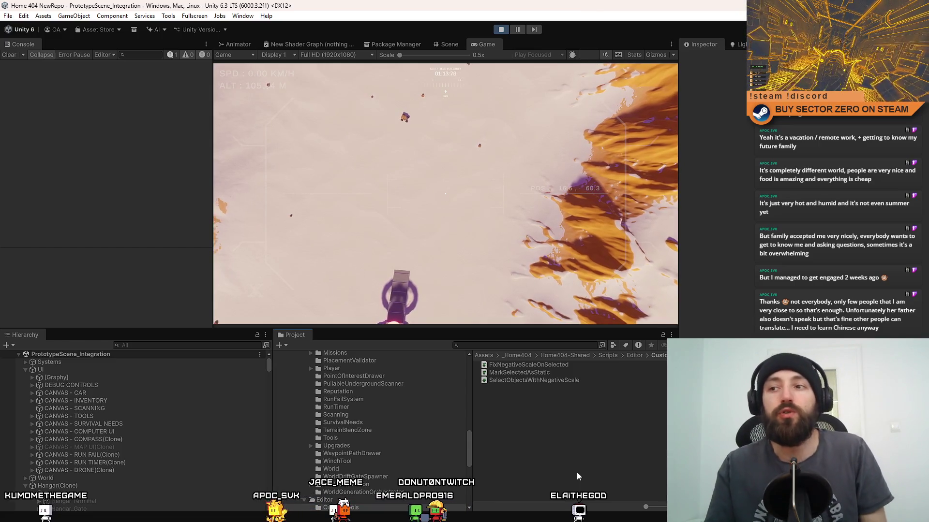
{"action": "left_click", "coordinate": [430, 140]}
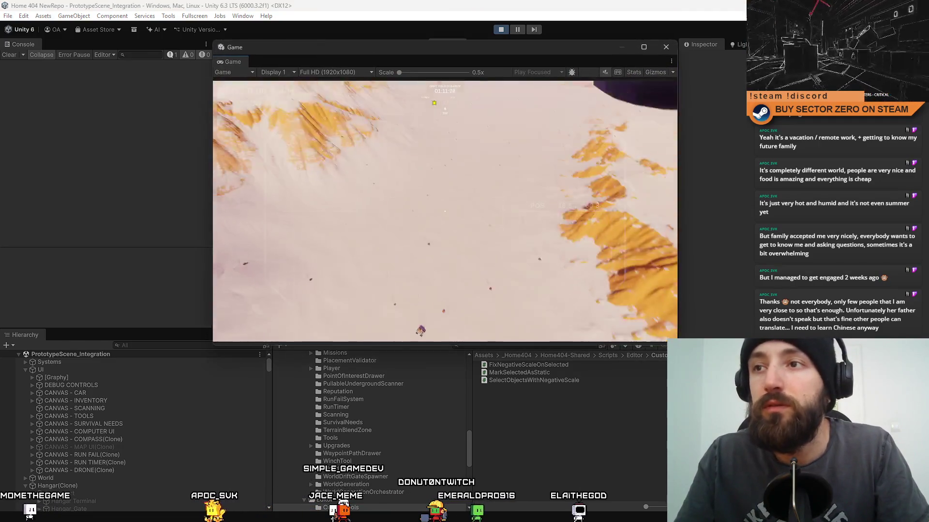
{"action": "mouse_move", "coordinate": [242, 45]}
{"action": "left_mouse_down"}
{"action": "mouse_move", "coordinate": [426, 138]}
{"action": "mouse_move", "coordinate": [469, 56]}
{"action": "mouse_move", "coordinate": [508, 34]}
{"action": "left_mouse_up"}
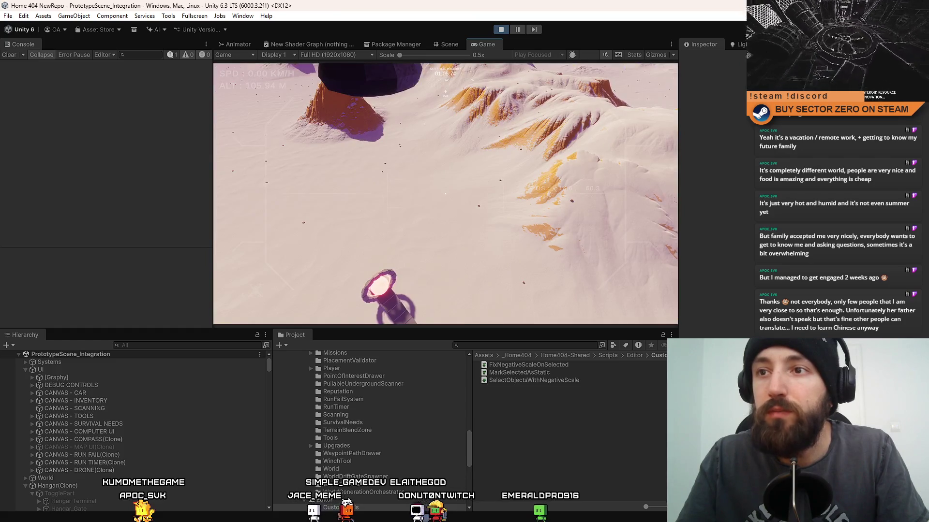
{"action": "key", "text": "ctrl+p"}
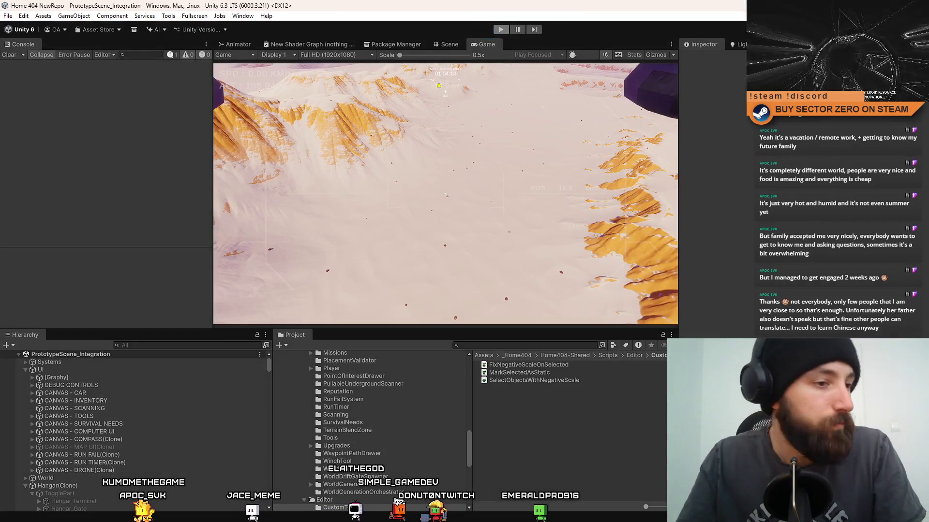
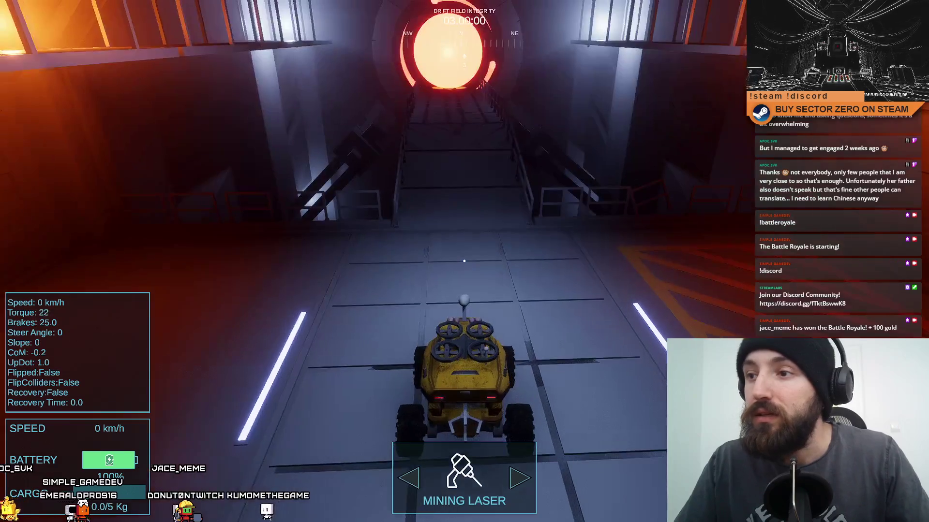
- Exit the fullscreen game view and search the Project window for 'hdrp'
{"action": "key", "text": "F11"}
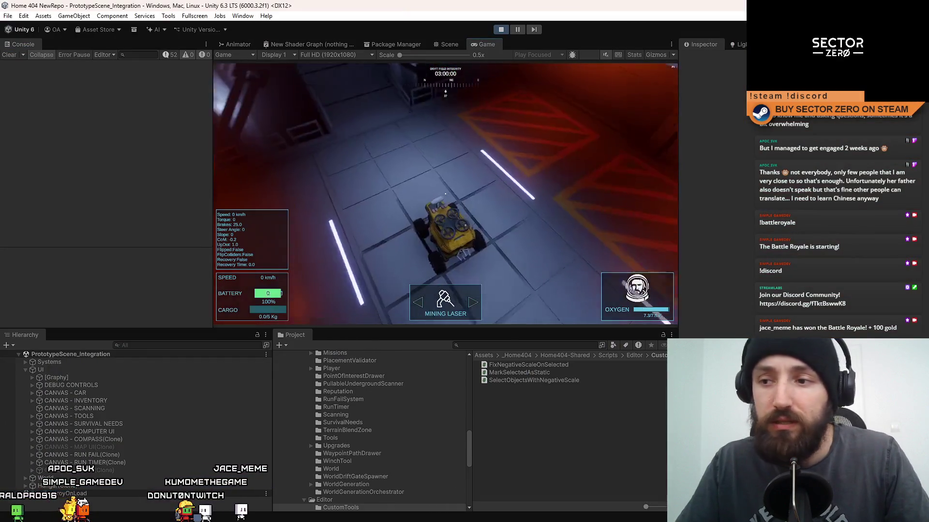
{"action": "left_click", "coordinate": [496, 346]}
{"action": "type", "text": "h"}
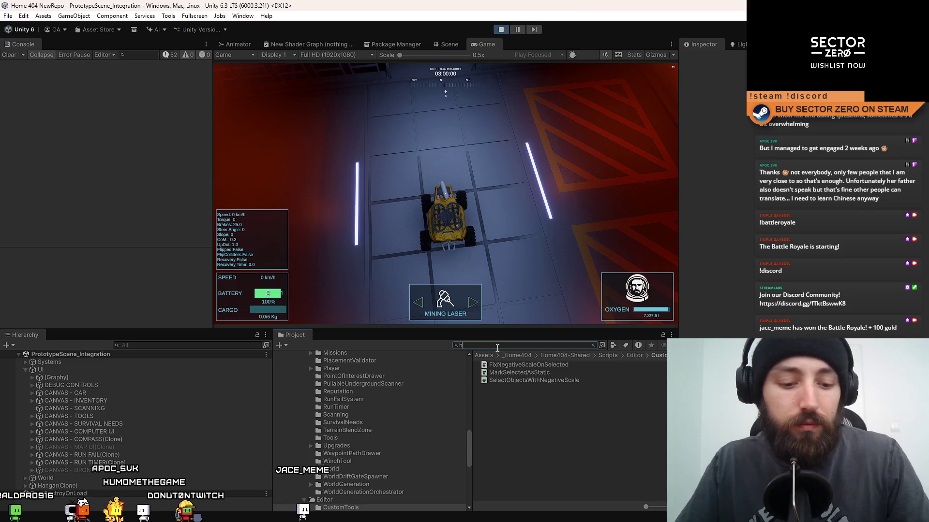
{"action": "type", "text": "drp"}
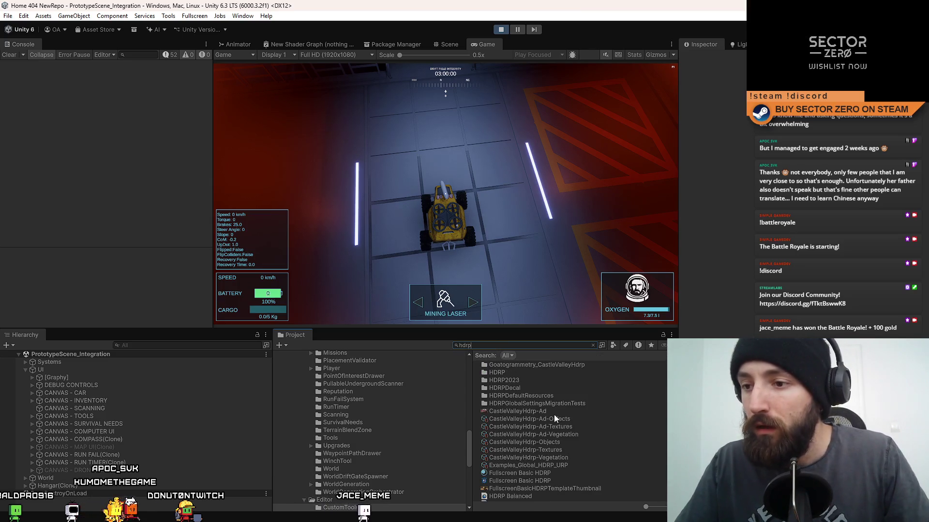
{"action": "scroll", "coordinate": [600, 415], "scroll_direction": "down", "scroll_amount": 3}
{"action": "scroll", "coordinate": [600, 412], "scroll_direction": "down", "scroll_amount": 3}
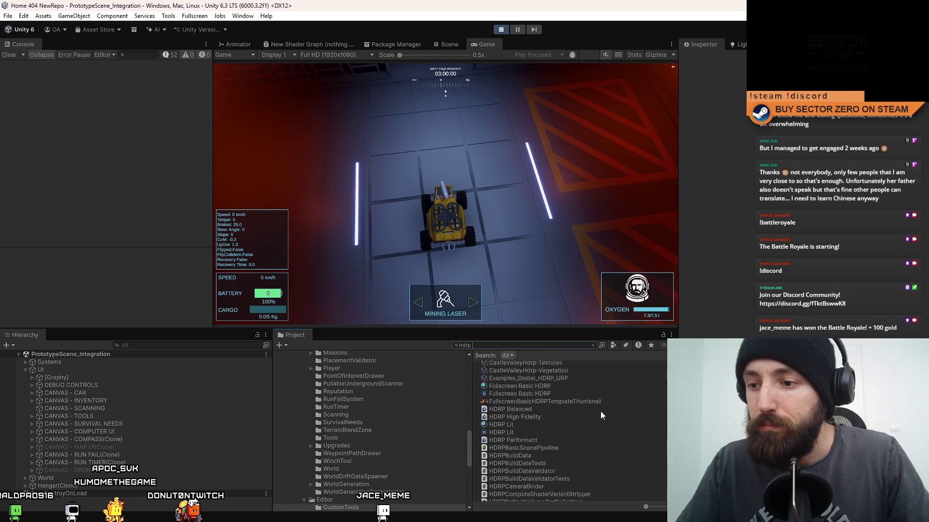
- Narrow the search to 'hdrp high', open HDRP High Fidelity, and expand its Screen Space Ambient Occlusion tier settings
{"action": "type", "text": "high"}
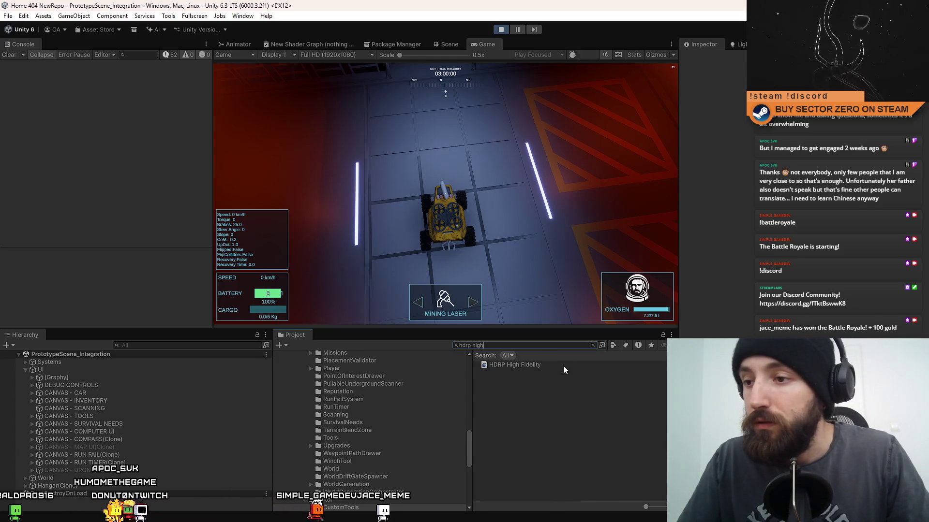
{"action": "left_click", "coordinate": [562, 365]}
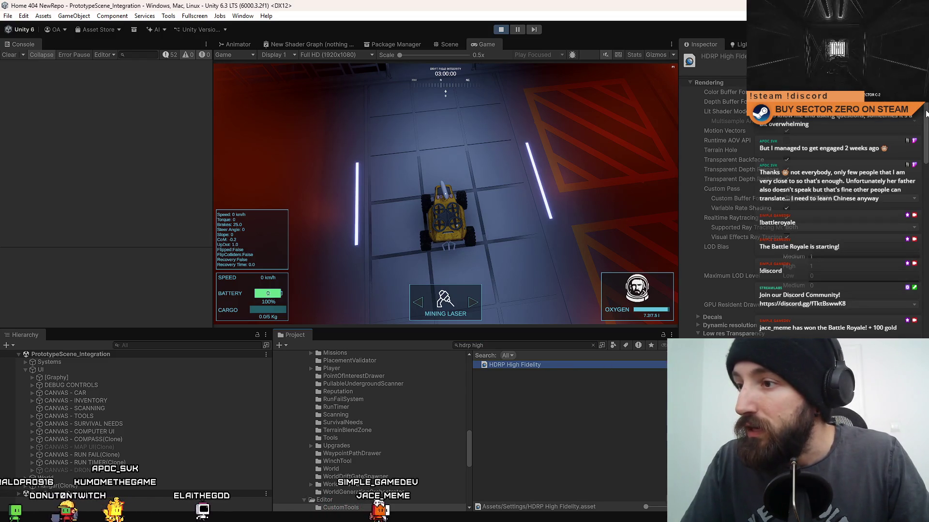
{"action": "scroll", "coordinate": [922, 122], "scroll_direction": "down", "scroll_amount": 10}
{"action": "scroll", "coordinate": [726, 193], "scroll_direction": "down", "scroll_amount": 10}
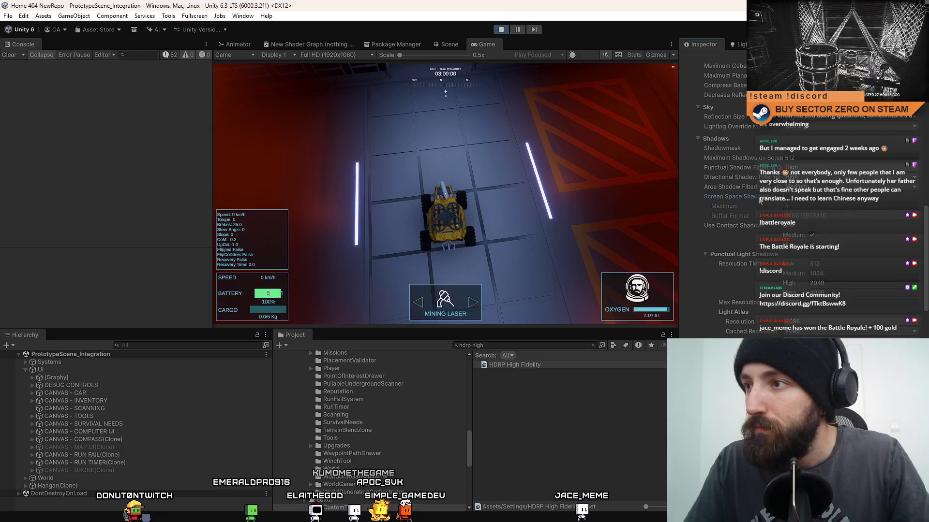
{"action": "scroll", "coordinate": [791, 200], "scroll_direction": "down", "scroll_amount": 3}
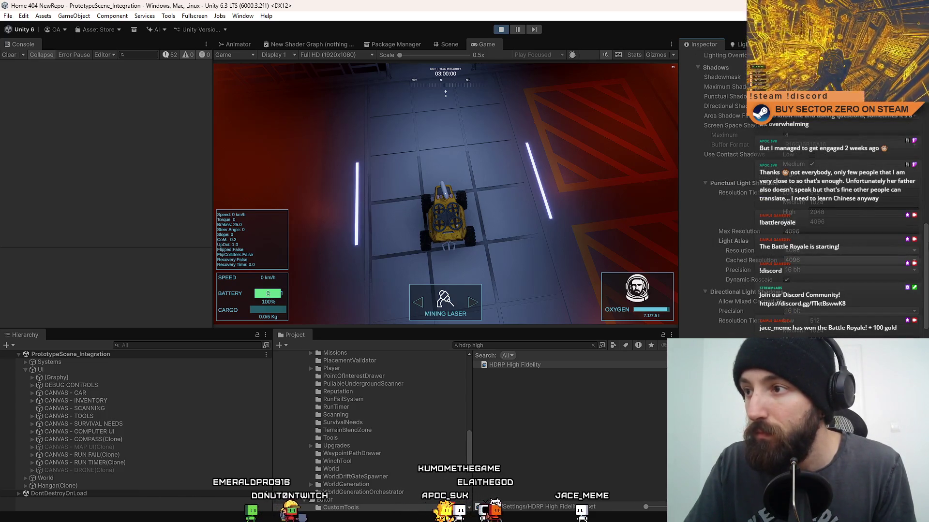
{"action": "scroll", "coordinate": [792, 200], "scroll_direction": "down", "scroll_amount": 4}
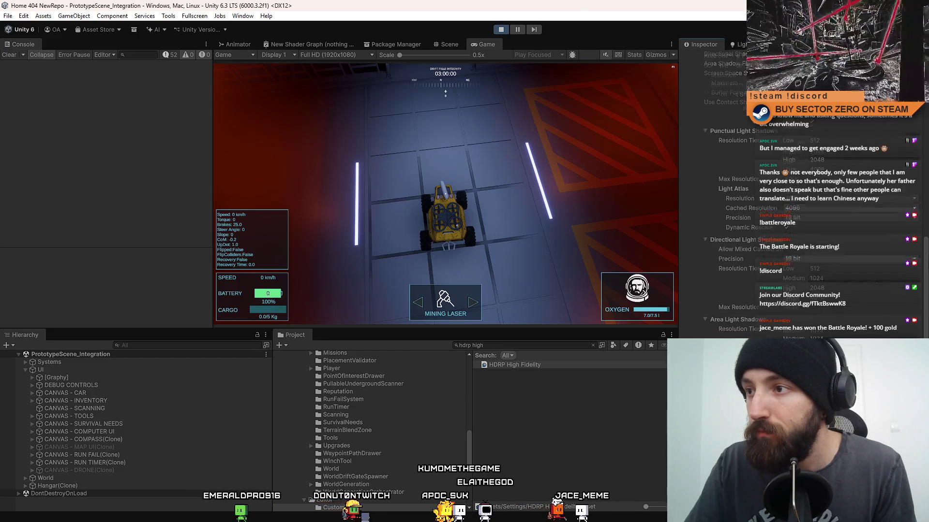
{"action": "scroll", "coordinate": [791, 200], "scroll_direction": "down", "scroll_amount": 2}
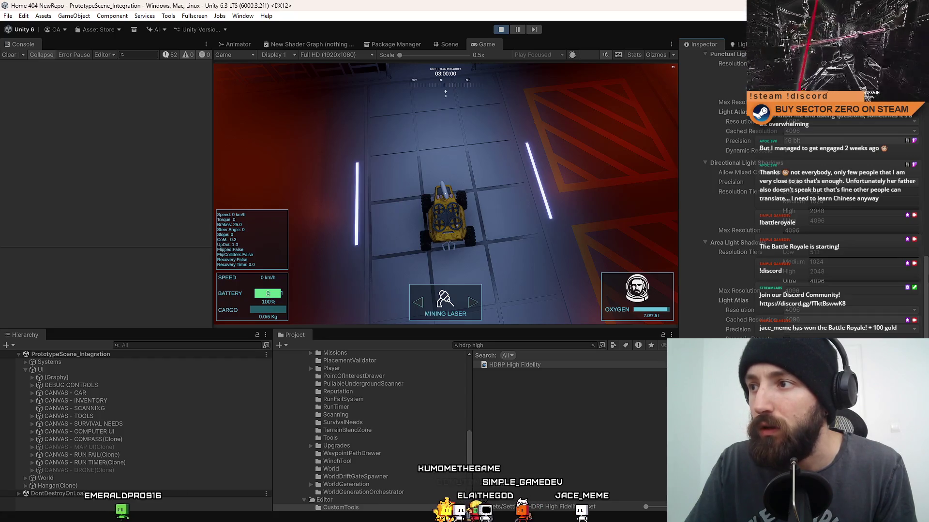
{"action": "scroll", "coordinate": [791, 200], "scroll_direction": "down", "scroll_amount": 5}
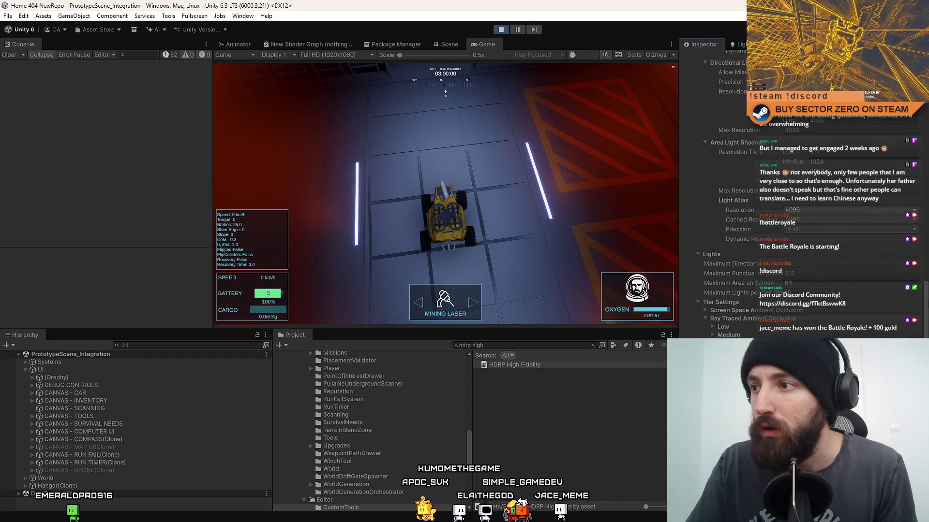
{"action": "scroll", "coordinate": [792, 199], "scroll_direction": "down", "scroll_amount": 7}
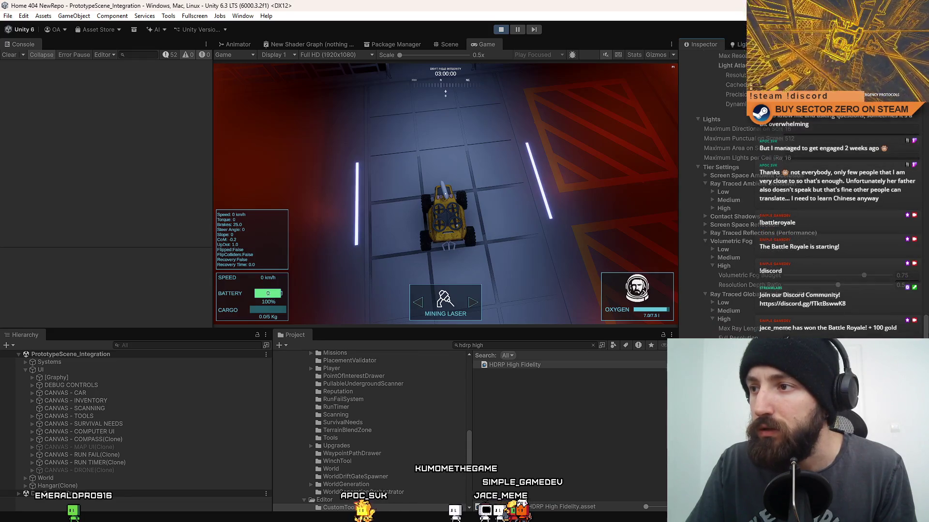
{"action": "left_click", "coordinate": [706, 175]}
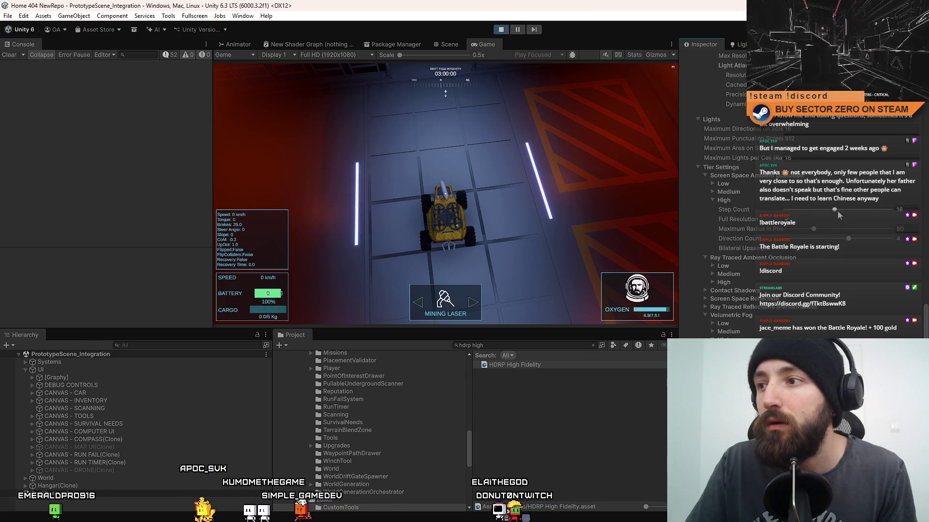
{"action": "left_click", "coordinate": [817, 230]}
{"action": "mouse_move", "coordinate": [817, 230]}
{"action": "left_mouse_down"}
{"action": "mouse_move", "coordinate": [852, 228]}
{"action": "mouse_move", "coordinate": [810, 230]}
{"action": "mouse_move", "coordinate": [869, 234]}
{"action": "left_mouse_up"}
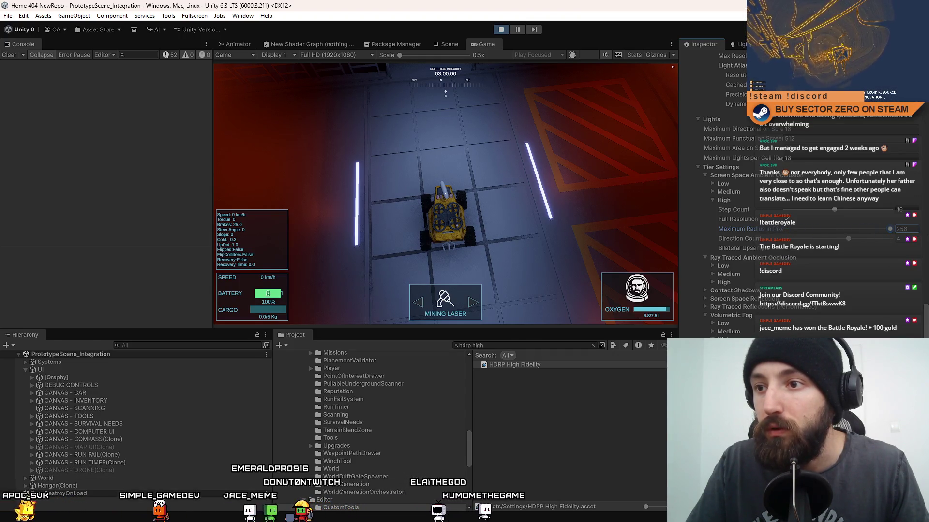
{"action": "mouse_move", "coordinate": [892, 231]}
{"action": "left_mouse_down"}
{"action": "mouse_move", "coordinate": [836, 228]}
{"action": "mouse_move", "coordinate": [885, 231]}
{"action": "mouse_move", "coordinate": [853, 246]}
{"action": "left_mouse_up"}
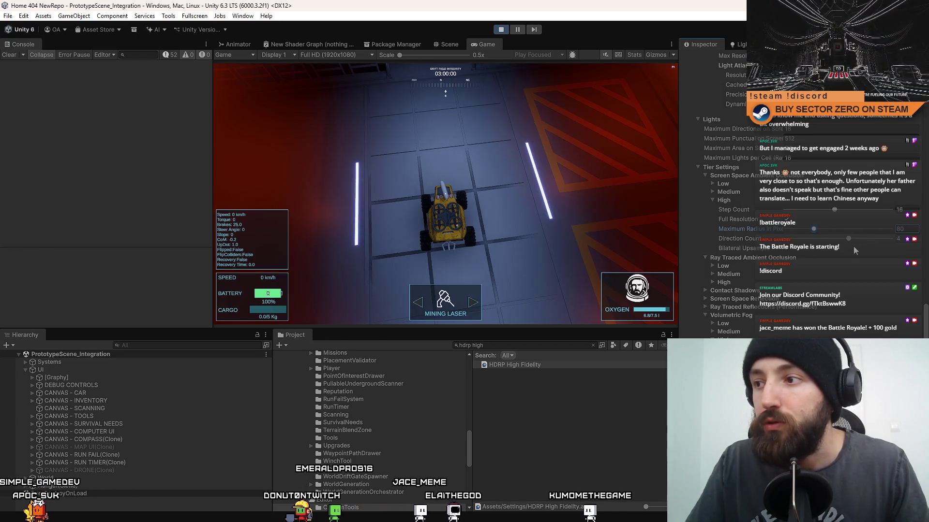
{"action": "left_click", "coordinate": [839, 211]}
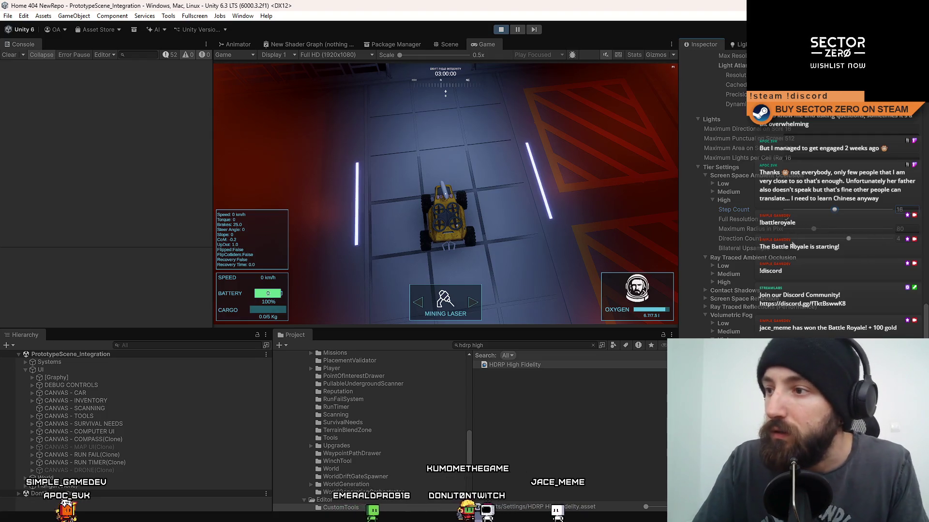
{"action": "left_click", "coordinate": [786, 250]}
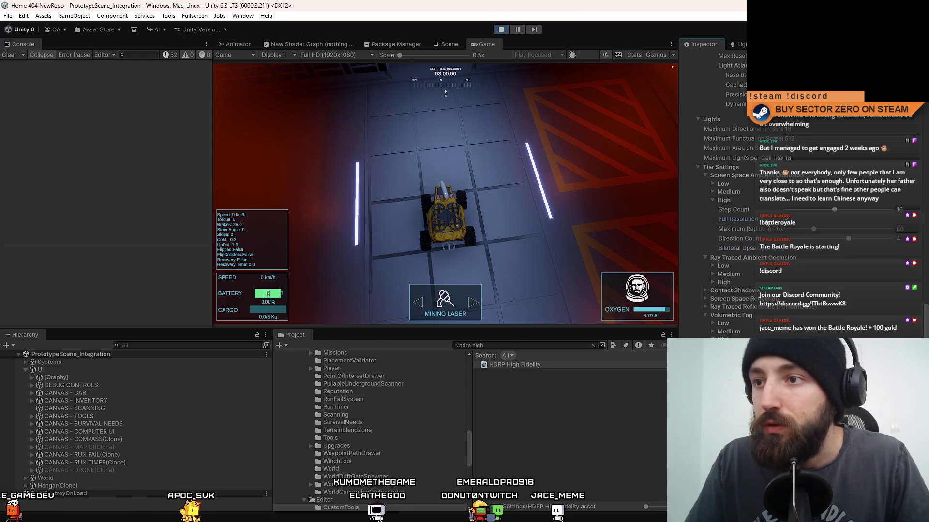
- Turn the rover, drive it forward and steer right around the hangar floor
{"action": "key", "text": "d"}
{"action": "key", "text": "a"}
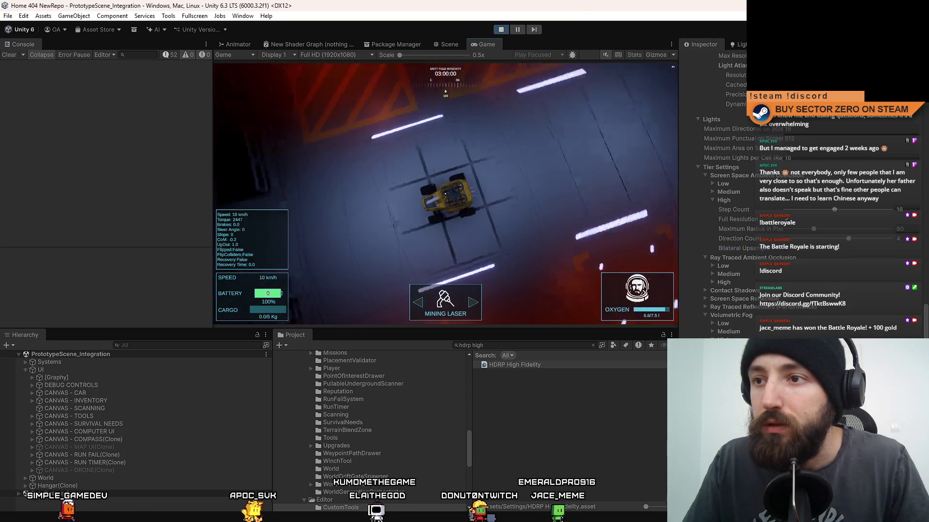
{"action": "key", "text": "w"}
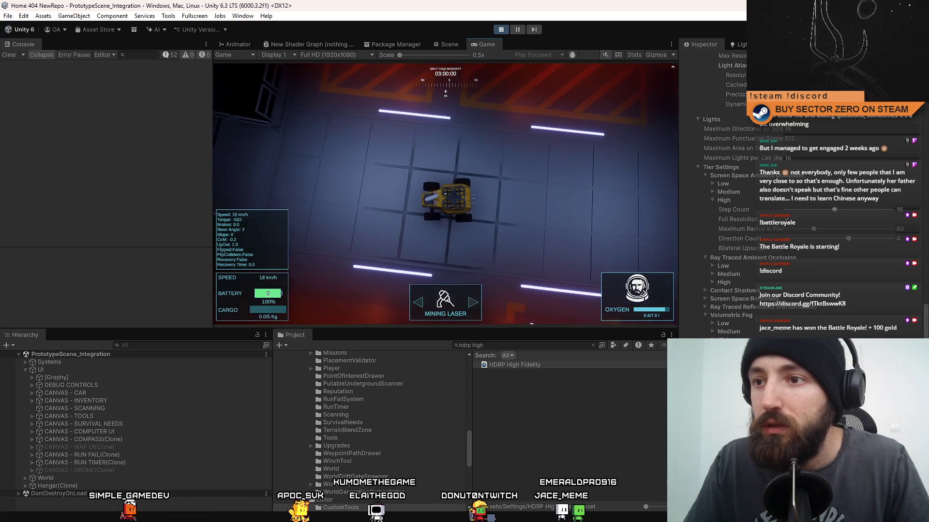
{"action": "key", "text": "d"}
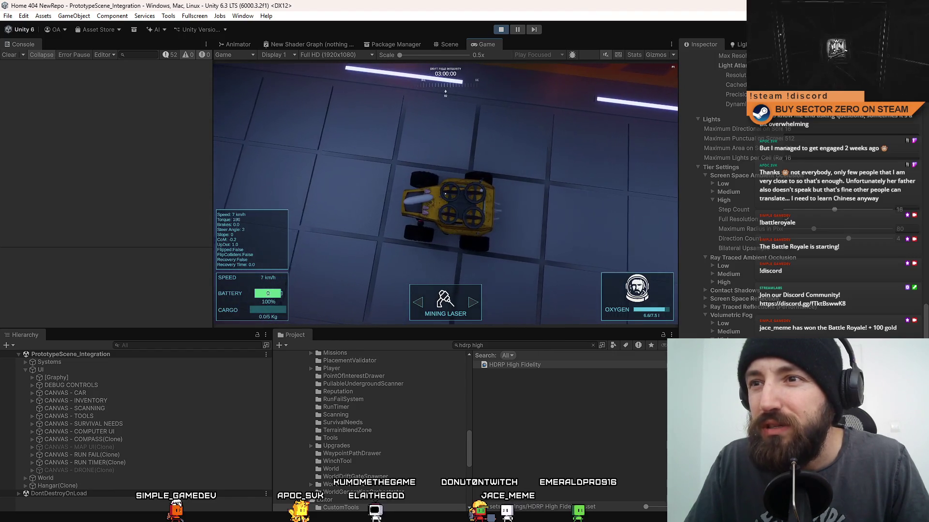
{"action": "key", "text": "d"}
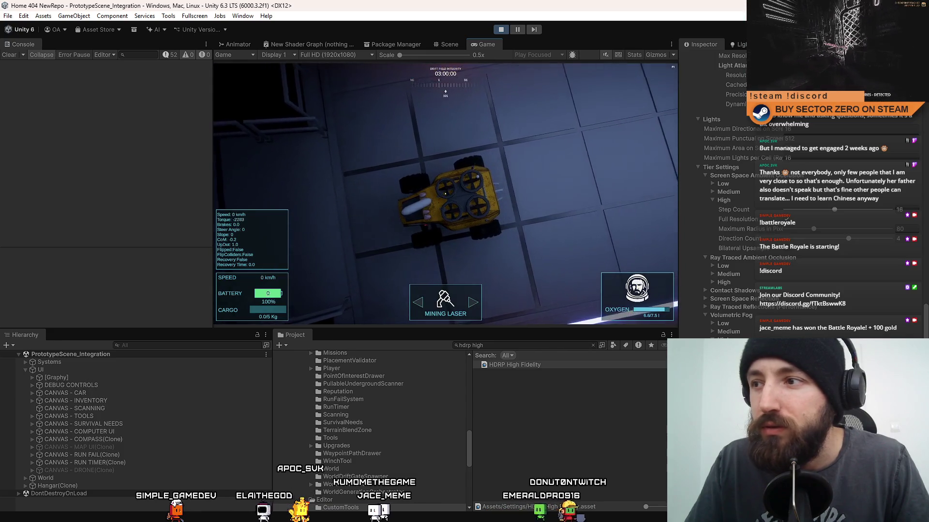
{"action": "key", "text": "w"}
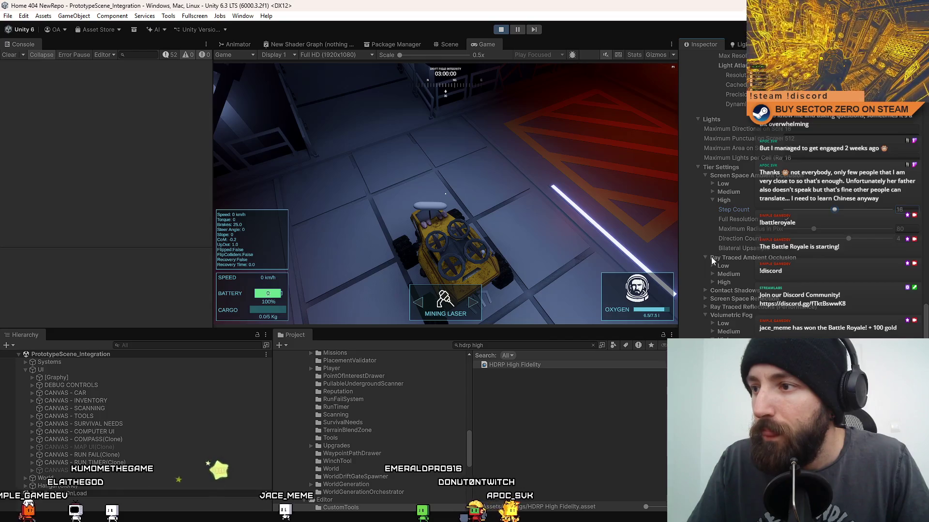
- Drive the rover across the floor, brake to a stop, and exit Play mode
{"action": "left_click", "coordinate": [546, 213]}
{"action": "key", "text": "w"}
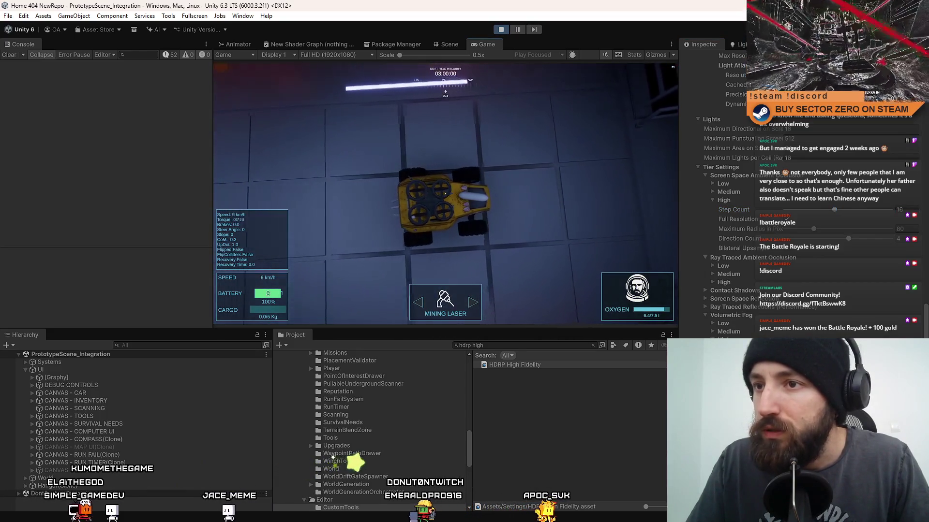
{"action": "key", "text": "d"}
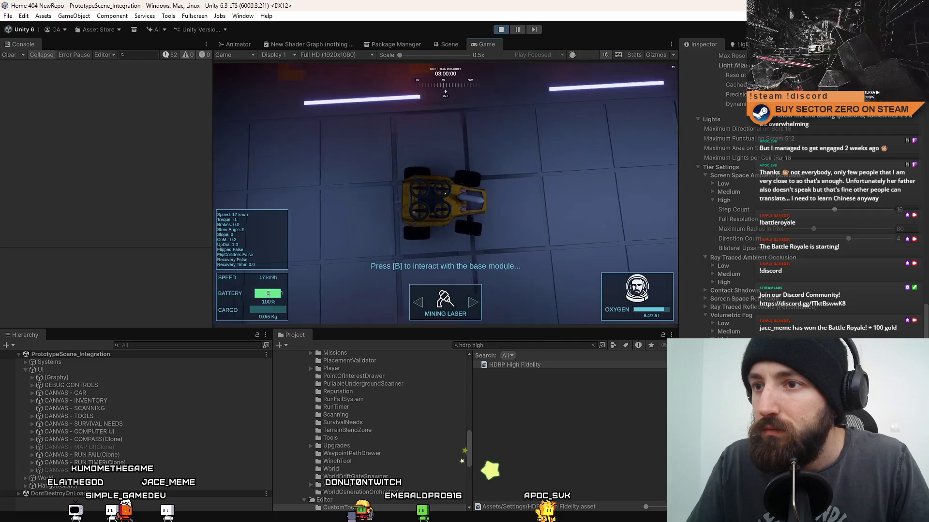
{"action": "key", "text": "s"}
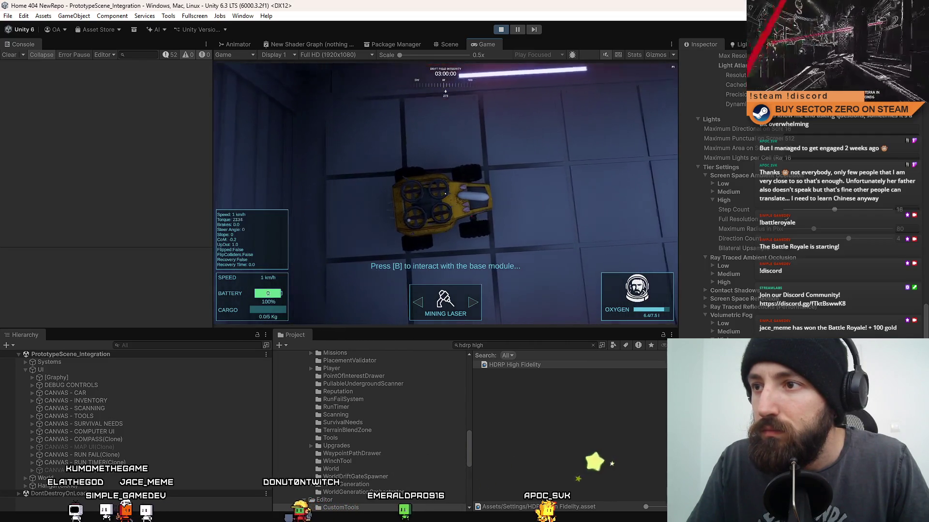
{"action": "key", "text": "w"}
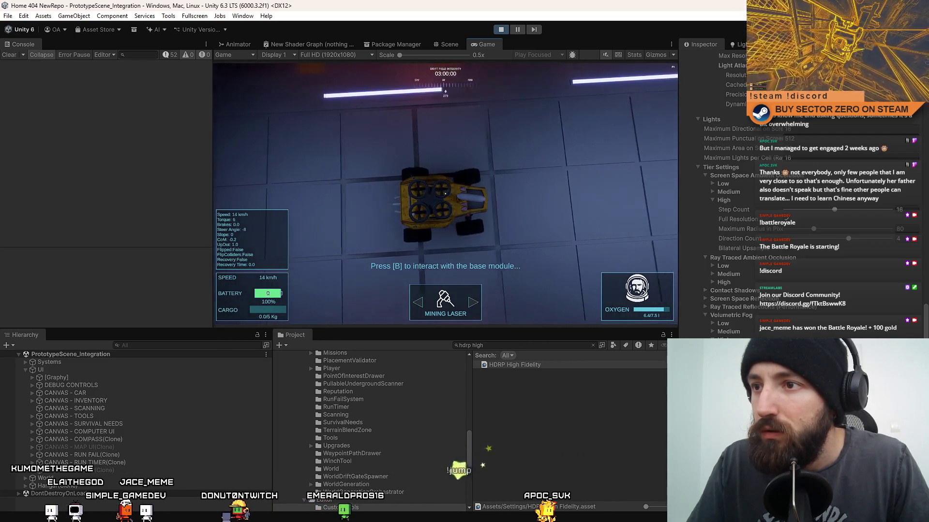
{"action": "key", "text": "w"}
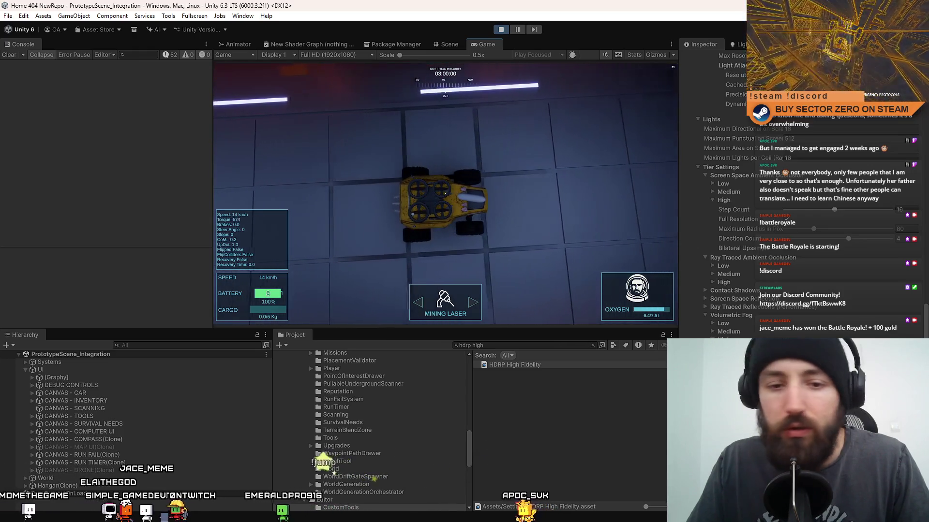
{"action": "key", "text": "s"}
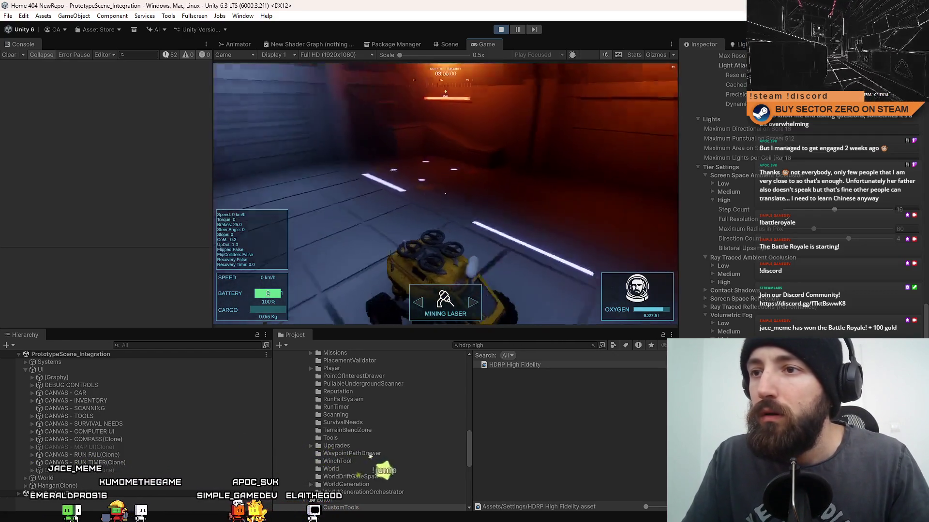
{"action": "key", "text": "s"}
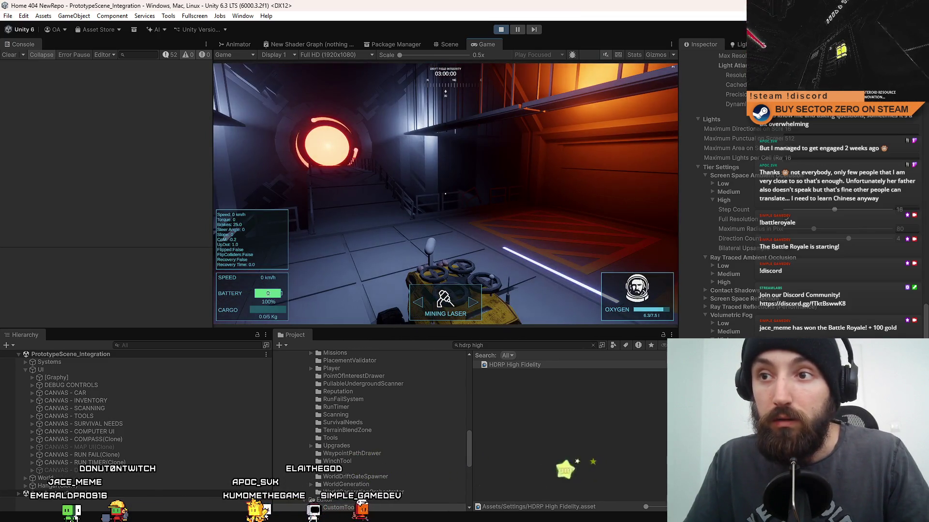
{"action": "left_click", "coordinate": [502, 27]}
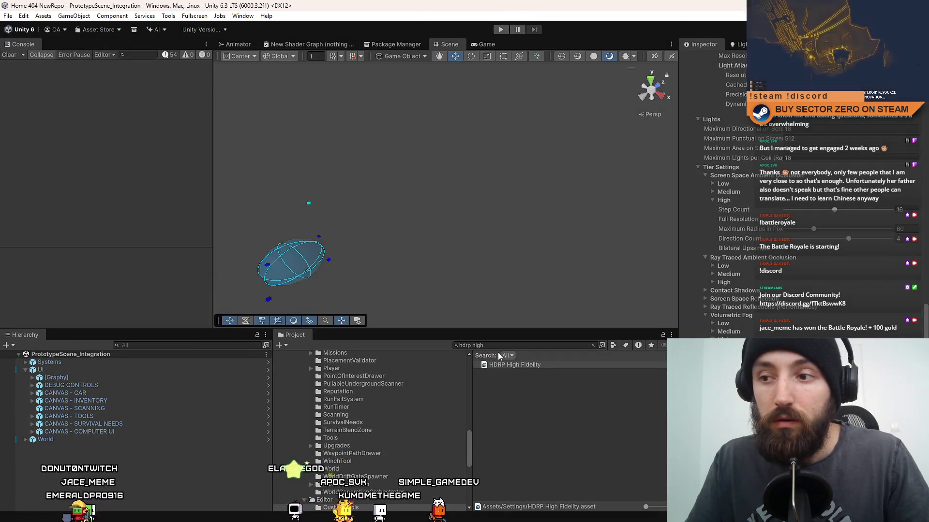
- Search the Project for 'hangar' and open the Hangar prefab in Prefab Mode
{"action": "left_click", "coordinate": [503, 345]}
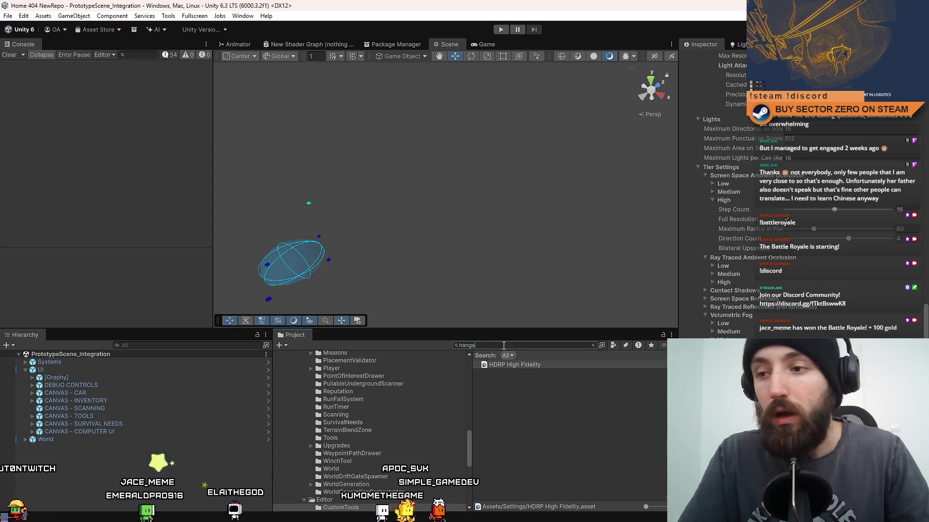
{"action": "type", "text": "hangar"}
{"action": "double_click", "coordinate": [499, 411]}
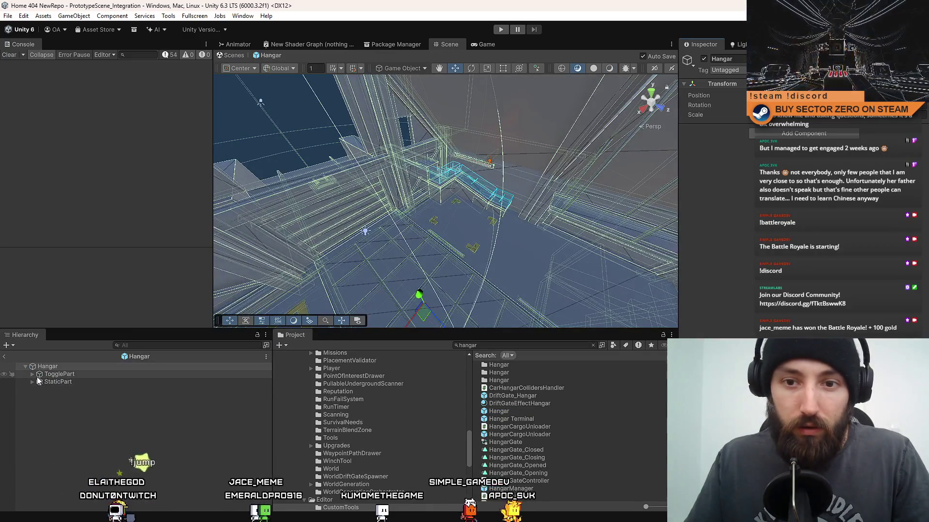
- Expand the Hangar hierarchy to the drift gate's point lights and inspect DriftGate_Hangar
{"action": "left_click", "coordinate": [32, 382]}
{"action": "left_click", "coordinate": [28, 376]}
{"action": "left_click", "coordinate": [31, 376]}
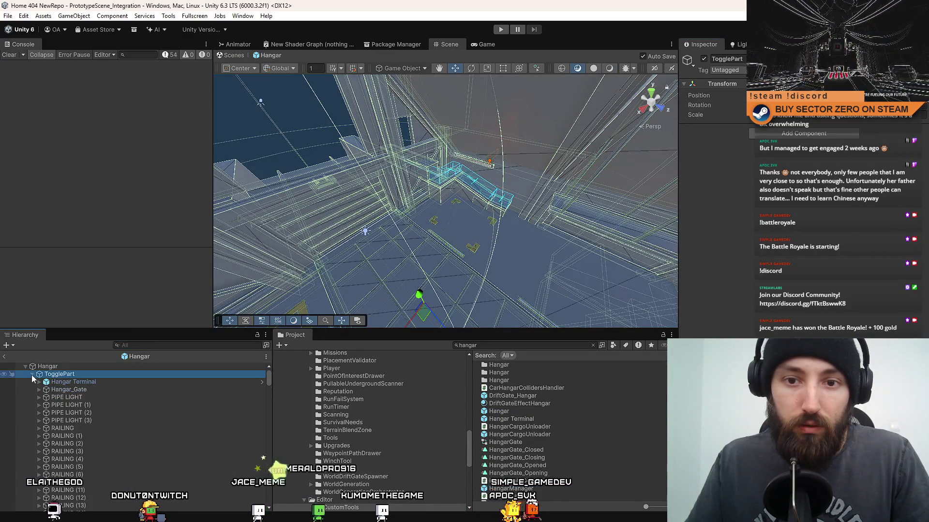
{"action": "left_click", "coordinate": [31, 376]}
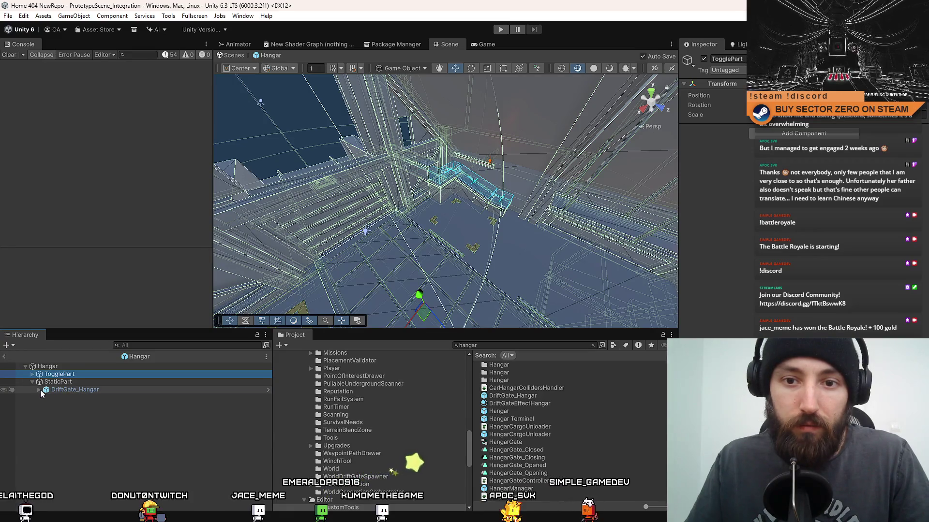
{"action": "left_click", "coordinate": [31, 375]}
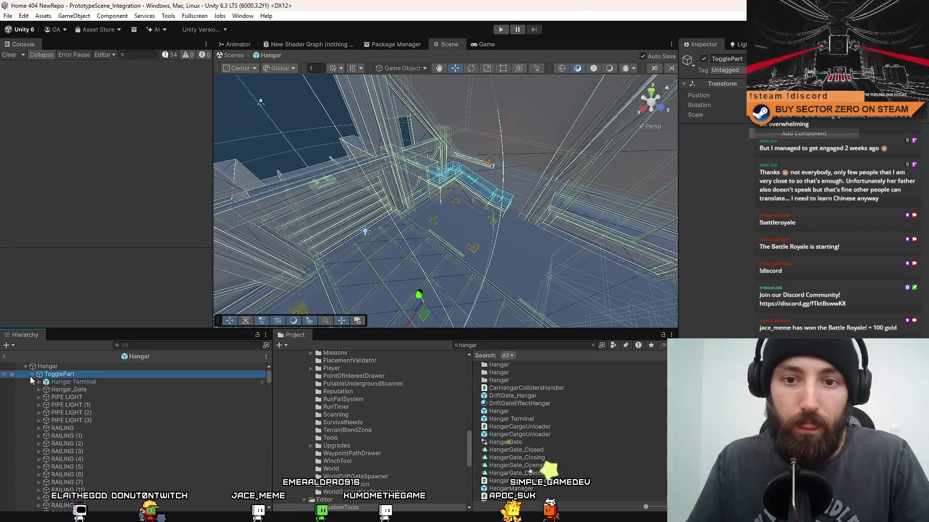
{"action": "left_click", "coordinate": [31, 375]}
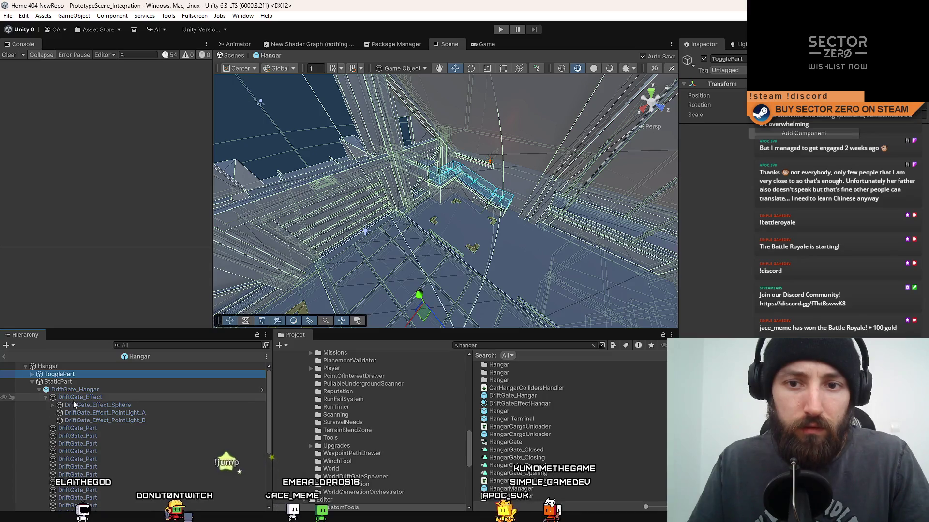
{"action": "left_click", "coordinate": [46, 397]}
{"action": "left_click", "coordinate": [105, 412]}
{"action": "left_click", "coordinate": [137, 423], "text": "ctrl"}
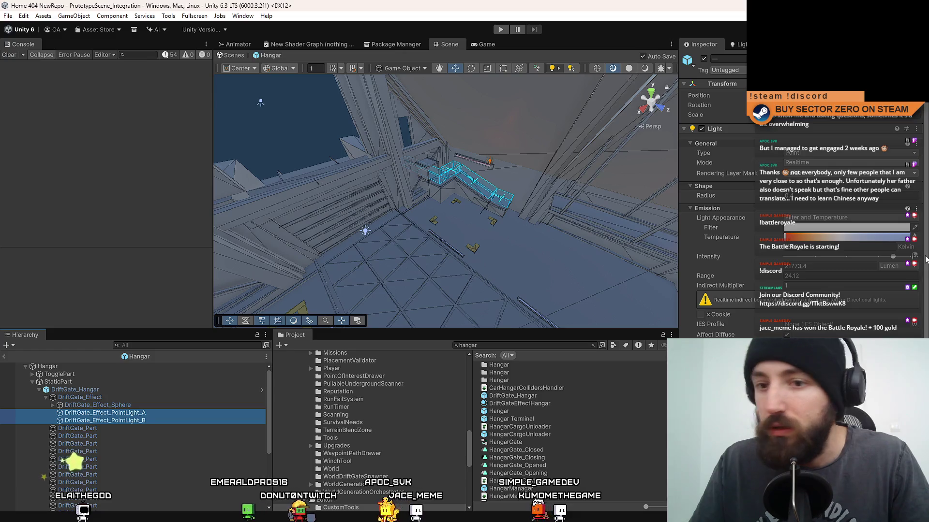
{"action": "left_click", "coordinate": [154, 389]}
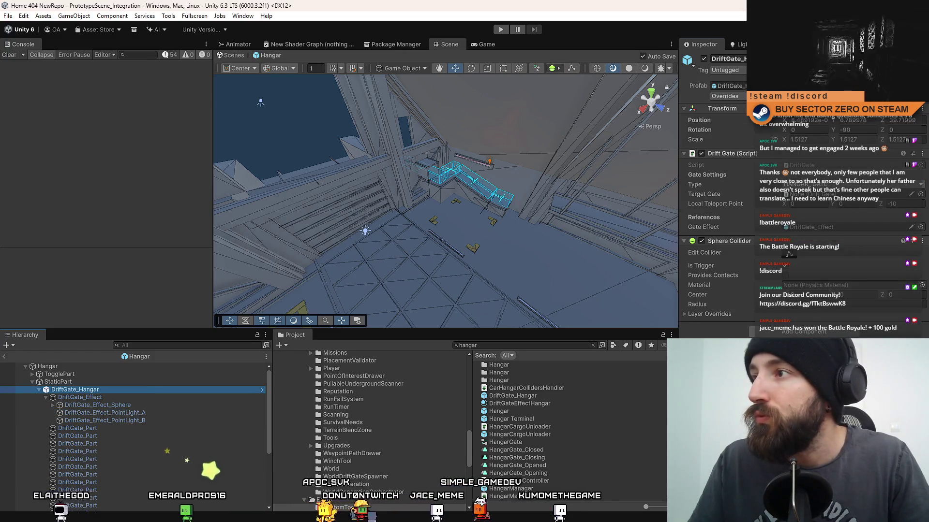
{"action": "left_click", "coordinate": [923, 44]}
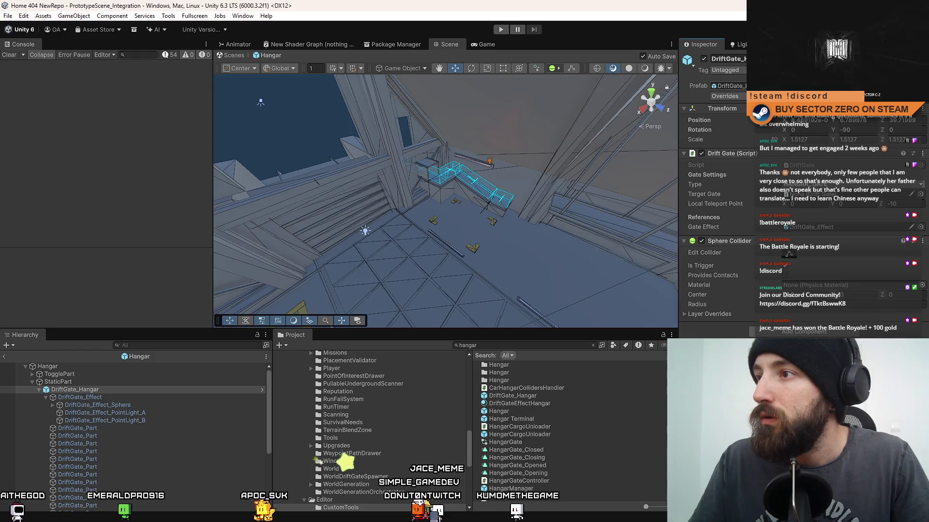
- In DriftGate_Hangar, set PointLight_A and PointLight_B shadow resolution to Ultra 4096, then reopen Hangar
{"action": "left_click", "coordinate": [262, 389]}
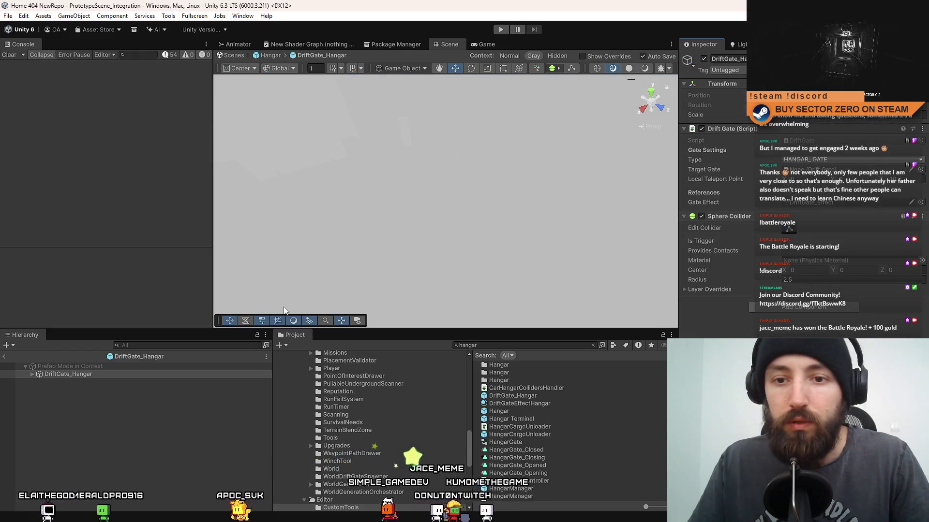
{"action": "left_click", "coordinate": [32, 374]}
{"action": "scroll", "coordinate": [105, 411], "scroll_direction": "down", "scroll_amount": 1}
{"action": "scroll", "coordinate": [106, 414], "scroll_direction": "up", "scroll_amount": 3}
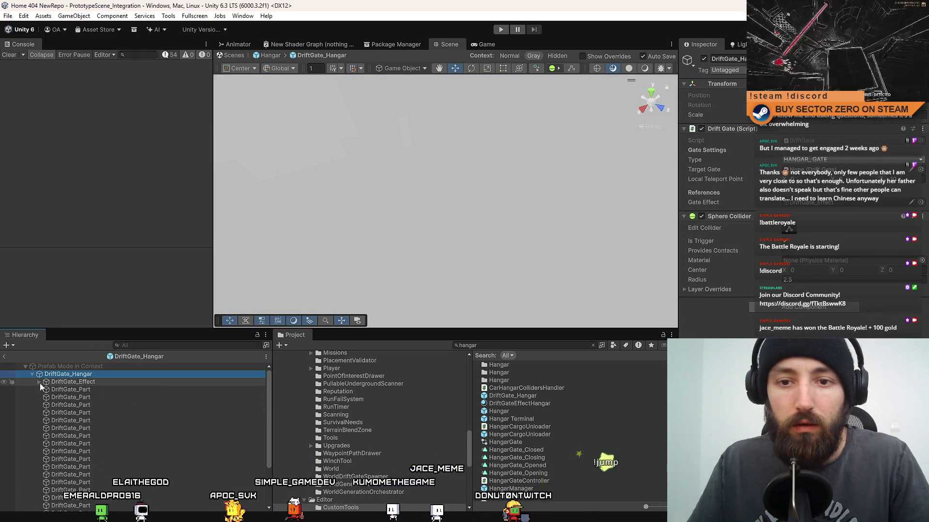
{"action": "left_click", "coordinate": [39, 382]}
{"action": "left_click", "coordinate": [123, 404]}
{"action": "left_click", "coordinate": [143, 398], "text": "ctrl"}
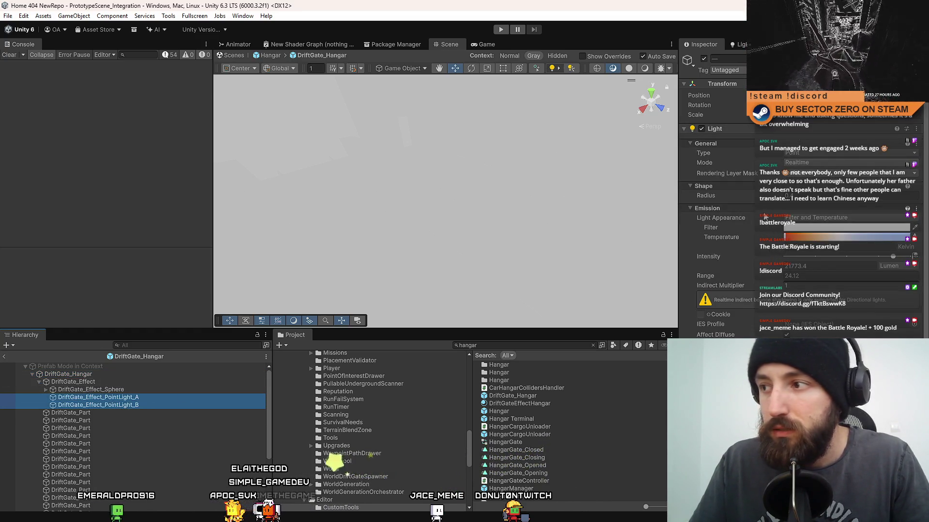
{"action": "scroll", "coordinate": [758, 229], "scroll_direction": "down", "scroll_amount": 5}
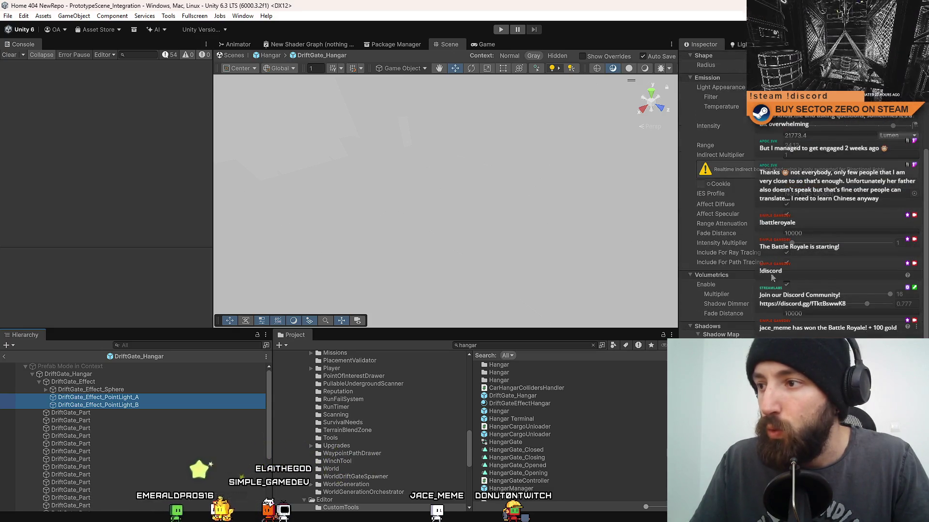
{"action": "scroll", "coordinate": [757, 307], "scroll_direction": "down", "scroll_amount": 2}
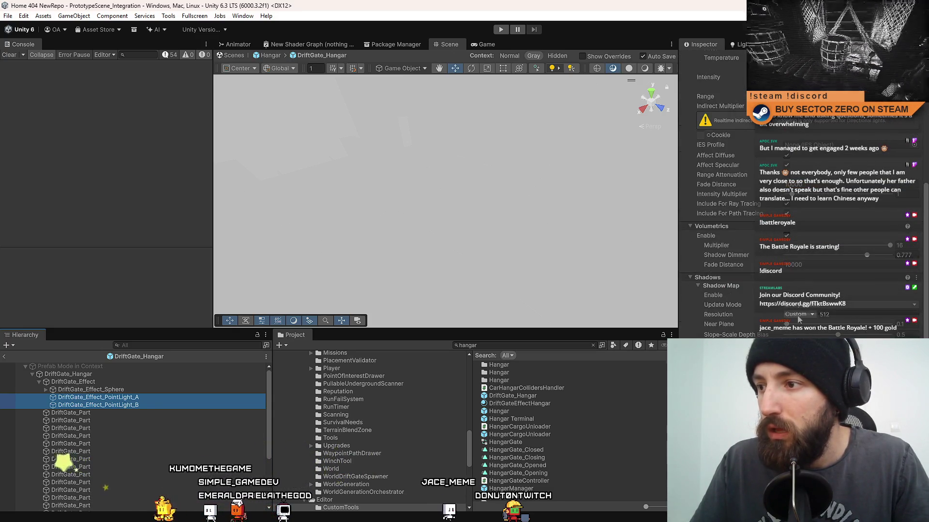
{"action": "left_click", "coordinate": [805, 367]}
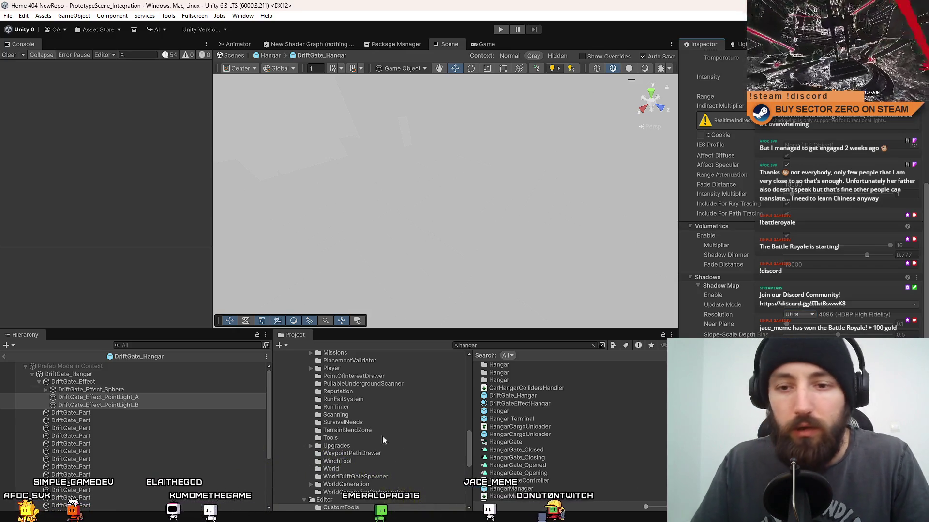
{"action": "double_click", "coordinate": [512, 409]}
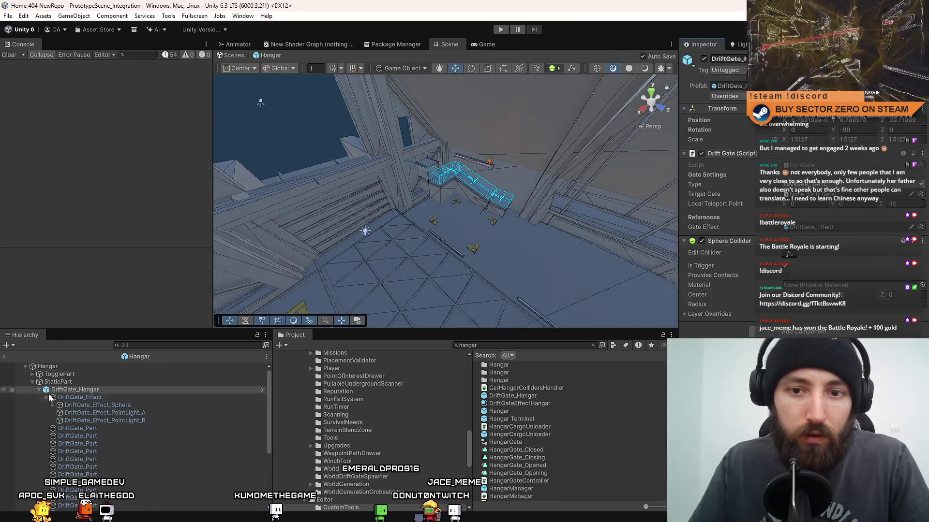
- Expand TogglePart, select the run of hangar point lights, and check their Shadow Map Resolution
{"action": "left_click", "coordinate": [46, 397]}
{"action": "left_click", "coordinate": [38, 390]}
{"action": "left_click", "coordinate": [32, 374]}
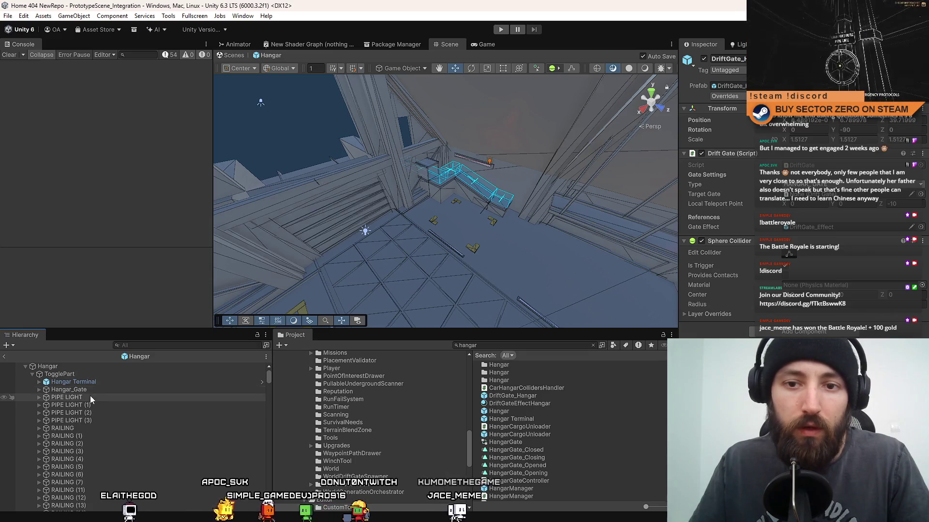
{"action": "scroll", "coordinate": [118, 405], "scroll_direction": "down", "scroll_amount": 3}
{"action": "scroll", "coordinate": [118, 405], "scroll_direction": "up", "scroll_amount": 3}
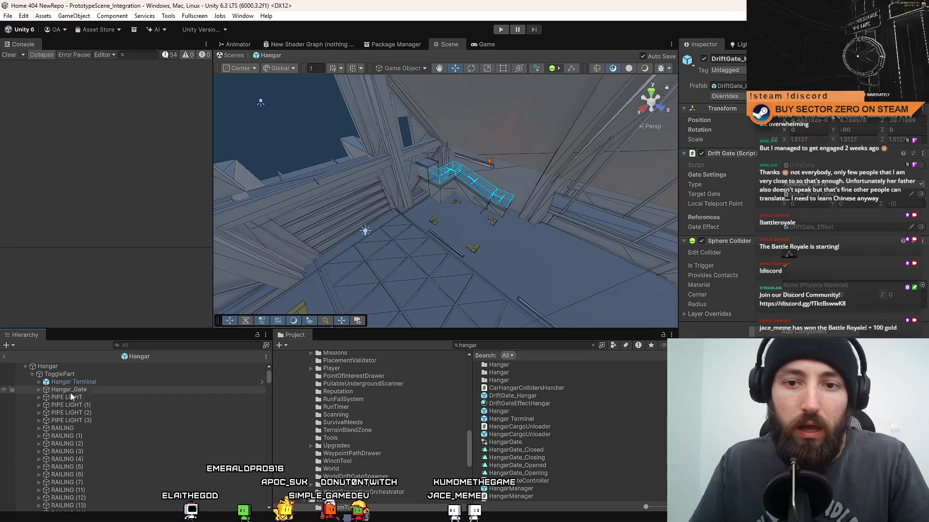
{"action": "left_click", "coordinate": [74, 390]}
{"action": "scroll", "coordinate": [112, 411], "scroll_direction": "down", "scroll_amount": 12}
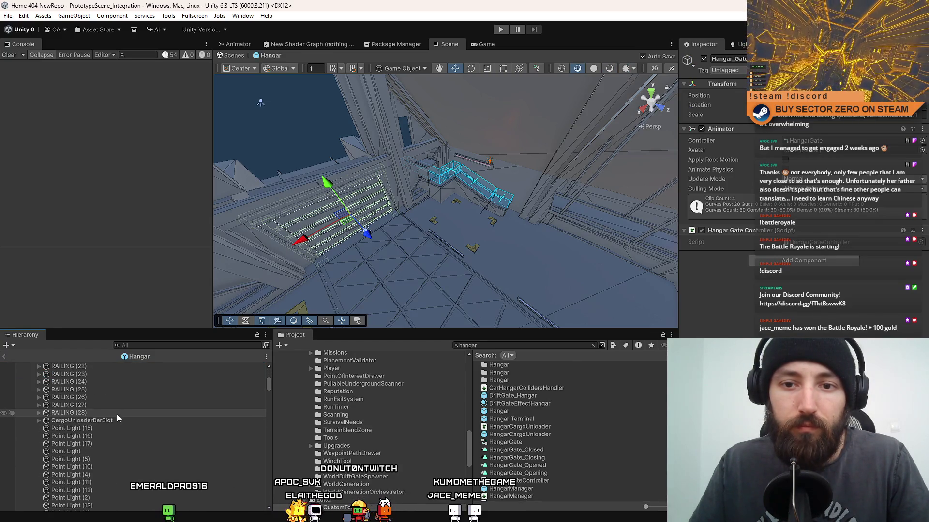
{"action": "left_click", "coordinate": [106, 426]}
{"action": "scroll", "coordinate": [139, 414], "scroll_direction": "down", "scroll_amount": 3}
{"action": "left_click", "coordinate": [82, 464], "text": "shift"}
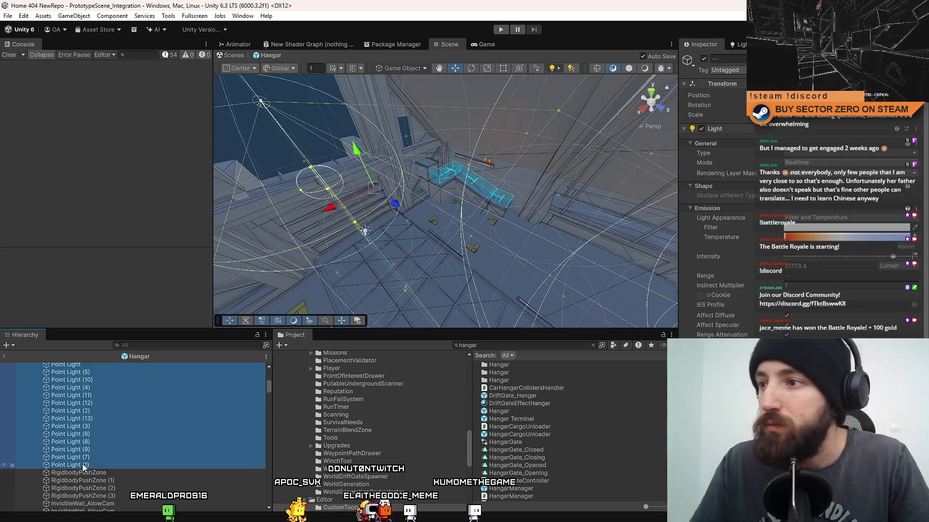
{"action": "left_click_drag", "start_coordinate": [926, 220], "coordinate": [926, 310]}
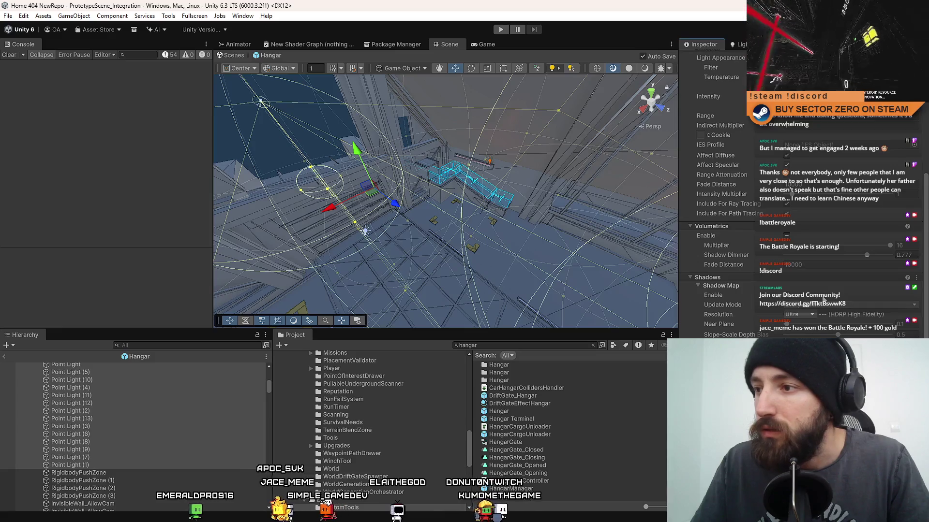
{"action": "left_click", "coordinate": [804, 315]}
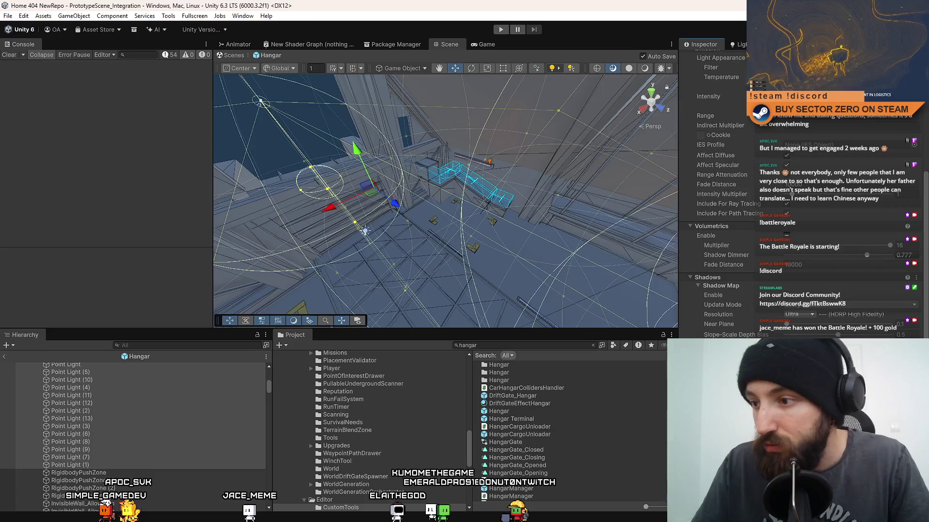
- Orbit around the hangar, select a floor point light, and enter Play mode
{"action": "mouse_move", "coordinate": [449, 266]}
{"action": "left_mouse_down"}
{"action": "mouse_move", "coordinate": [737, 211]}
{"action": "mouse_move", "coordinate": [681, 196]}
{"action": "mouse_move", "coordinate": [546, 222]}
{"action": "mouse_move", "coordinate": [554, 217]}
{"action": "left_mouse_up"}
{"action": "left_click_drag", "start_coordinate": [423, 193], "coordinate": [487, 235]}
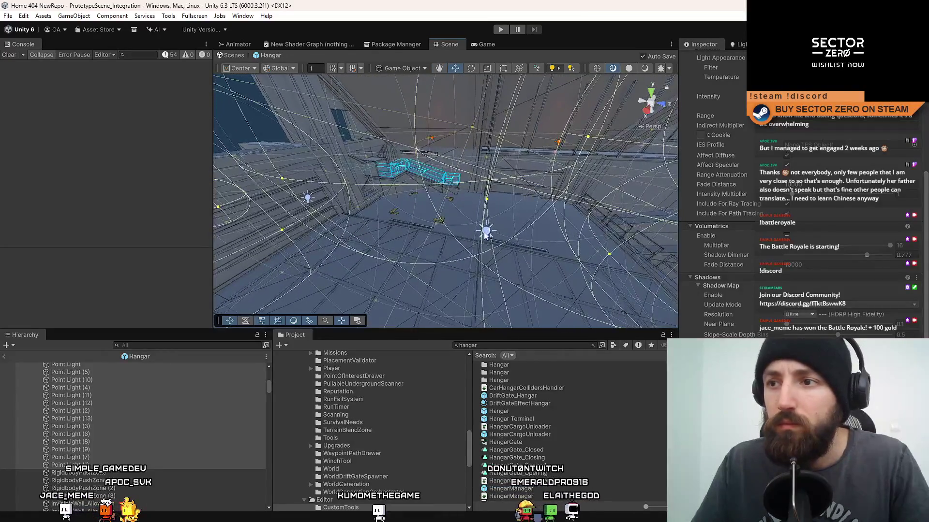
{"action": "left_click", "coordinate": [492, 234]}
{"action": "scroll", "coordinate": [876, 335], "scroll_direction": "down", "scroll_amount": 5}
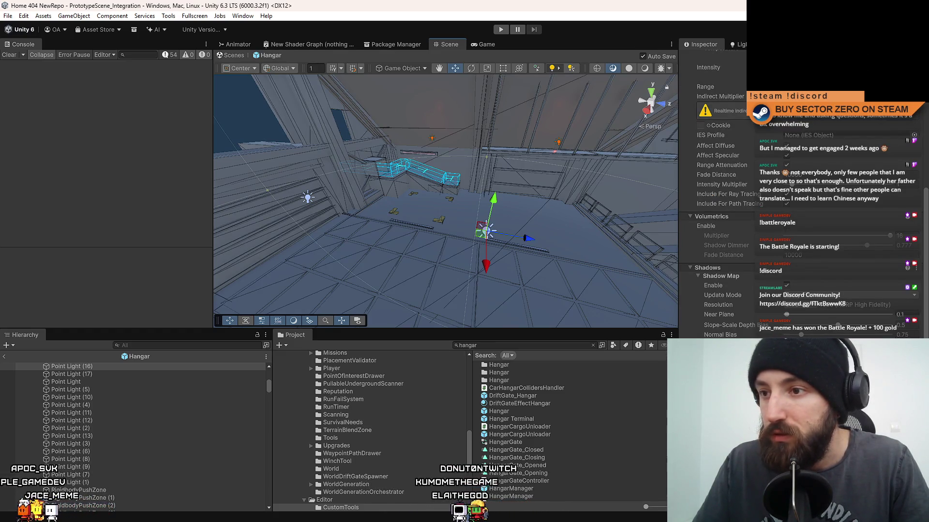
{"action": "left_click_drag", "start_coordinate": [367, 145], "coordinate": [383, 116]}
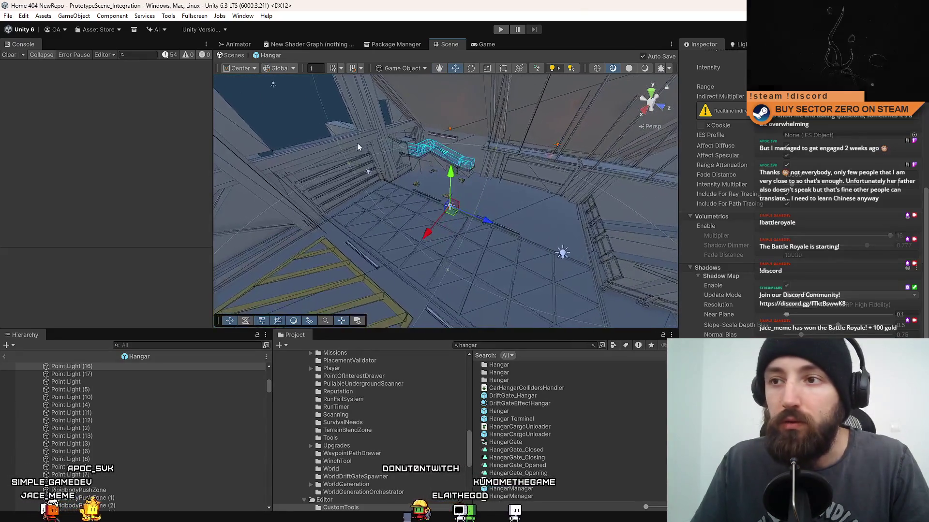
{"action": "left_click_drag", "start_coordinate": [493, 164], "coordinate": [503, 160]}
{"action": "key", "text": "ctrl+p"}
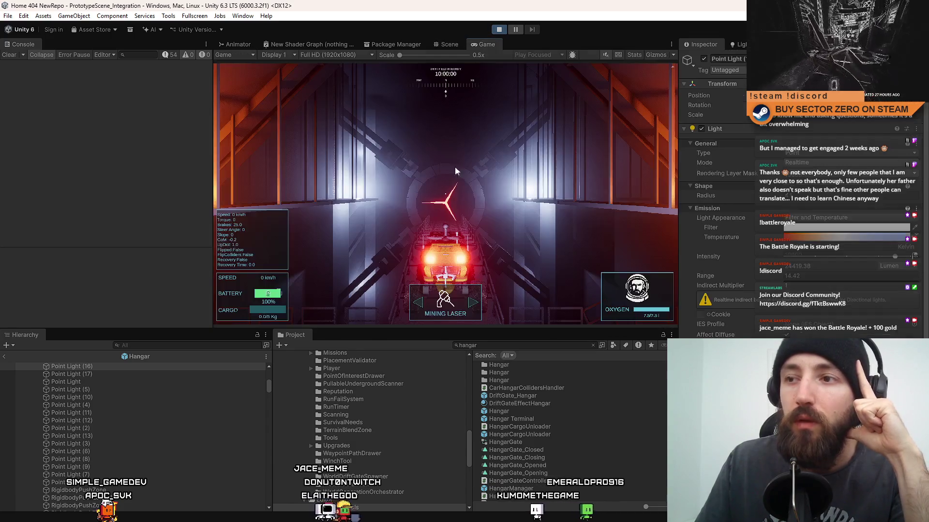
- Drive and brake the rover toward the base module, then make the game fullscreen
{"action": "key", "text": "w"}
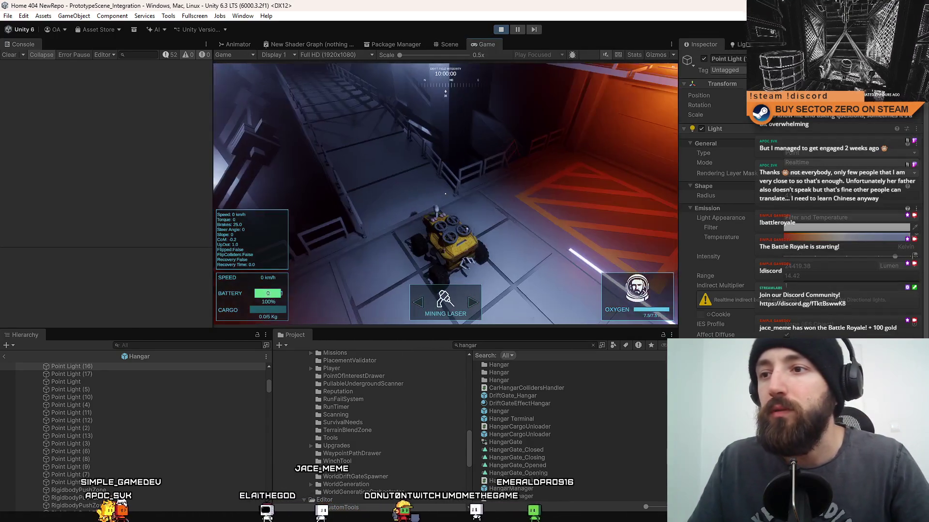
{"action": "key", "text": "w"}
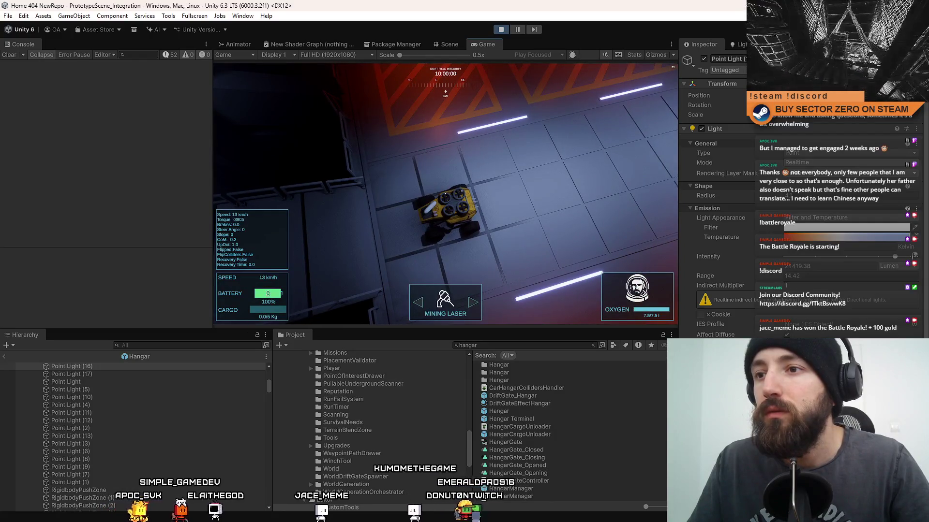
{"action": "key", "text": "s"}
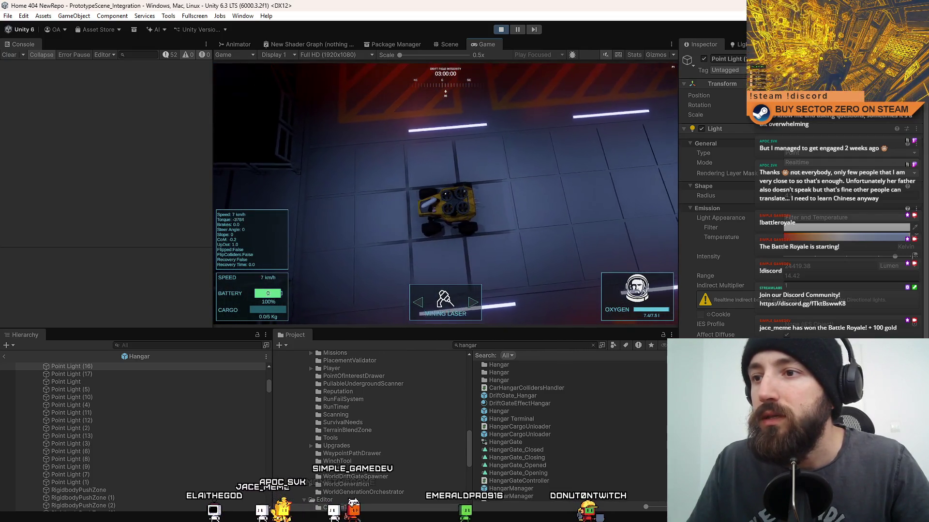
{"action": "key", "text": "w"}
{"action": "key", "text": "s"}
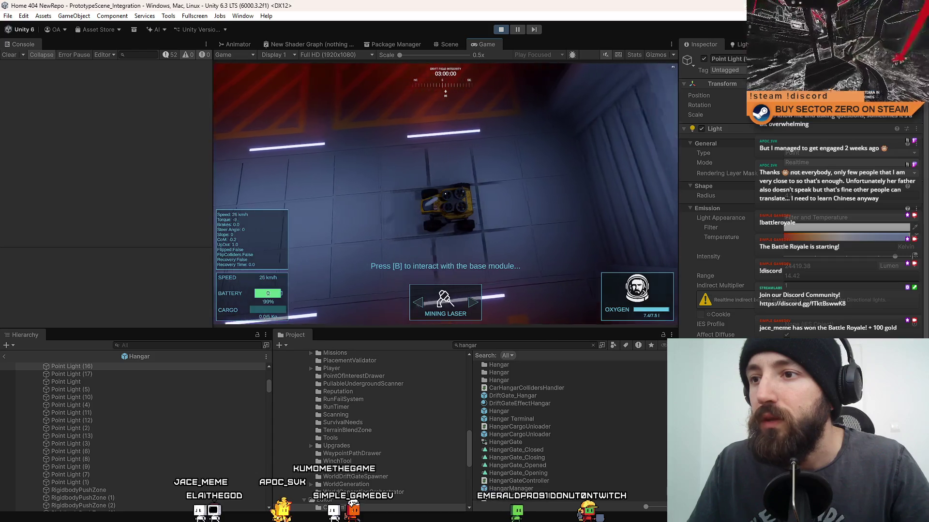
{"action": "key", "text": "w"}
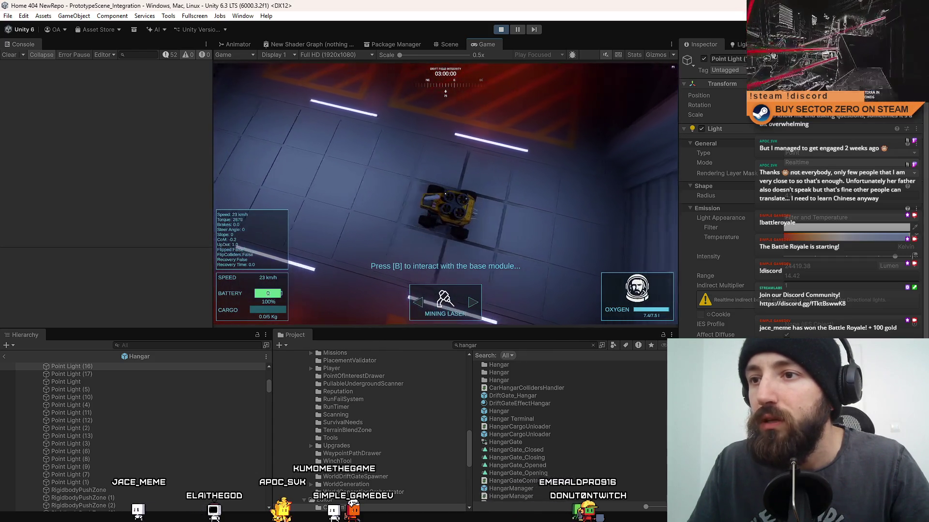
{"action": "key", "text": "s"}
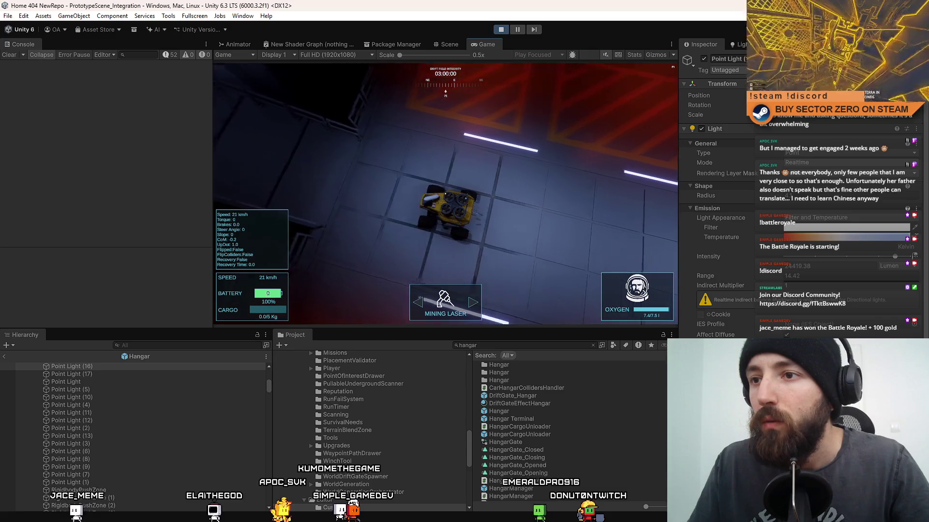
{"action": "key", "text": "w"}
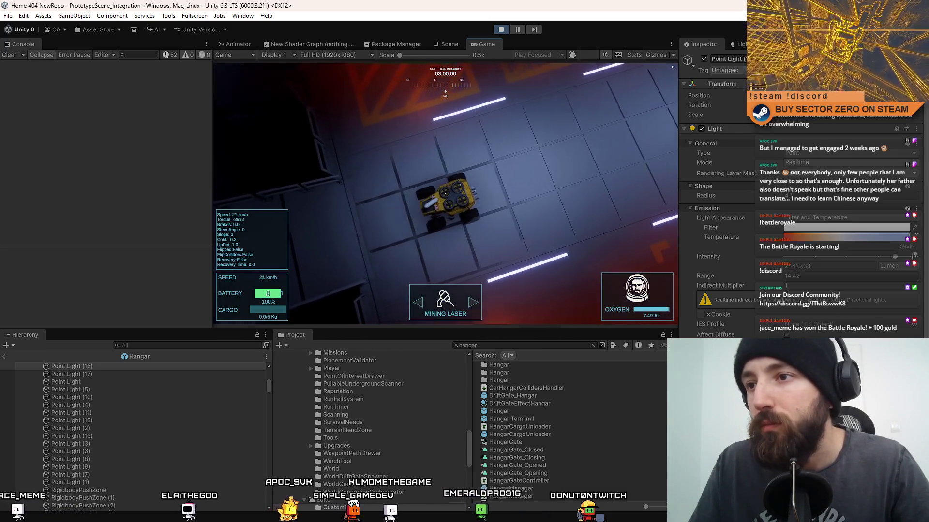
{"action": "key", "text": "s"}
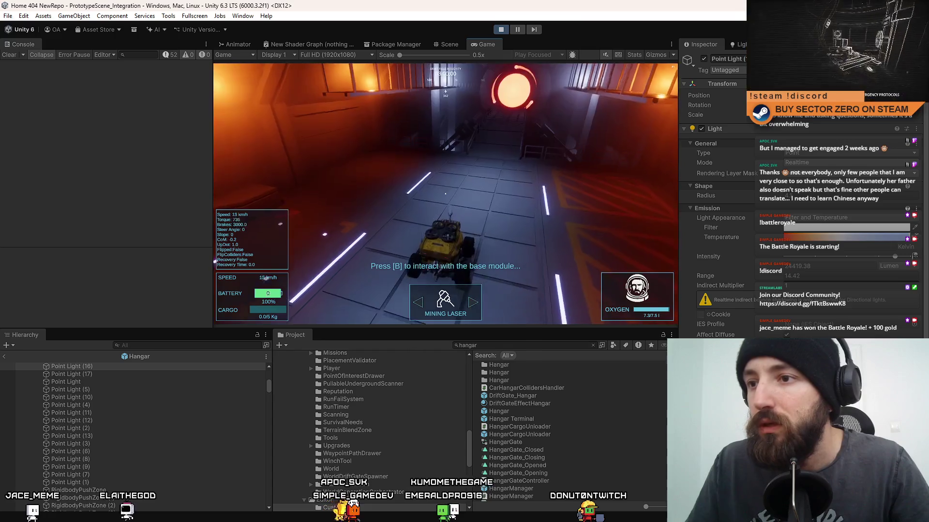
{"action": "key", "text": "w"}
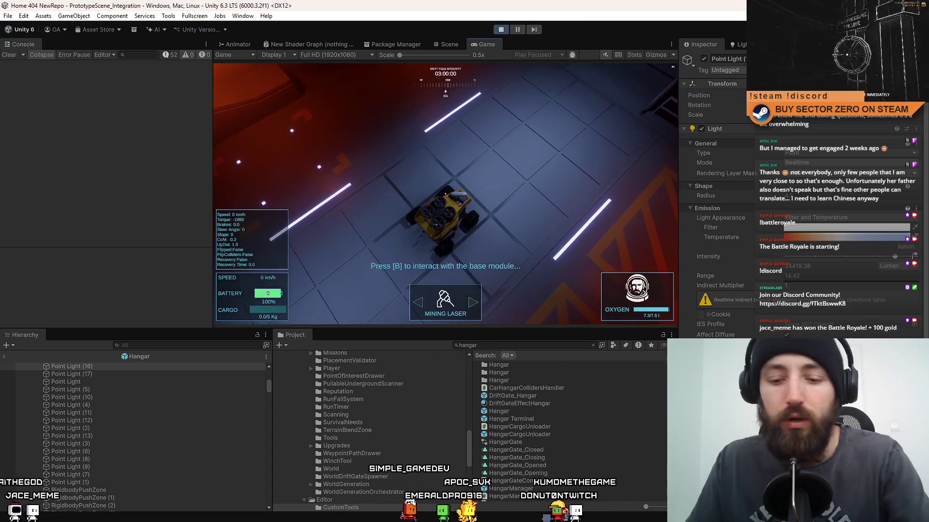
{"action": "key", "text": "F10"}
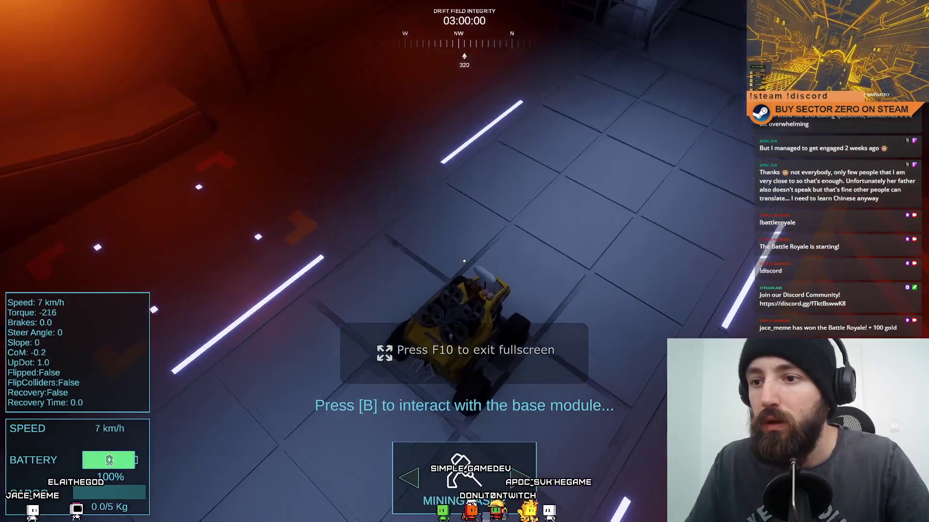
- Drive the rover around the hangar in fullscreen, reversing and braking near the base module
{"action": "key", "text": "w"}
{"action": "key", "text": "w"}
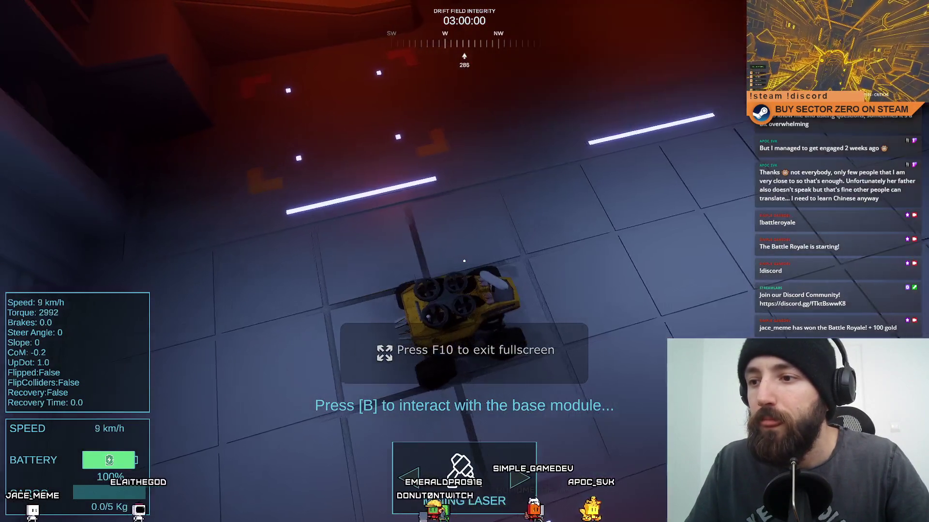
{"action": "key", "text": "w"}
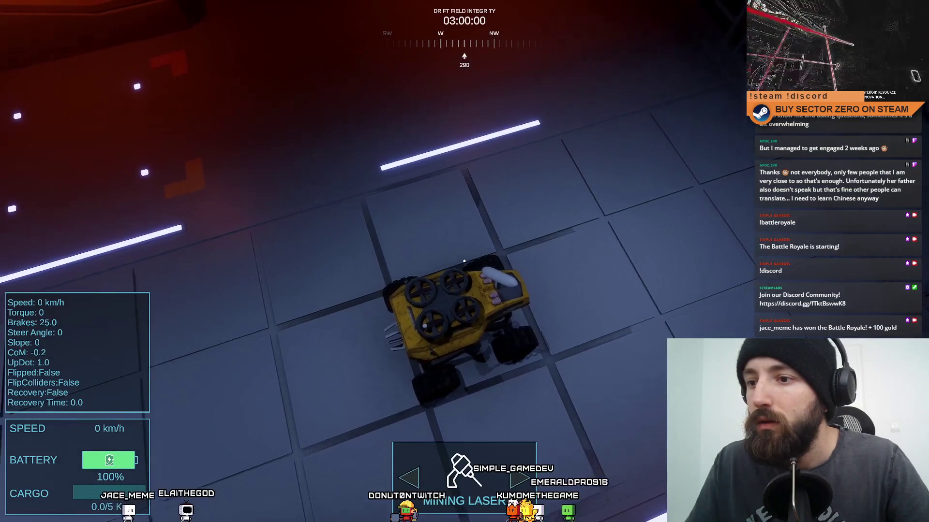
{"action": "key", "text": "w"}
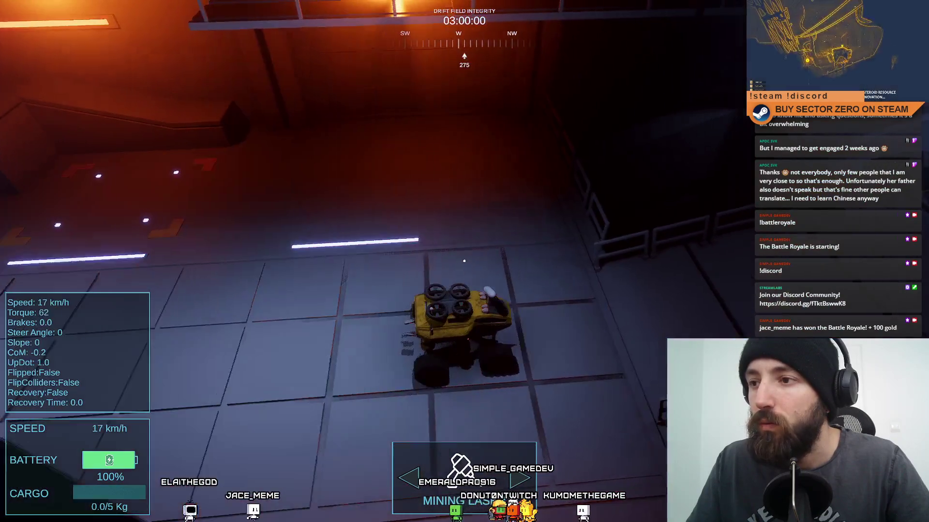
{"action": "key", "text": "s"}
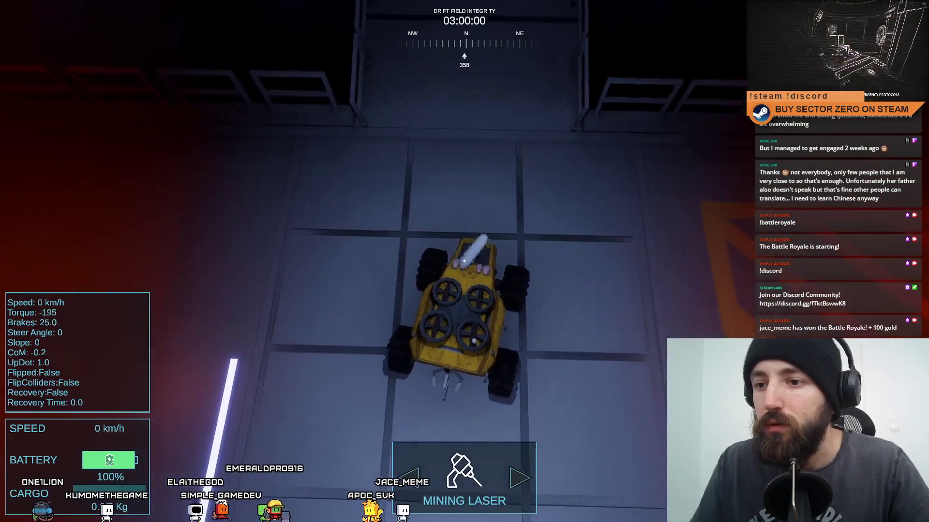
{"action": "key", "text": "w"}
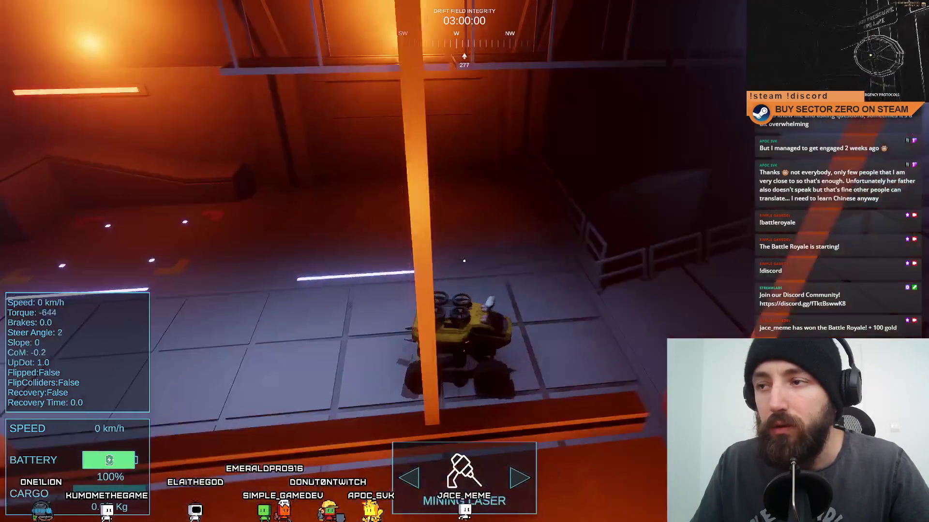
{"action": "key", "text": "space"}
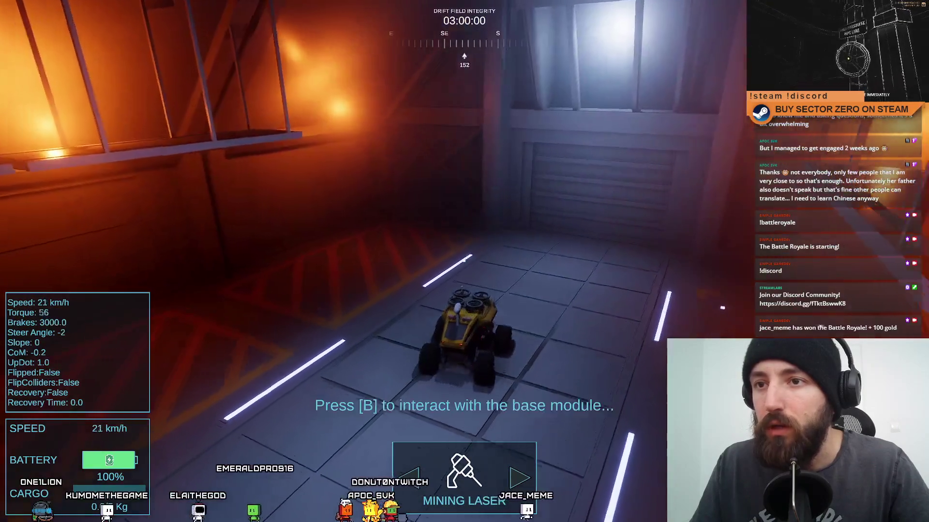
{"action": "key", "text": "w"}
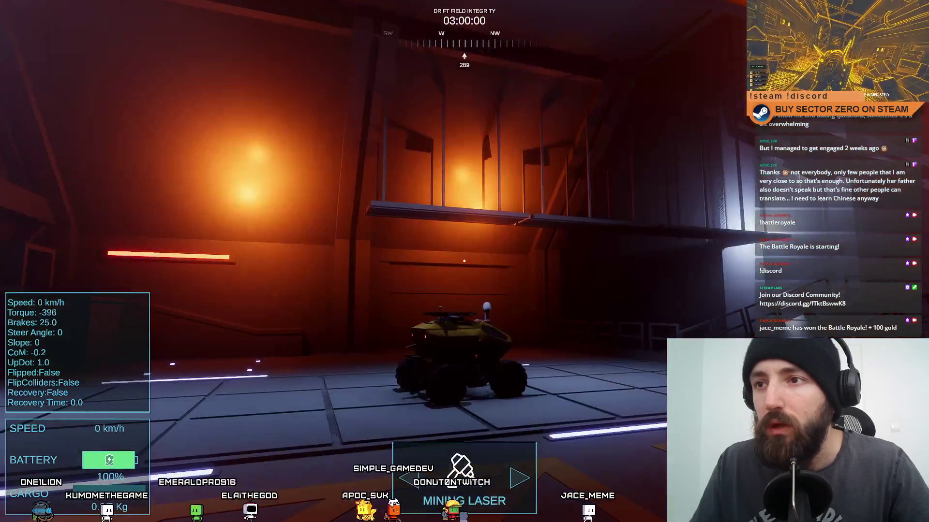
{"action": "key", "text": "w"}
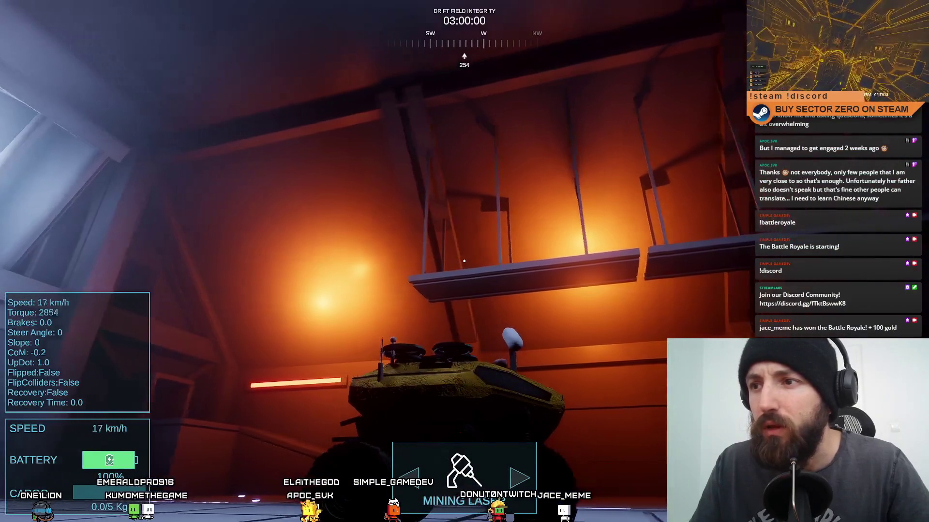
{"action": "key", "text": "s"}
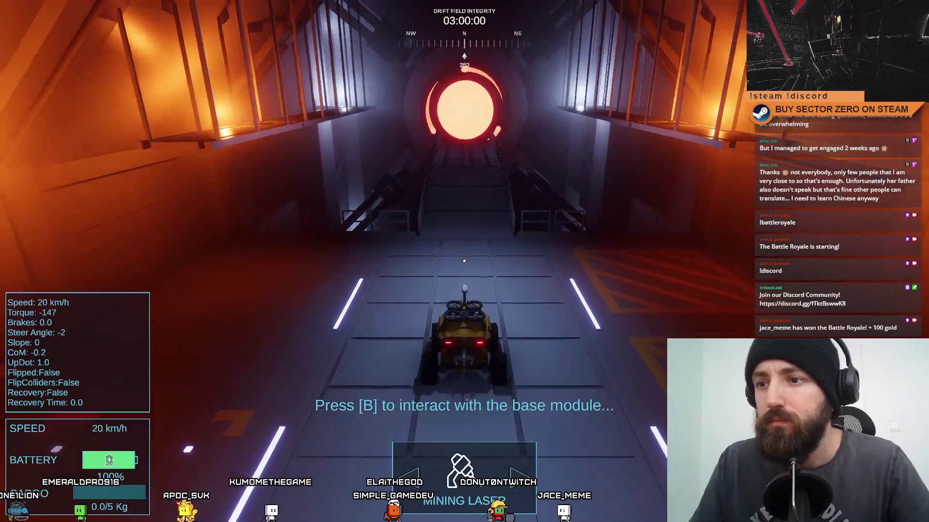
{"action": "key", "text": "w"}
- Return to the windowed editor and select the hangar point lights through Point Light (1)
{"action": "key", "text": "ctrl+shift+F7"}
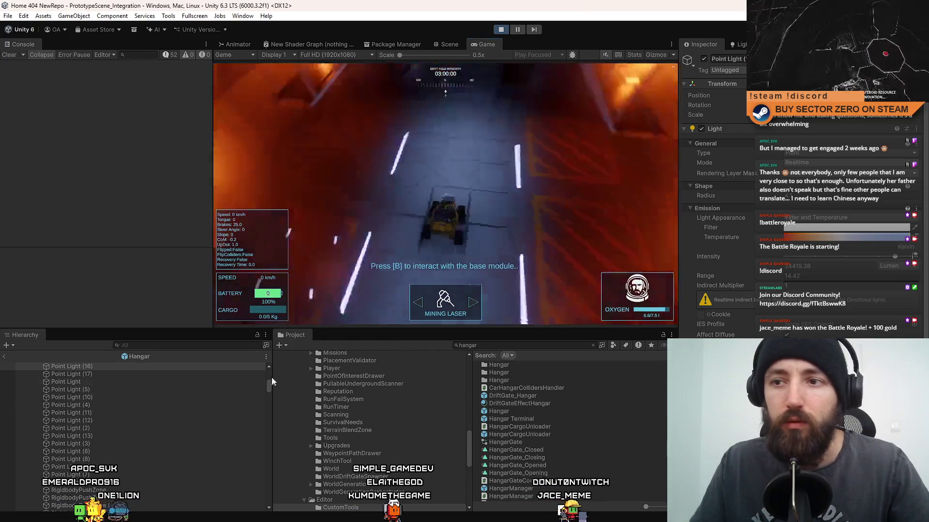
{"action": "left_click", "coordinate": [205, 394]}
{"action": "scroll", "coordinate": [167, 403], "scroll_direction": "up", "scroll_amount": 2}
{"action": "left_click", "coordinate": [137, 389]}
{"action": "scroll", "coordinate": [170, 427], "scroll_direction": "down", "scroll_amount": 6}
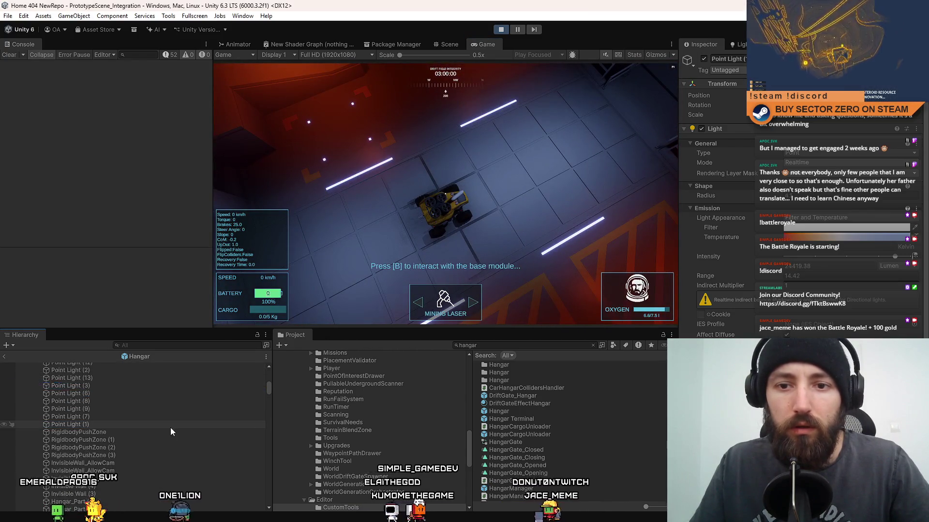
{"action": "left_click", "coordinate": [120, 425], "text": "shift"}
{"action": "left_click", "coordinate": [435, 194]}
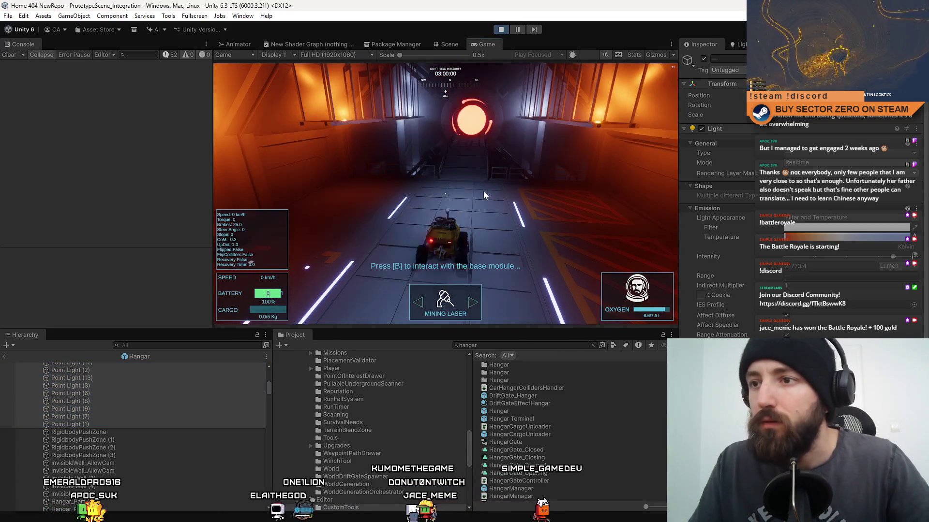
- Drive the rover in fullscreen to the red orb, return to the editor, and save the Hangar prefab
{"action": "key", "text": "F10"}
{"action": "key", "text": "w"}
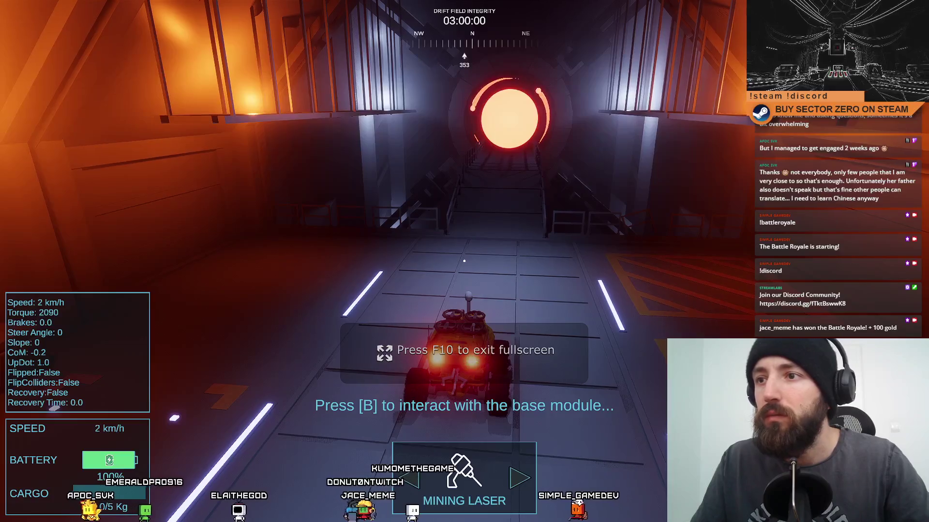
{"action": "key", "text": "space"}
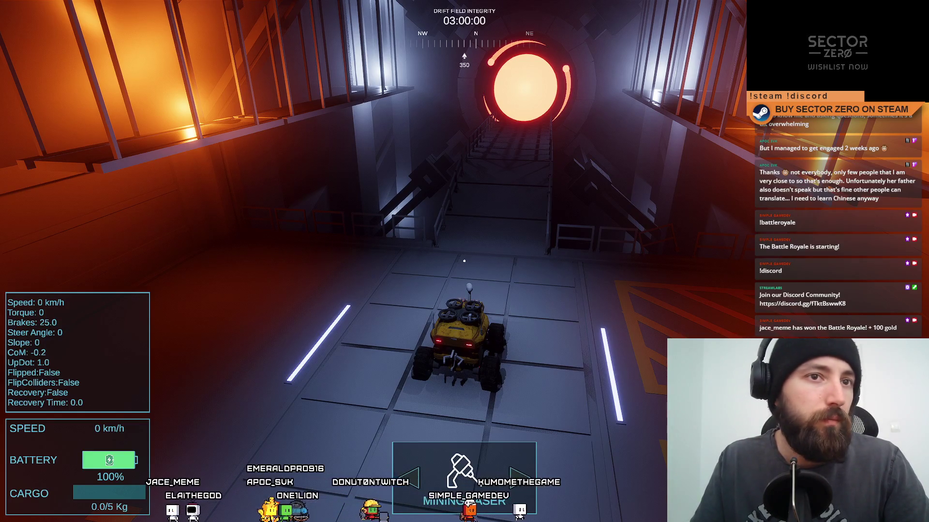
{"action": "key", "text": "F10"}
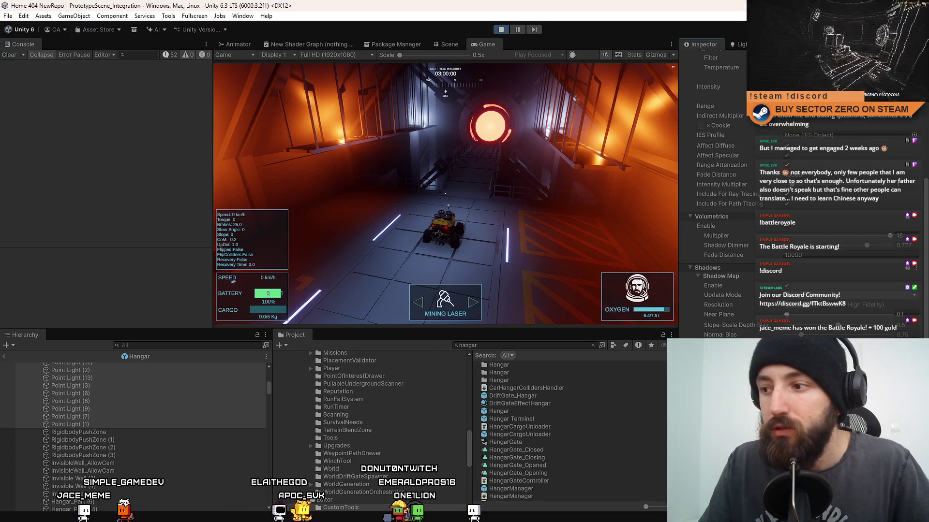
{"action": "scroll", "coordinate": [716, 194], "scroll_direction": "up", "scroll_amount": 1}
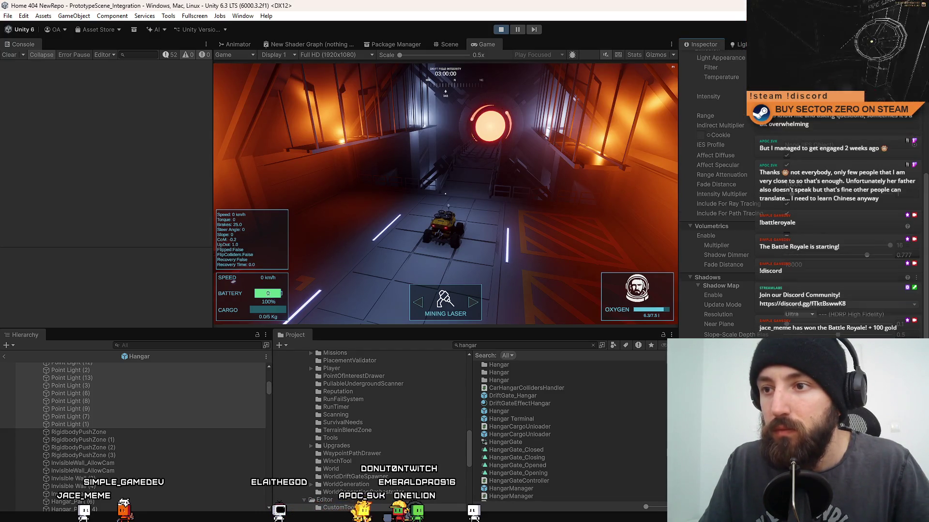
{"action": "key", "text": "ctrl+s"}
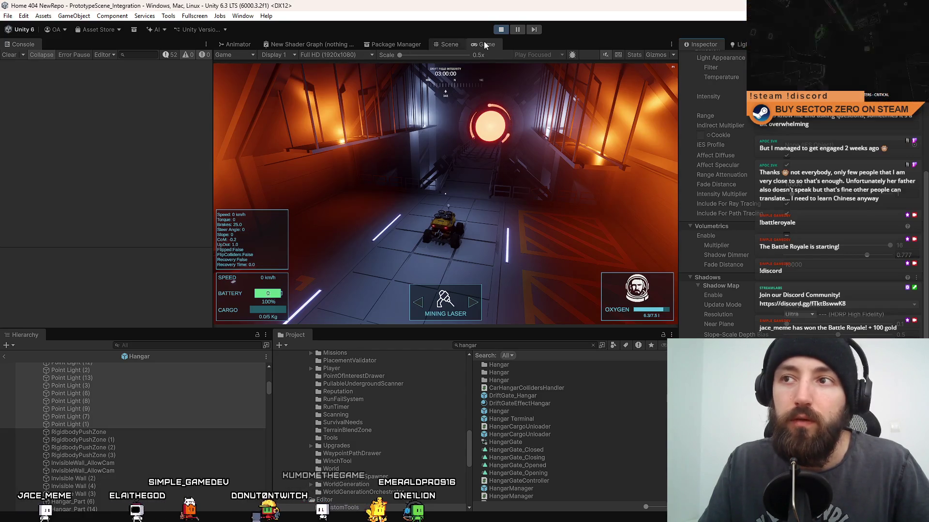
- Leave the Hangar prefab for the full scene, select TogglePart's point lights, then return to the Game view
{"action": "left_click", "coordinate": [450, 47]}
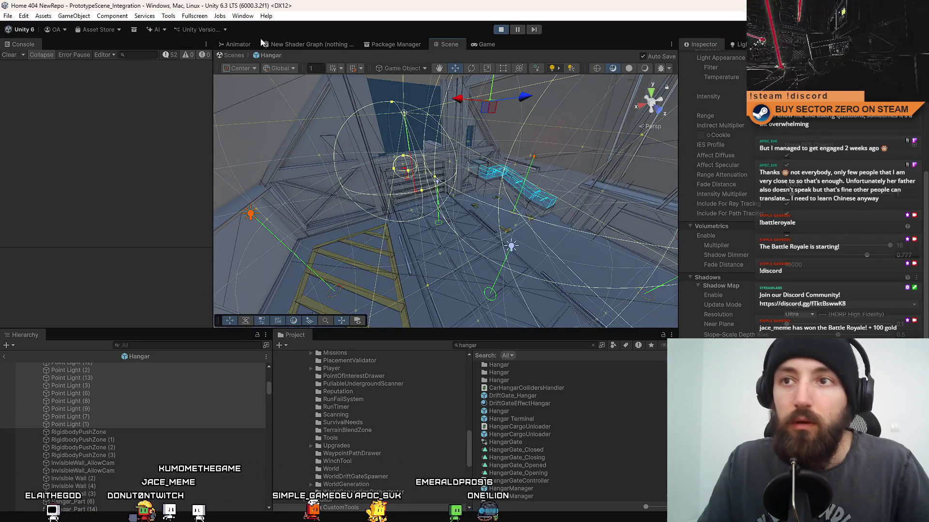
{"action": "left_click", "coordinate": [224, 57]}
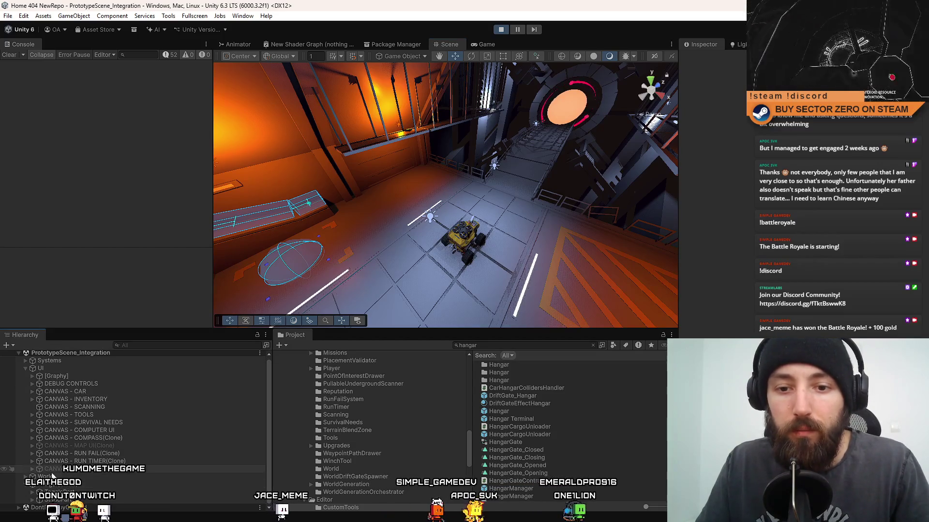
{"action": "left_click", "coordinate": [32, 500]}
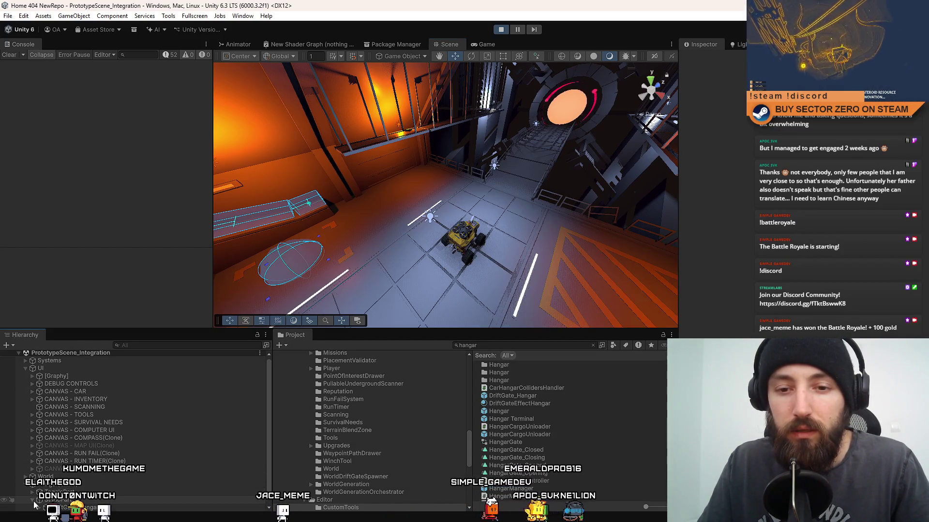
{"action": "left_click", "coordinate": [43, 492]}
{"action": "left_click", "coordinate": [33, 494]}
{"action": "scroll", "coordinate": [98, 396], "scroll_direction": "down", "scroll_amount": 10}
{"action": "left_click", "coordinate": [104, 402]}
{"action": "scroll", "coordinate": [103, 416], "scroll_direction": "down", "scroll_amount": 3}
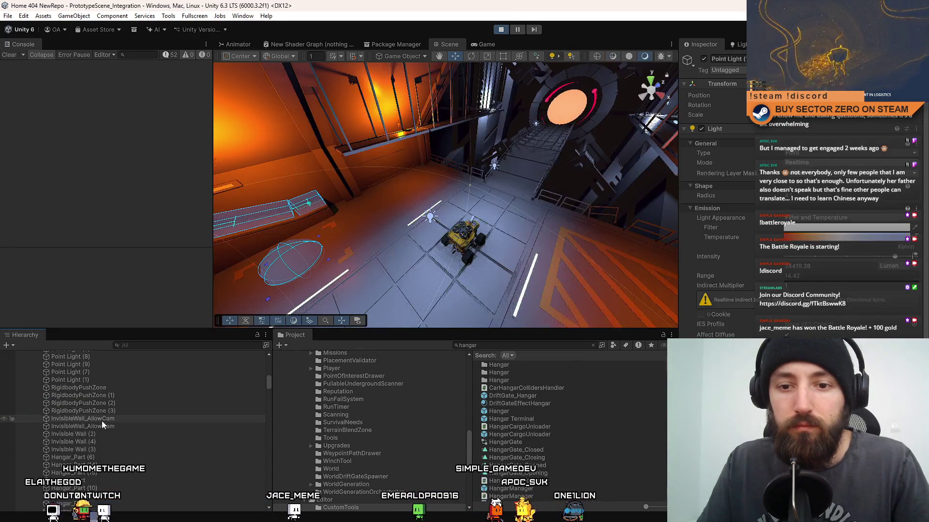
{"action": "left_click", "coordinate": [100, 380], "text": "shift"}
{"action": "left_click", "coordinate": [483, 44]}
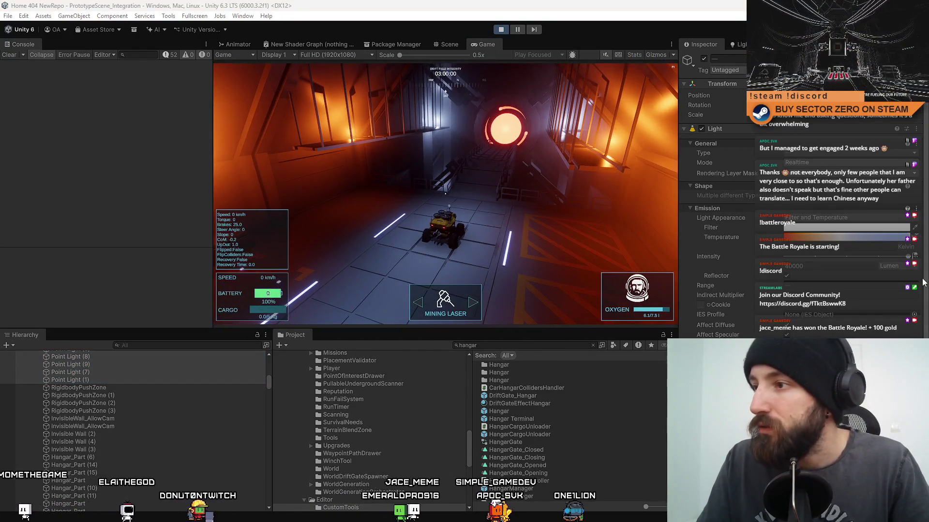
- Toggle the running game between fullscreen and windowed, ending fullscreen, then switch to GIMP
{"action": "scroll", "coordinate": [923, 283], "scroll_direction": "down", "scroll_amount": 5}
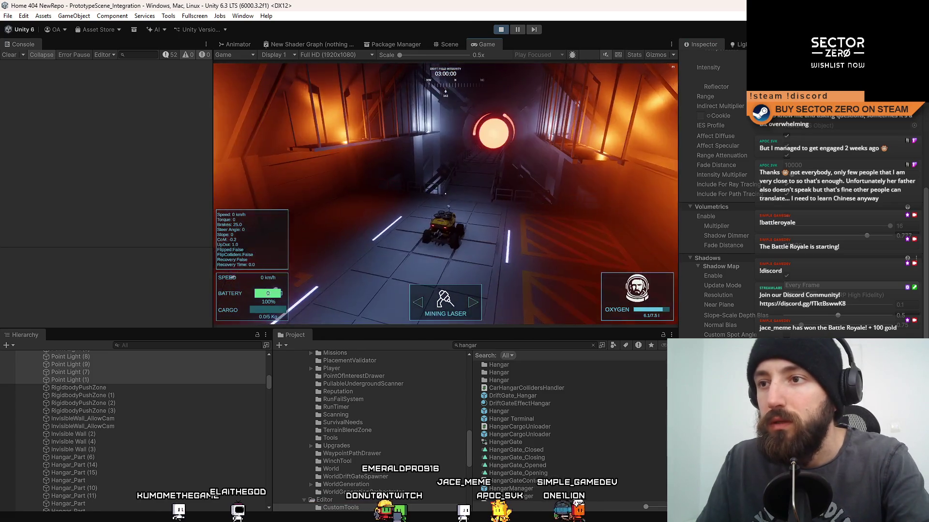
{"action": "key", "text": "F10"}
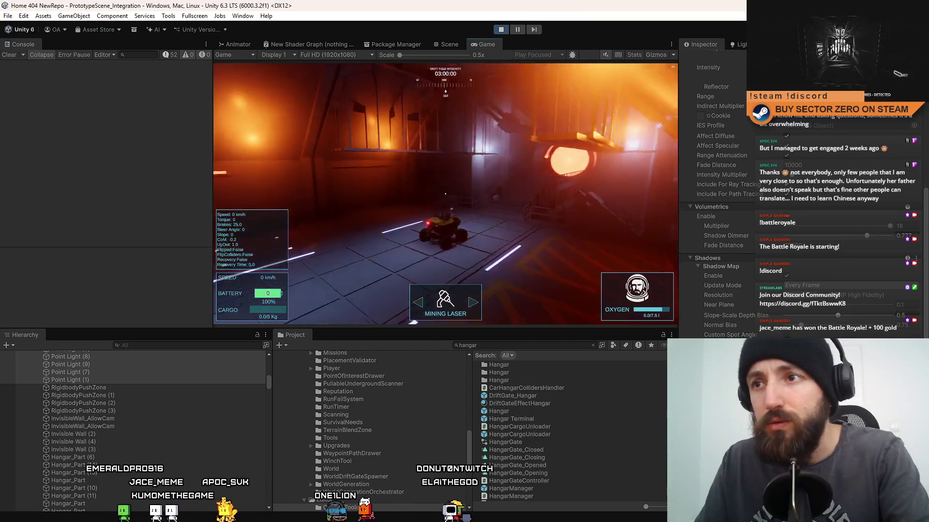
{"action": "key", "text": "F10"}
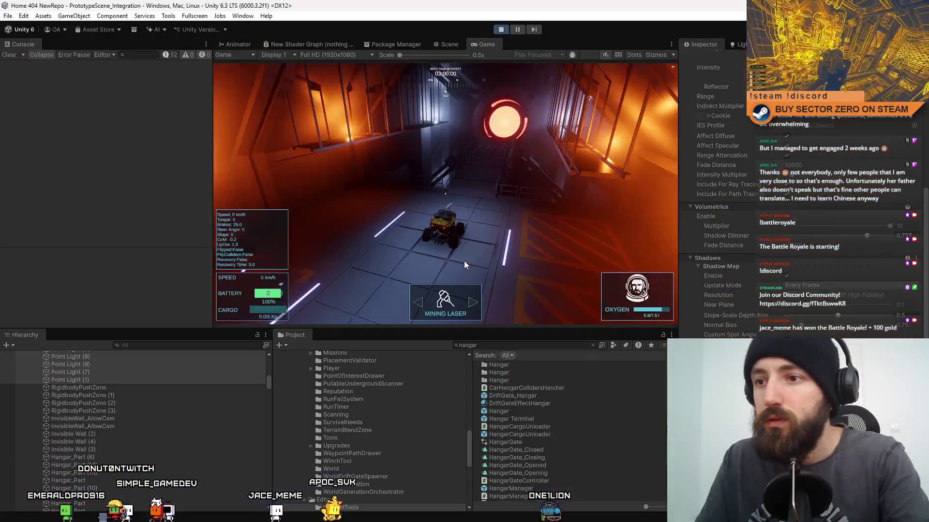
{"action": "key", "text": "F11"}
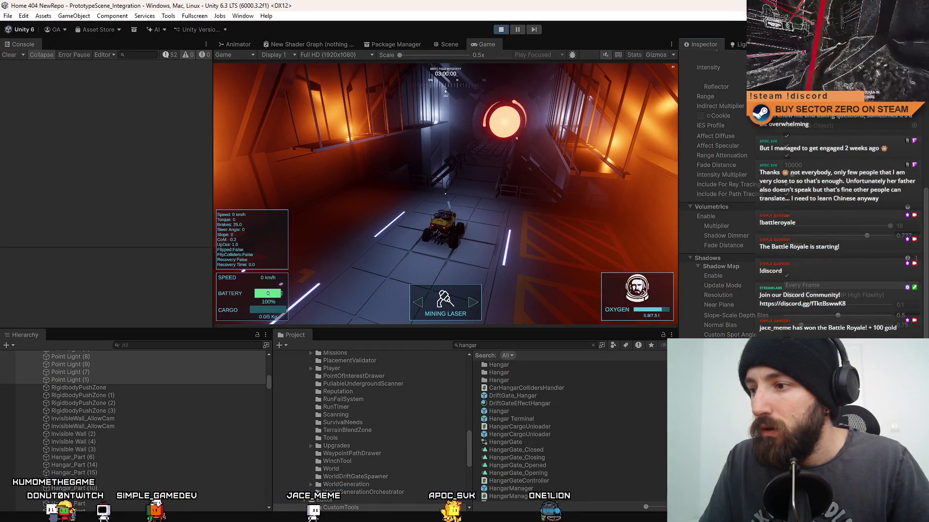
{"action": "scroll", "coordinate": [721, 193], "scroll_direction": "up", "scroll_amount": 1}
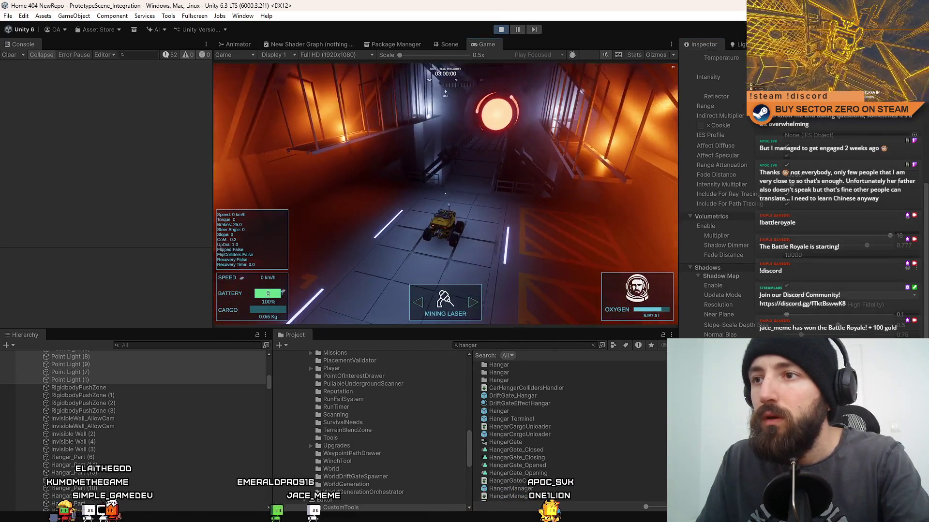
{"action": "key", "text": "F11"}
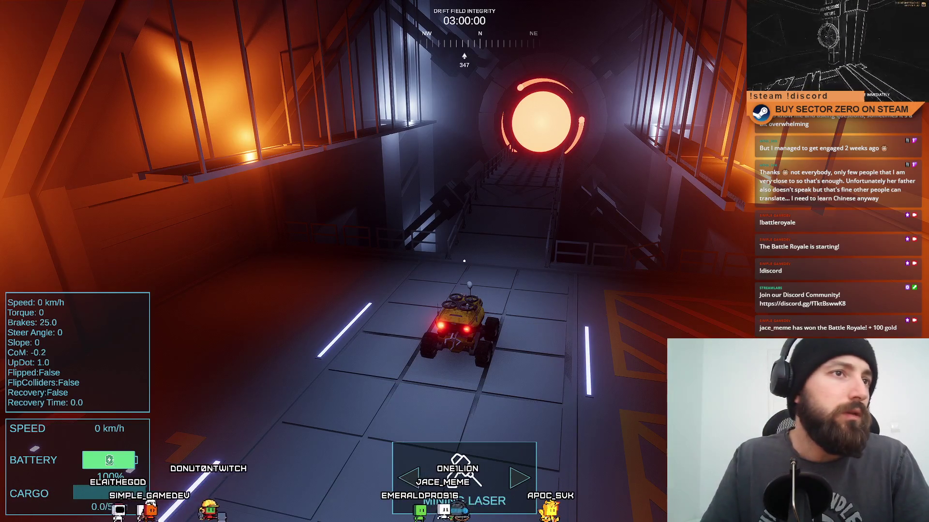
{"action": "key", "text": "alt+Tab"}
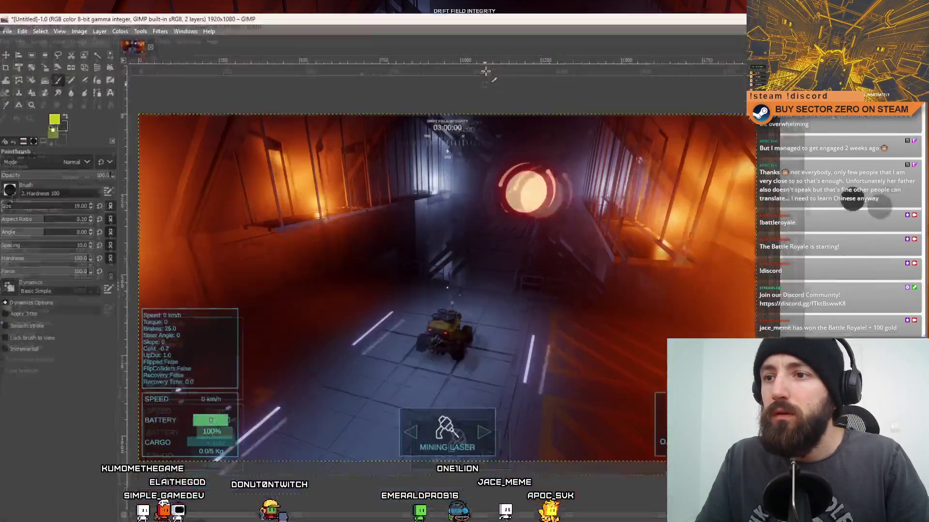
- Paste the latest game screenshot into GIMP as its own new layer, then return to Unity
{"action": "key", "text": "ctrl+v"}
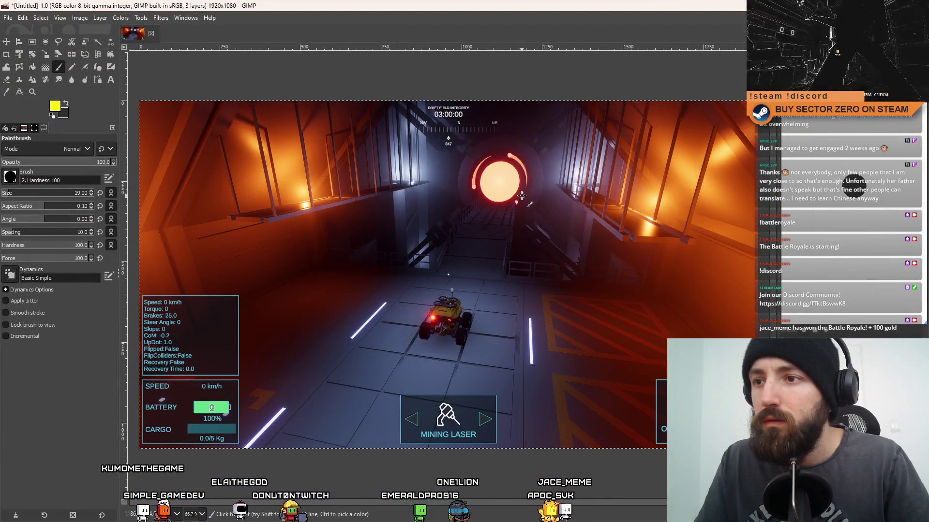
{"action": "key", "text": "ctrl+shift+n"}
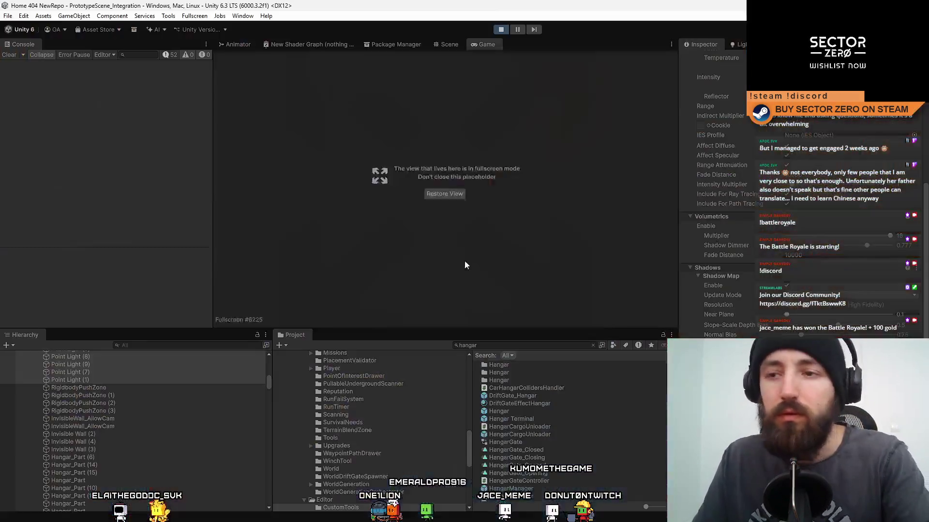
{"action": "left_click", "coordinate": [445, 194]}
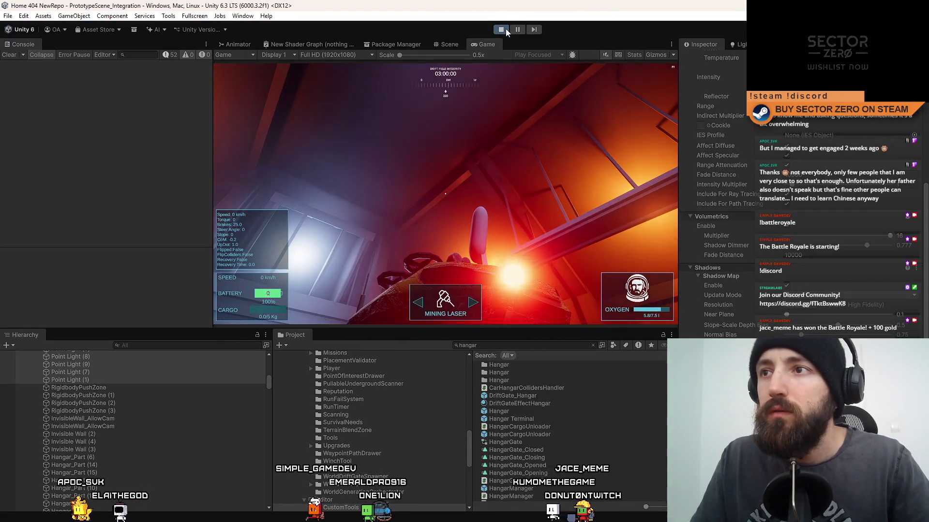
- Stop the running game and open the Hangar prefab for editing
{"action": "left_click", "coordinate": [500, 29]}
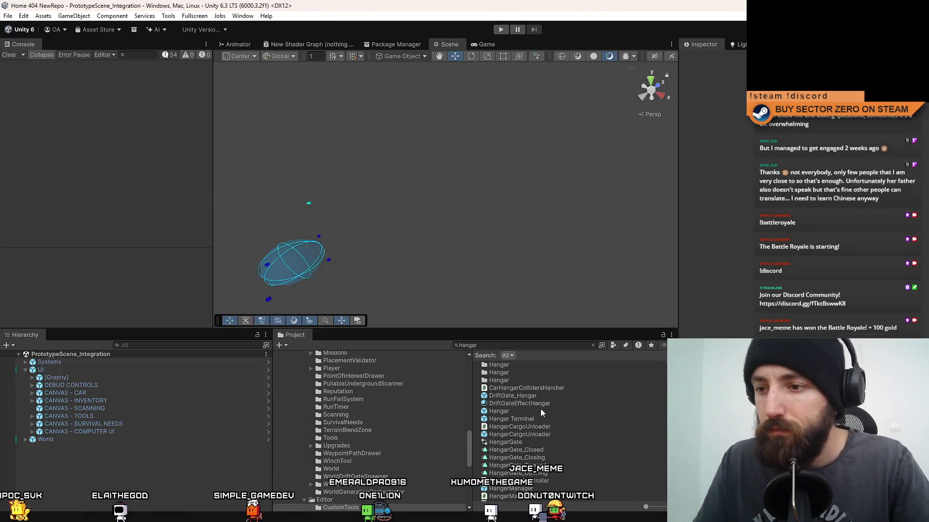
{"action": "left_click", "coordinate": [536, 410]}
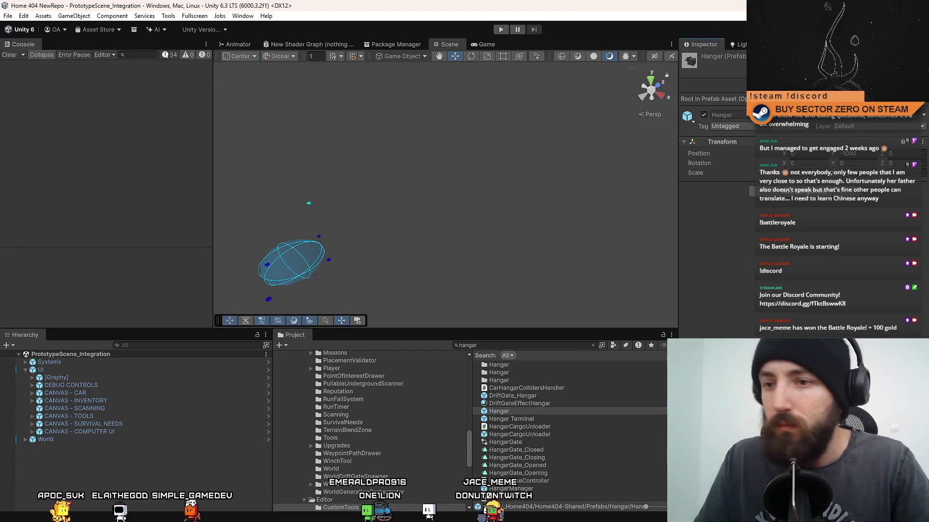
{"action": "double_click", "coordinate": [503, 412]}
- Select the Invisible Wall objects through Invisible Wall (3) in the Hangar hierarchy
{"action": "scroll", "coordinate": [94, 425], "scroll_direction": "down", "scroll_amount": 3}
{"action": "left_click", "coordinate": [92, 428]}
{"action": "scroll", "coordinate": [121, 450], "scroll_direction": "down", "scroll_amount": 5}
{"action": "left_click", "coordinate": [118, 436], "text": "shift"}
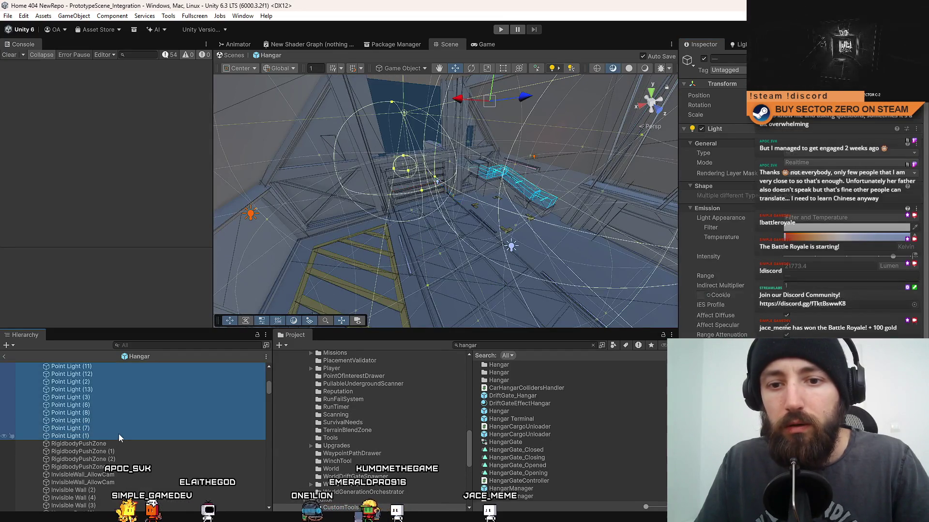
{"action": "scroll", "coordinate": [105, 428], "scroll_direction": "down", "scroll_amount": 3}
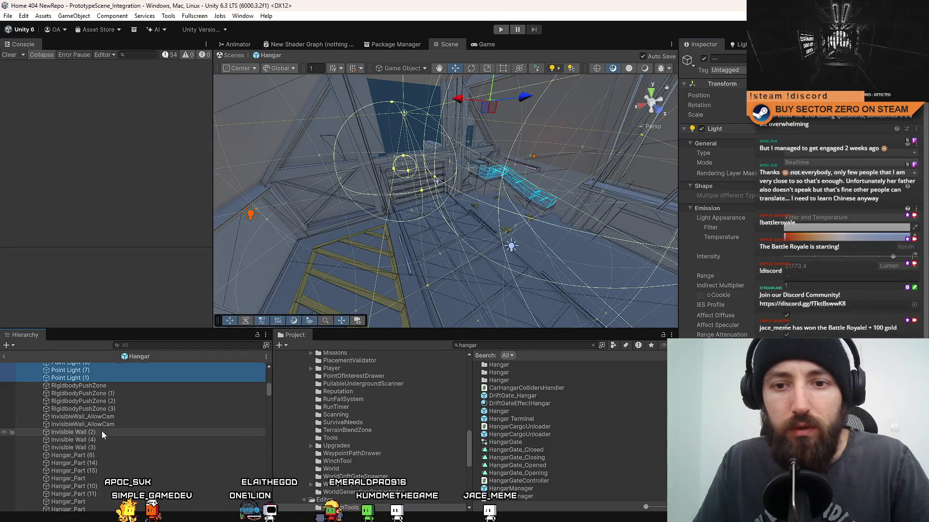
{"action": "left_click", "coordinate": [125, 418]}
{"action": "left_click", "coordinate": [108, 449], "text": "shift"}
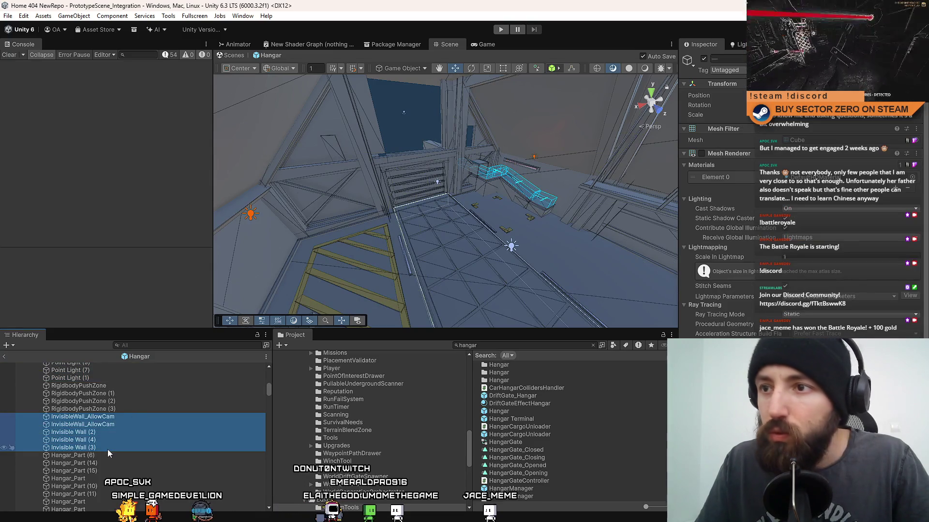
- Set the invisible walls' Cast Shadows to Off and uncheck Contribute Global Illumination
{"action": "left_click", "coordinate": [782, 221]}
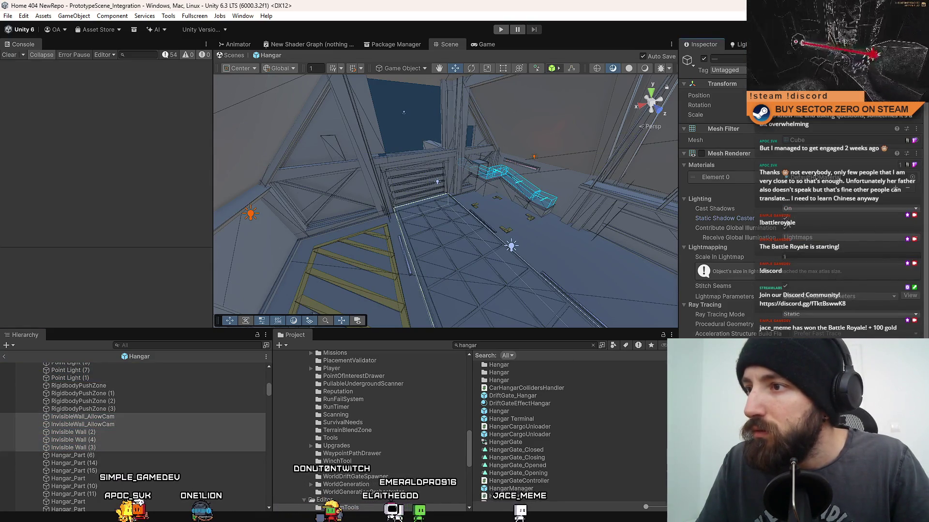
{"action": "left_click", "coordinate": [785, 228]}
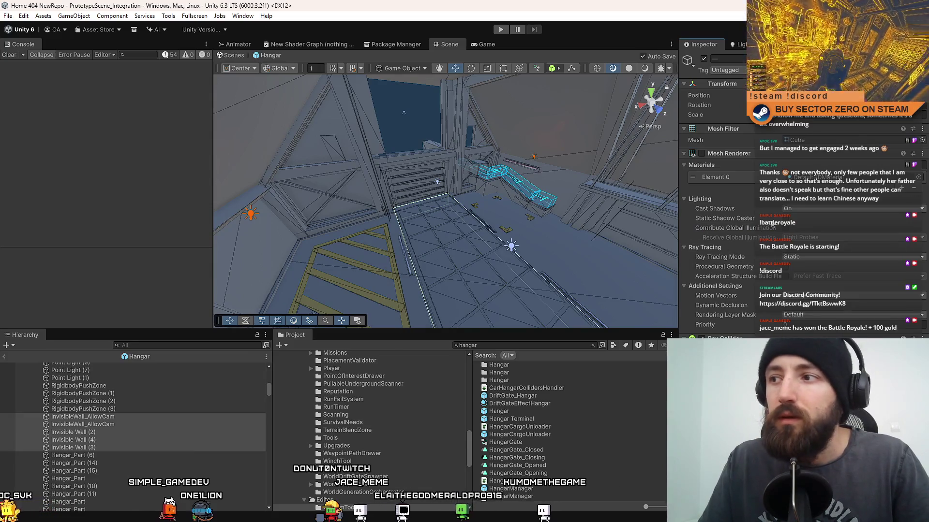
{"action": "left_click", "coordinate": [822, 208]}
{"action": "left_click", "coordinate": [803, 218]}
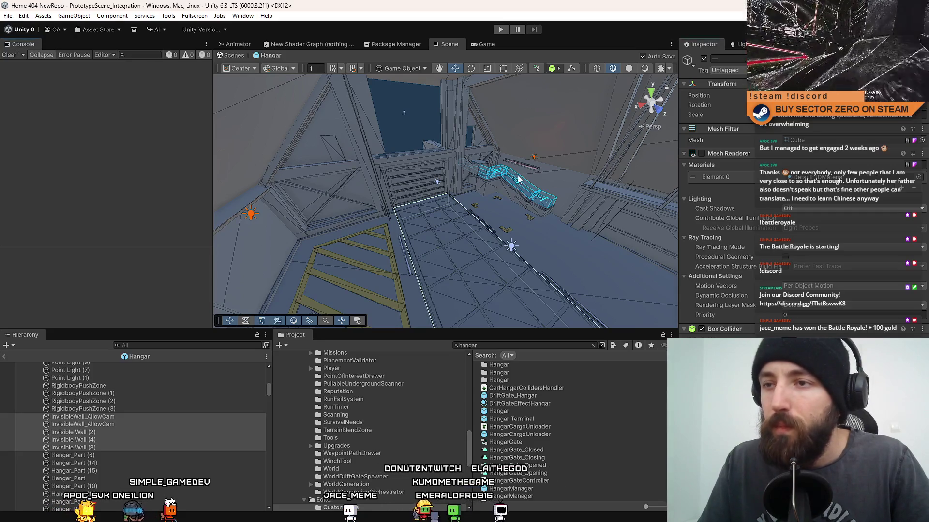
- Select Point Light (15) through Point Light (1) and look over the hangar lights
{"action": "scroll", "coordinate": [160, 417], "scroll_direction": "up", "scroll_amount": 5}
{"action": "left_click", "coordinate": [91, 429]}
{"action": "scroll", "coordinate": [122, 448], "scroll_direction": "down", "scroll_amount": 4}
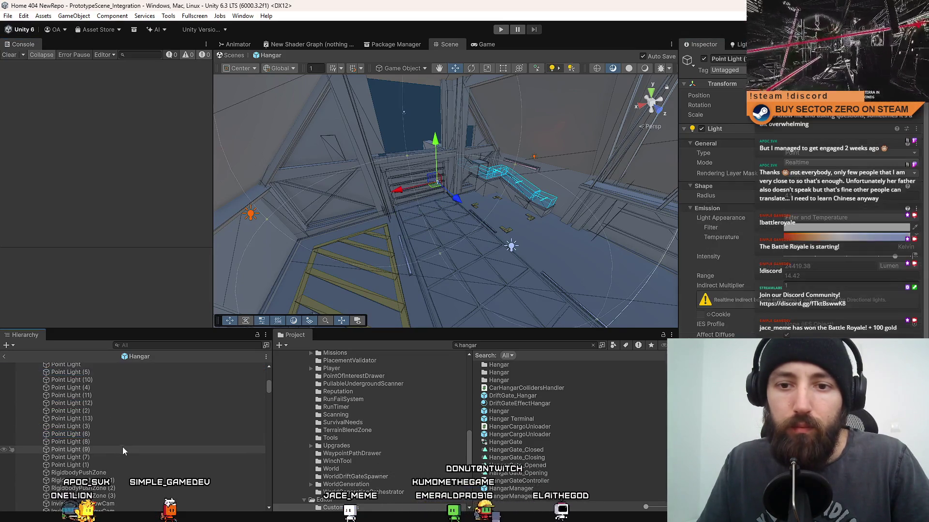
{"action": "left_click", "coordinate": [121, 465], "text": "shift"}
{"action": "scroll", "coordinate": [854, 334], "scroll_direction": "down", "scroll_amount": 1}
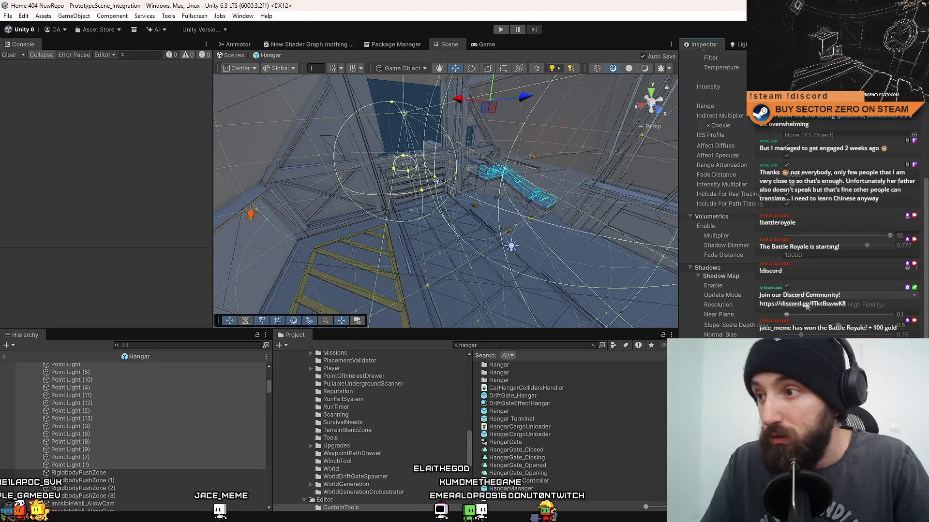
{"action": "scroll", "coordinate": [809, 310], "scroll_direction": "up", "scroll_amount": 5}
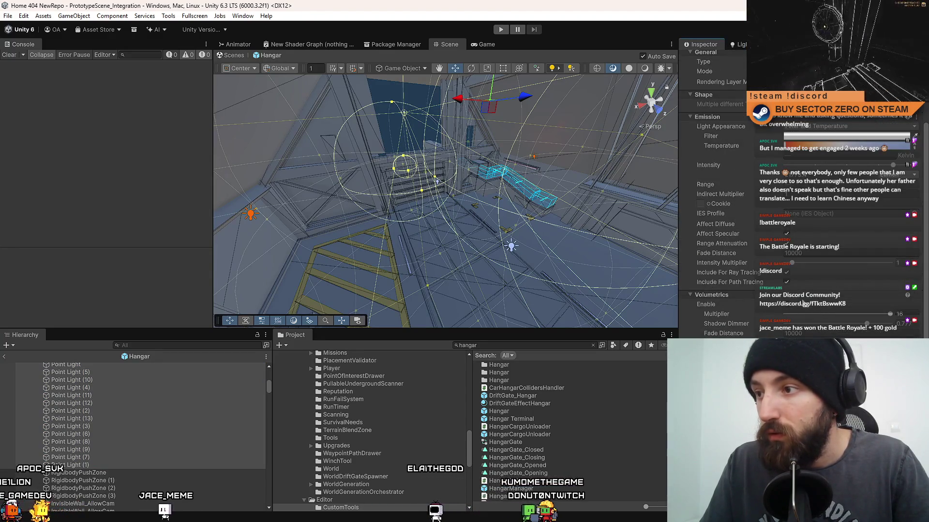
{"action": "mouse_move", "coordinate": [440, 221]}
{"action": "left_mouse_down"}
{"action": "mouse_move", "coordinate": [628, 135]}
{"action": "mouse_move", "coordinate": [797, 145]}
{"action": "mouse_move", "coordinate": [296, 408]}
{"action": "left_mouse_up"}
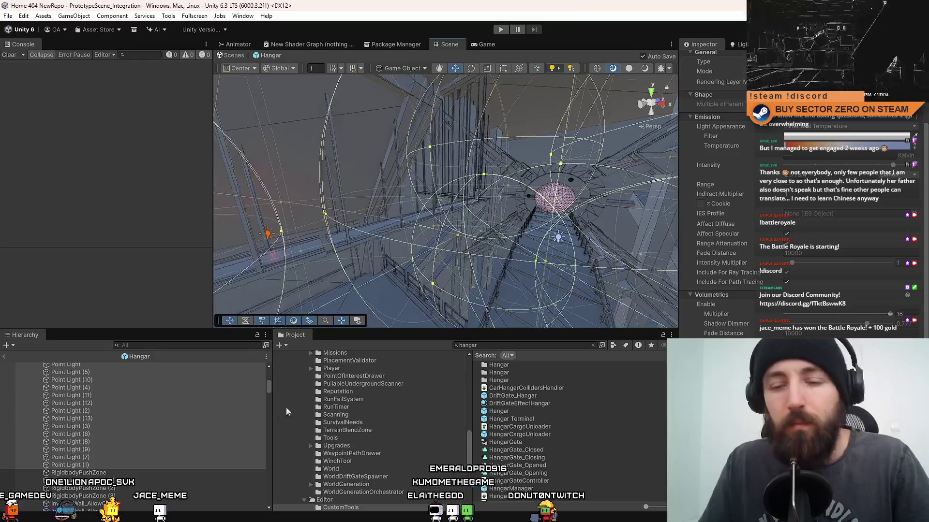
- Search 'office', open the Office prefab and select Point Light (18) through (15)
{"action": "left_click", "coordinate": [525, 346]}
{"action": "type", "text": "office"}
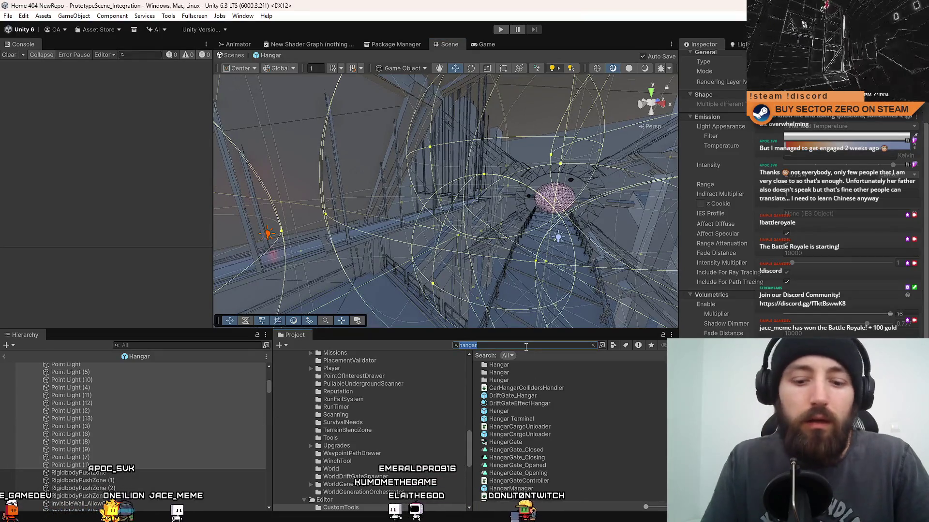
{"action": "double_click", "coordinate": [498, 364]}
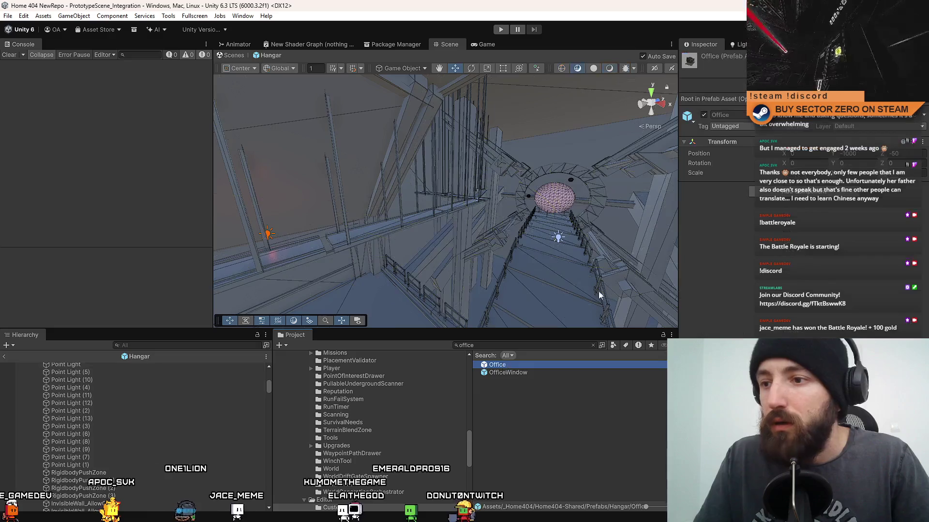
{"action": "left_click", "coordinate": [65, 374]}
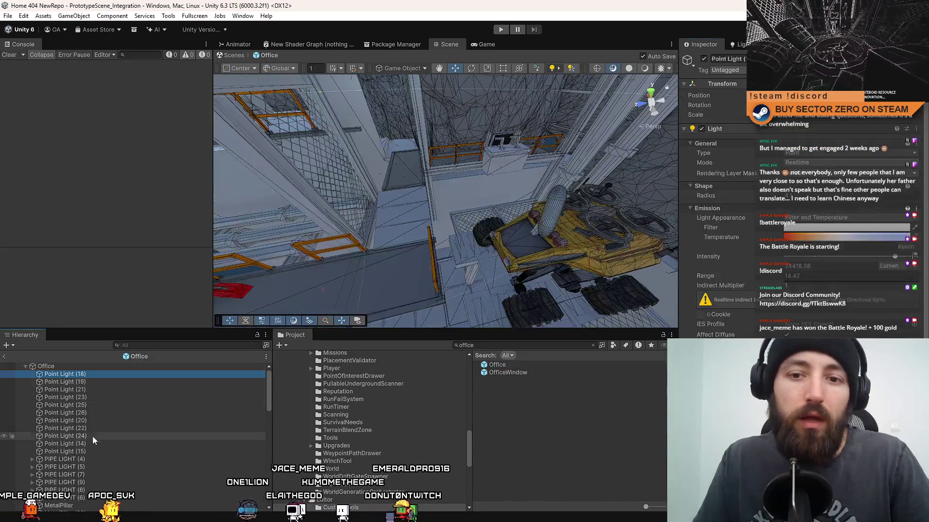
{"action": "left_click", "coordinate": [87, 452], "text": "shift"}
{"action": "left_click_drag", "start_coordinate": [925, 179], "coordinate": [925, 314]}
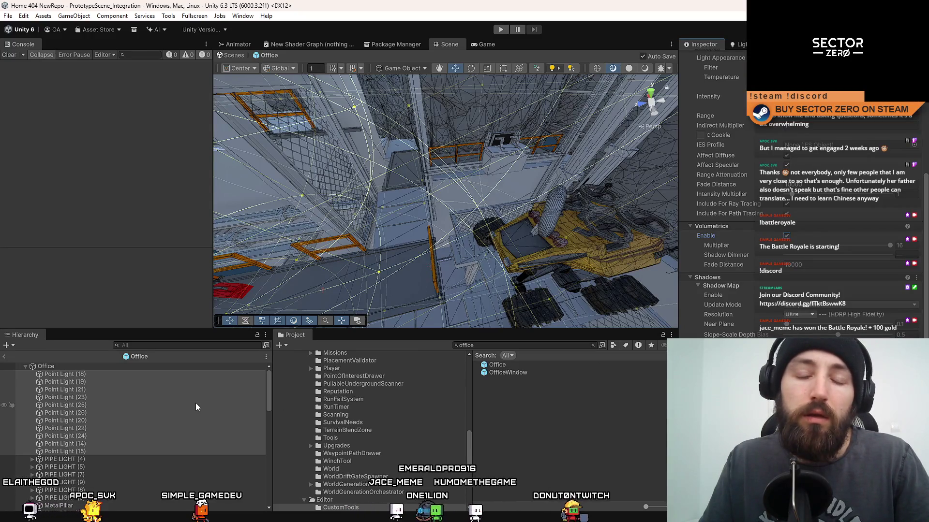
- Search 'fson', open the FirstPersonController prefab and select its Camera
{"action": "type", "text": "f"}
{"action": "type", "text": "son"}
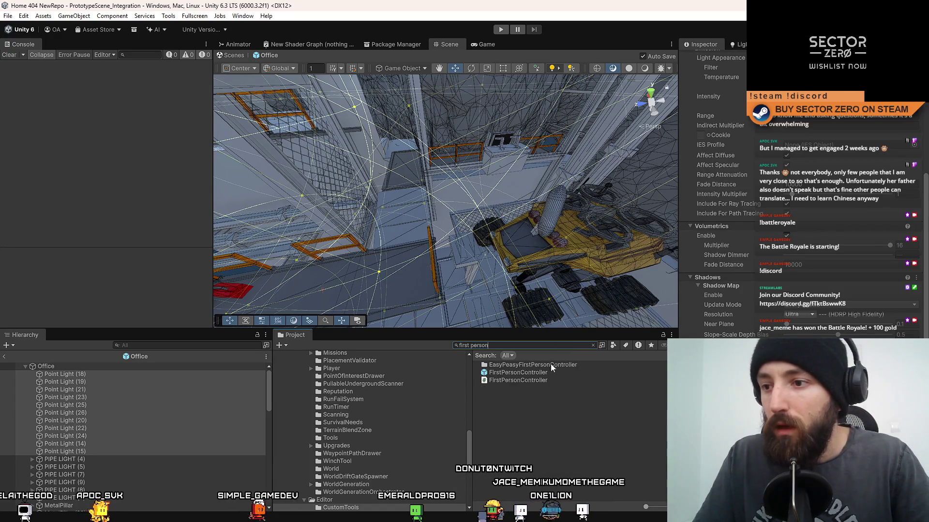
{"action": "left_click", "coordinate": [548, 373]}
{"action": "scroll", "coordinate": [716, 193], "scroll_direction": "up", "scroll_amount": 5}
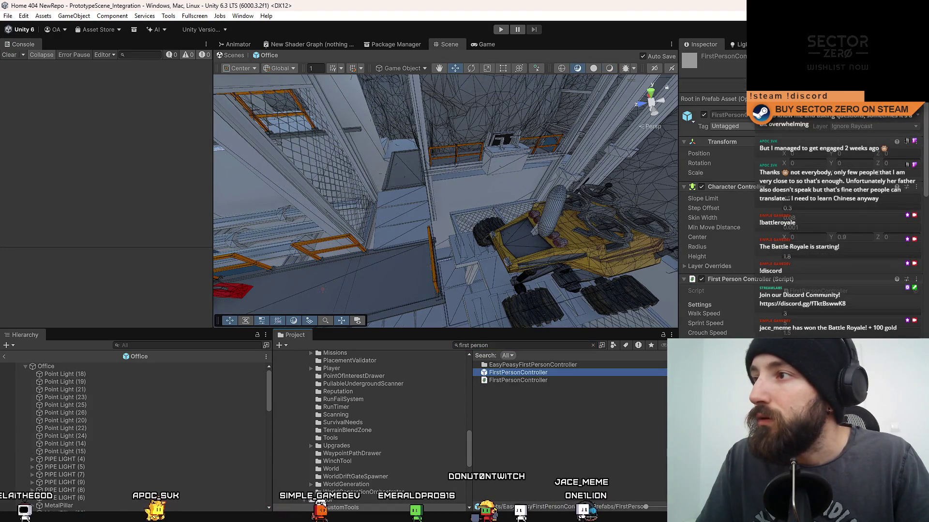
{"action": "double_click", "coordinate": [518, 373]}
{"action": "left_click", "coordinate": [62, 382]}
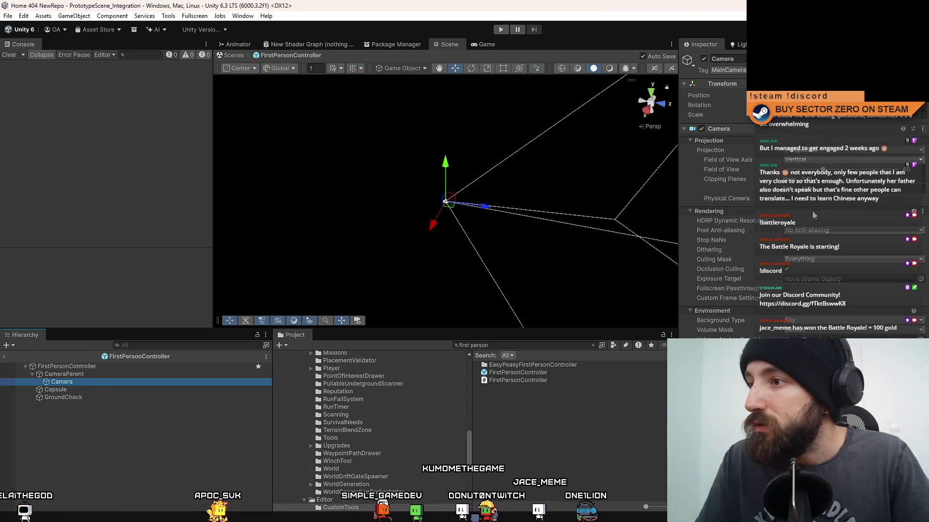
- Set the camera's Post Anti-aliasing to Temporal Anti-aliasing (TAA) and check the Game view
{"action": "left_click", "coordinate": [813, 231]}
{"action": "left_click", "coordinate": [823, 264]}
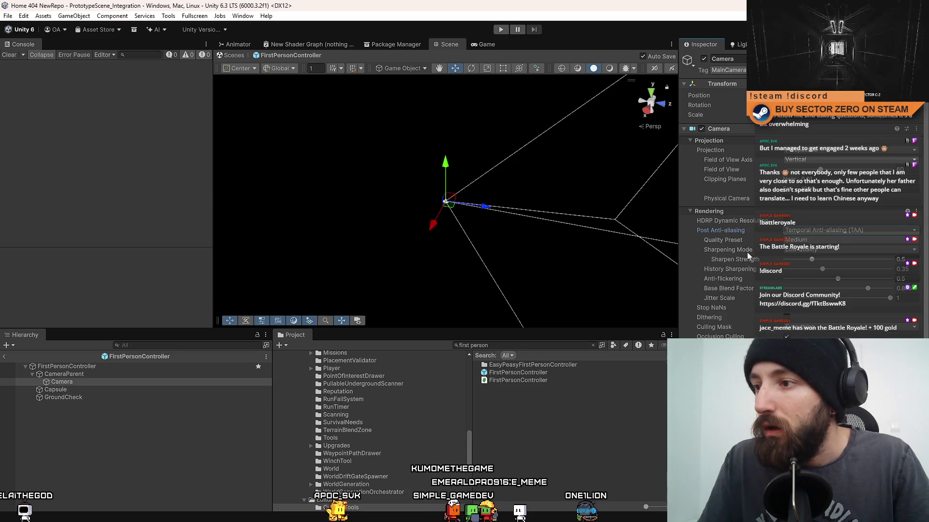
{"action": "left_click", "coordinate": [596, 440]}
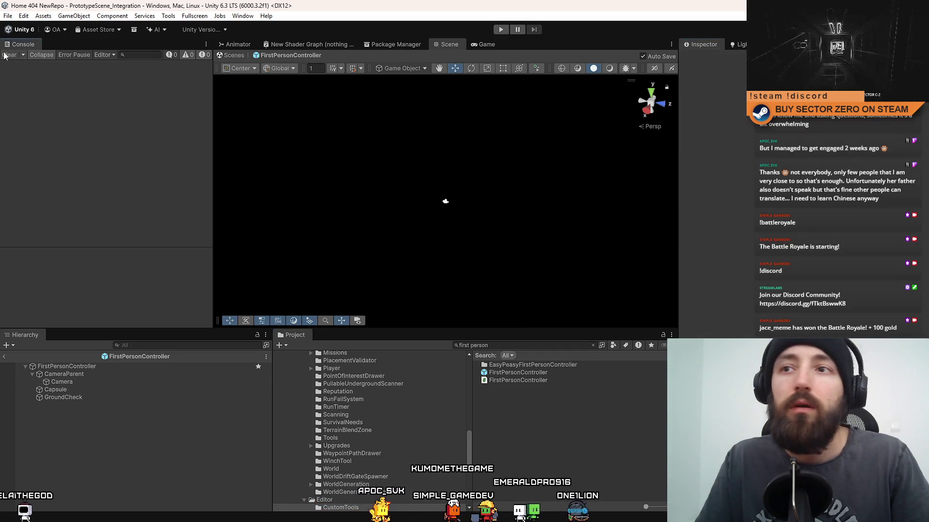
{"action": "left_click", "coordinate": [488, 44]}
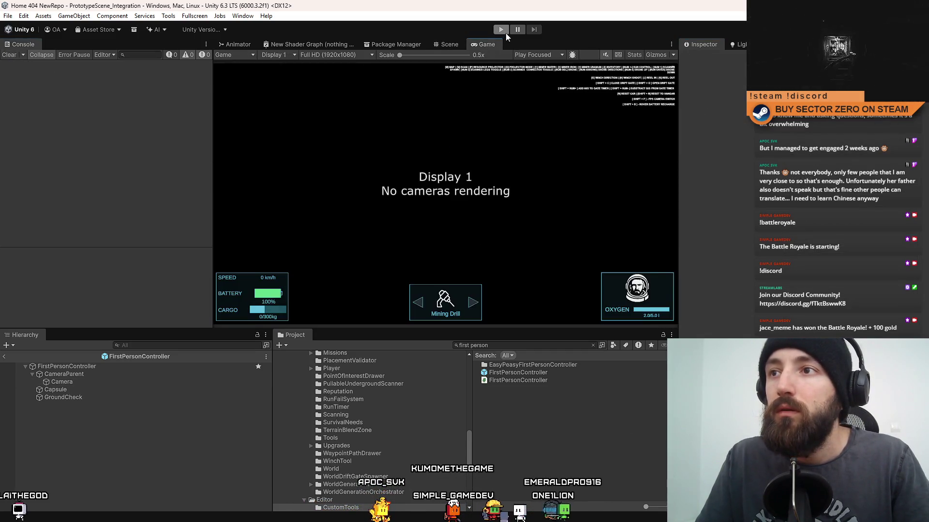
{"action": "key", "text": "ctrl+1"}
- Leave prefab mode, switch to the Game view and start Play mode
{"action": "left_click", "coordinate": [240, 57]}
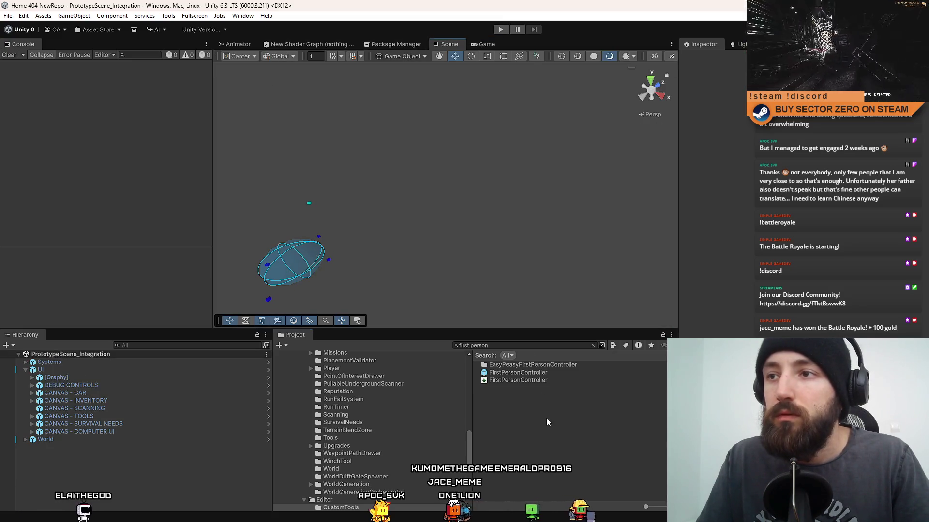
{"action": "left_click", "coordinate": [493, 43]}
{"action": "left_click", "coordinate": [502, 30]}
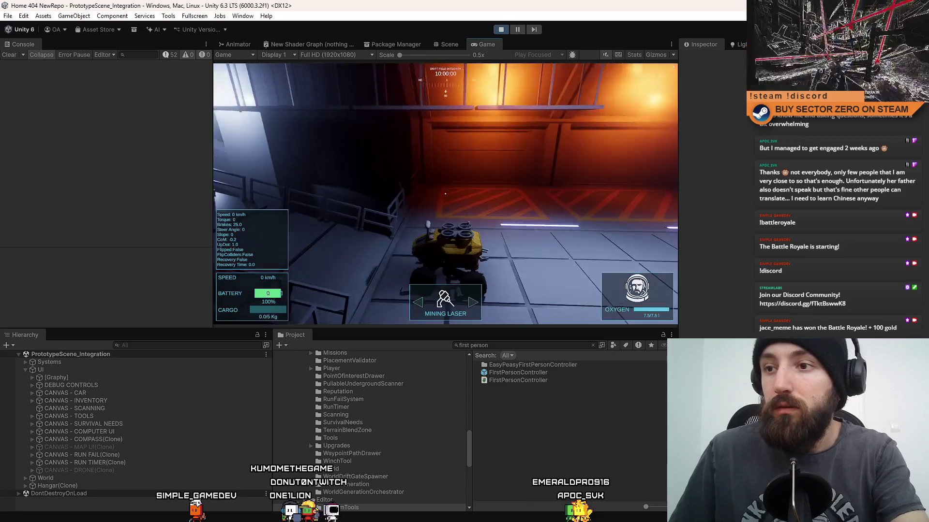
- In fullscreen, drive the rover into the glowing orb tunnel and through the portal
{"action": "key", "text": "F10"}
{"action": "key", "text": "w"}
{"action": "key", "text": "w"}
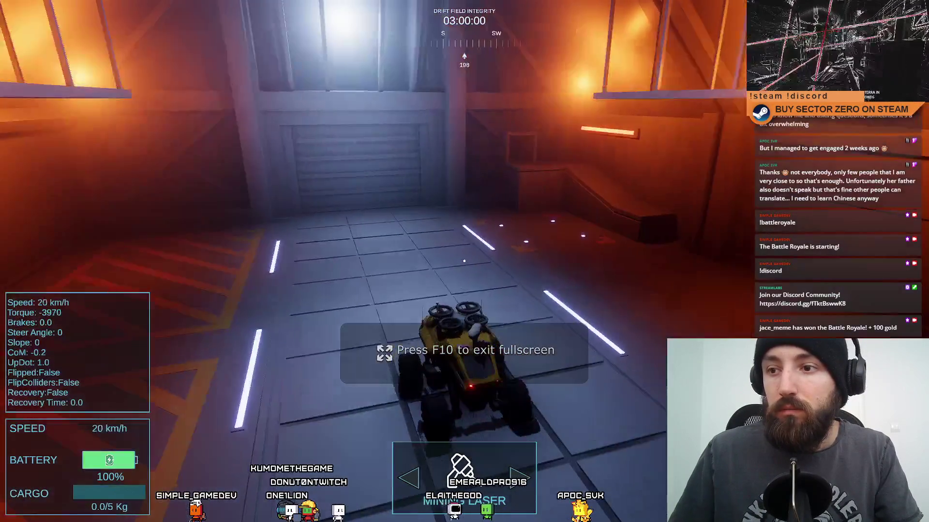
{"action": "key", "text": "s"}
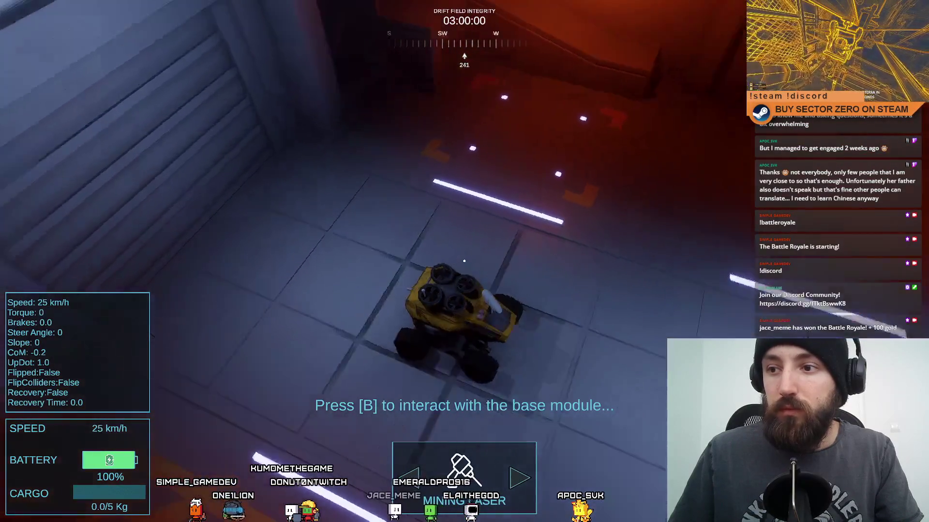
{"action": "key", "text": "w"}
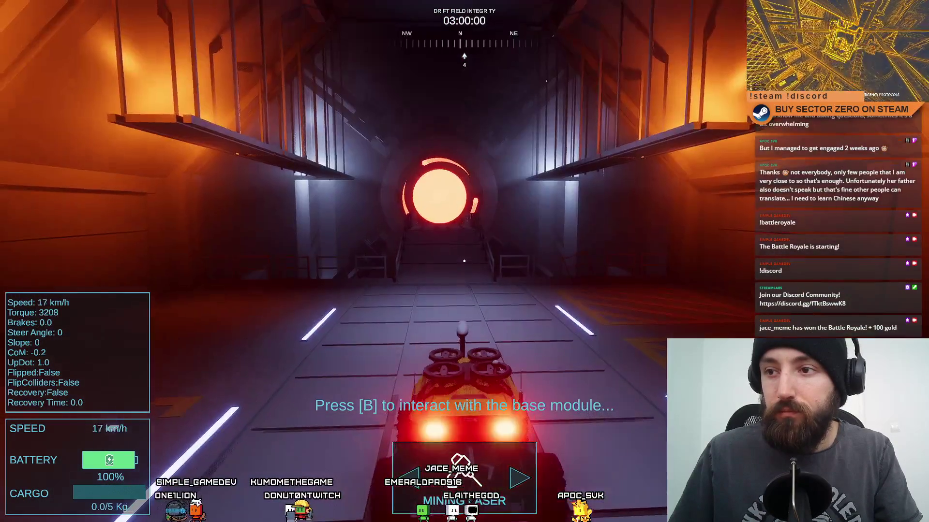
{"action": "key", "text": "s"}
{"action": "key", "text": "w"}
{"action": "key", "text": "w"}
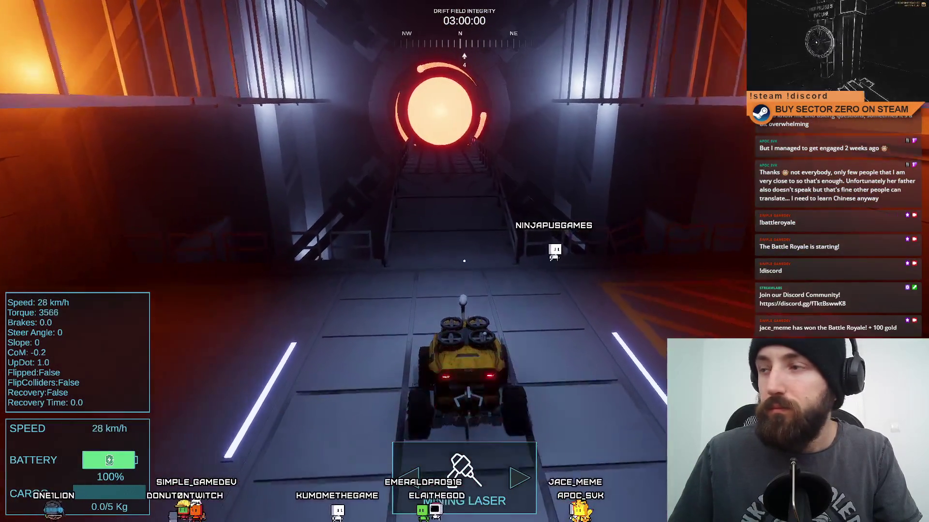
{"action": "key", "text": "w"}
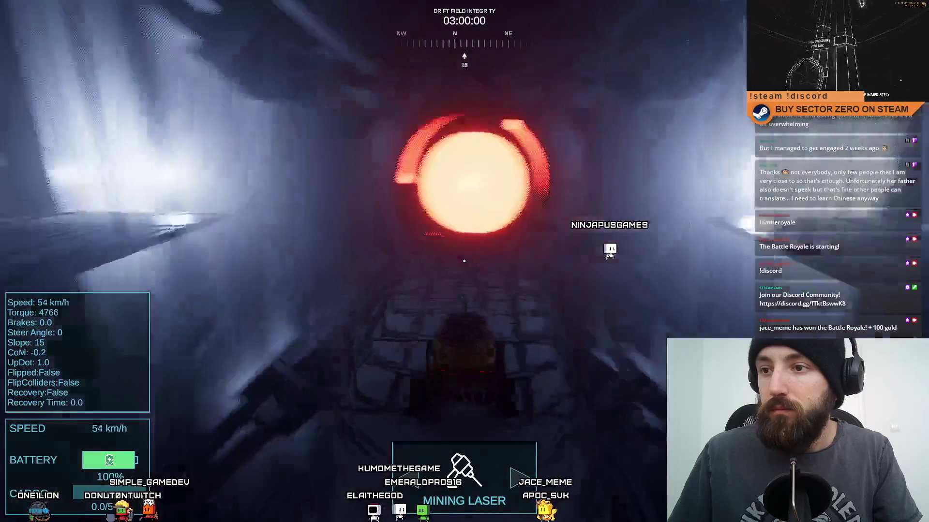
{"action": "key", "text": "w"}
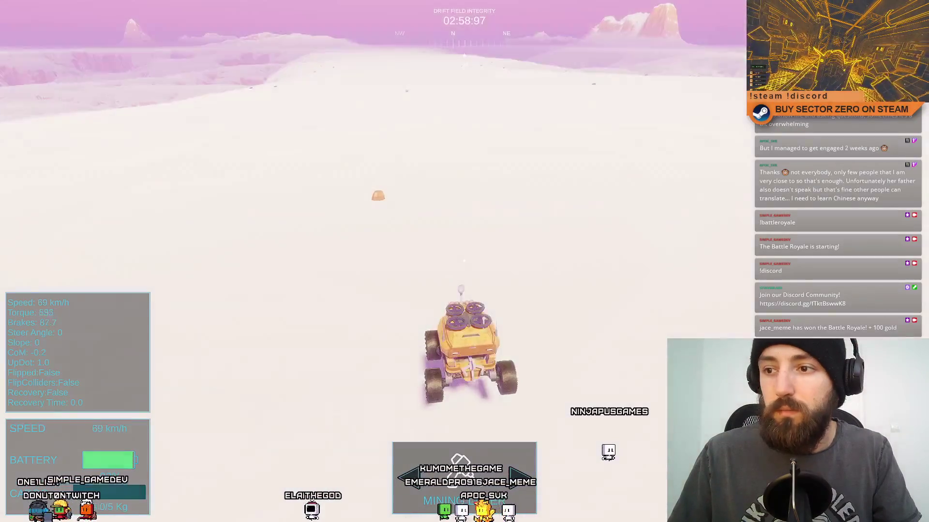
{"action": "key", "text": "w"}
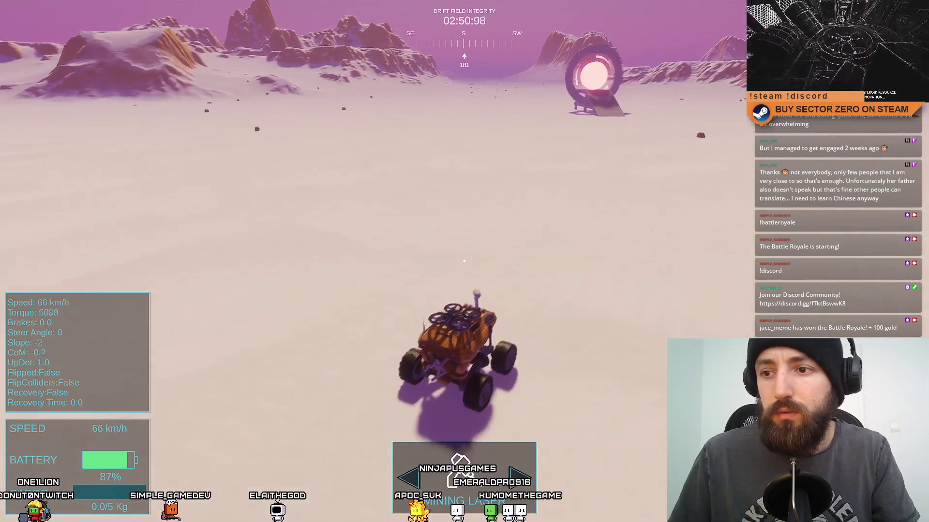
- Drive back through the portal, stop in the lit base bay and exit fullscreen
{"action": "key", "text": "w"}
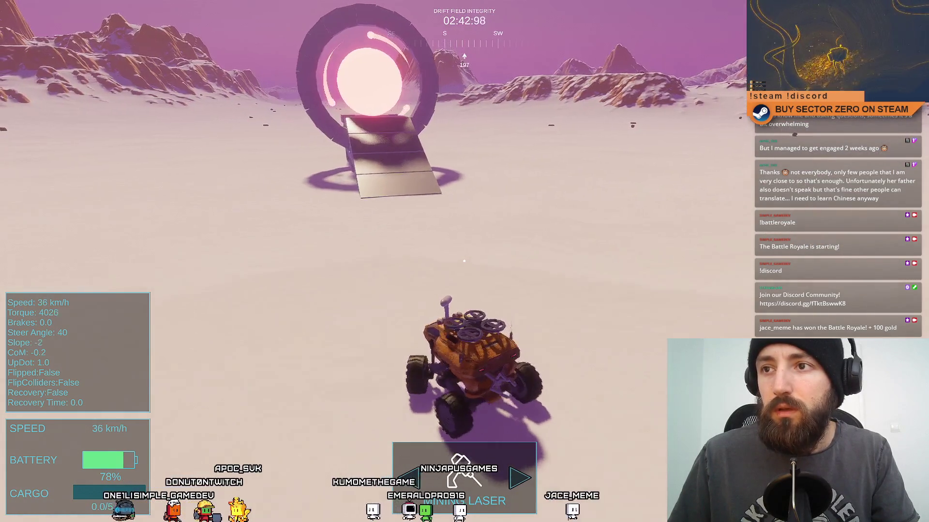
{"action": "key", "text": "w"}
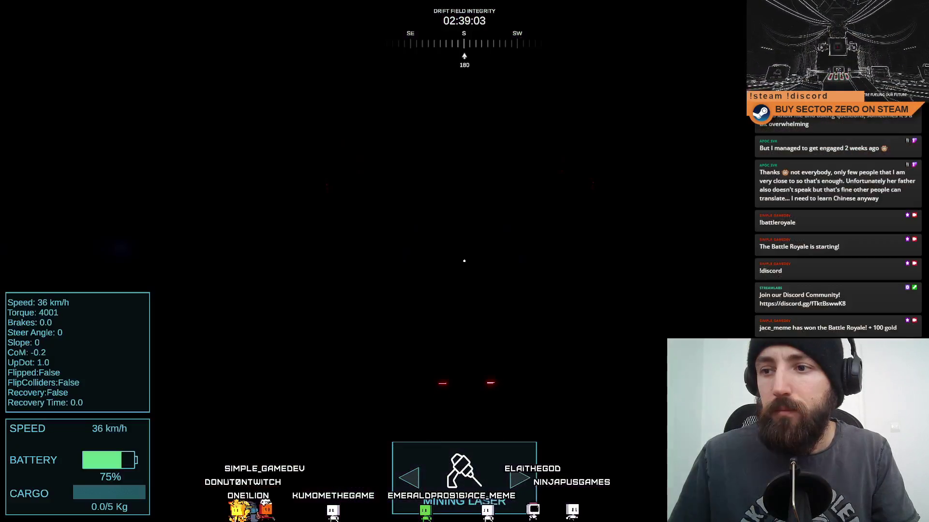
{"action": "key", "text": "s"}
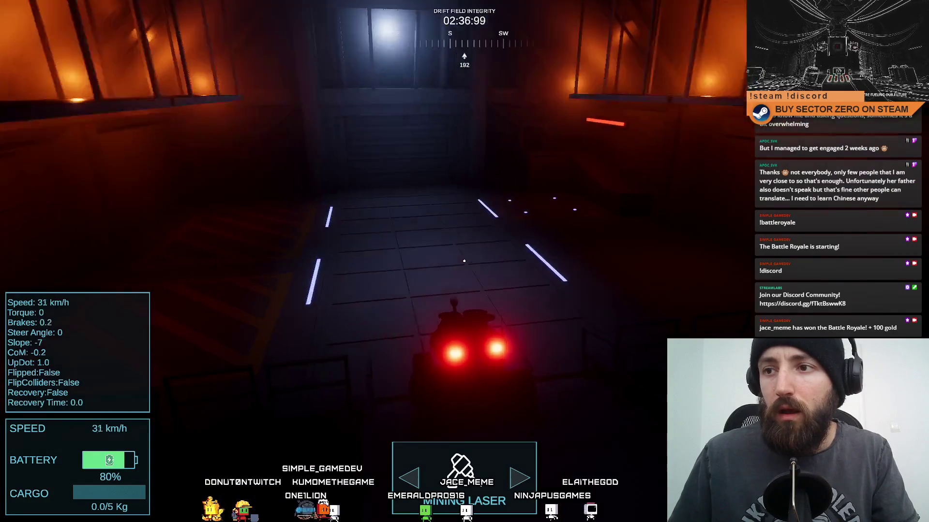
{"action": "key", "text": "w"}
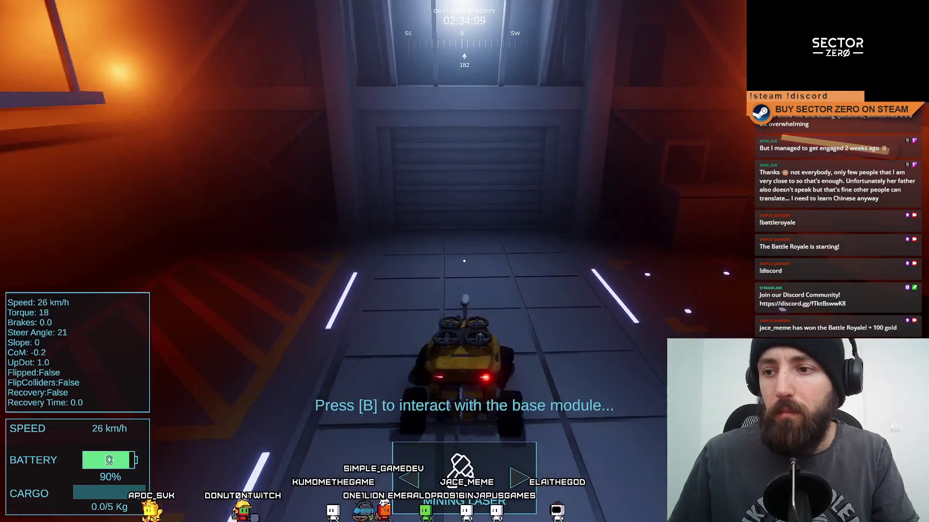
{"action": "key", "text": "s"}
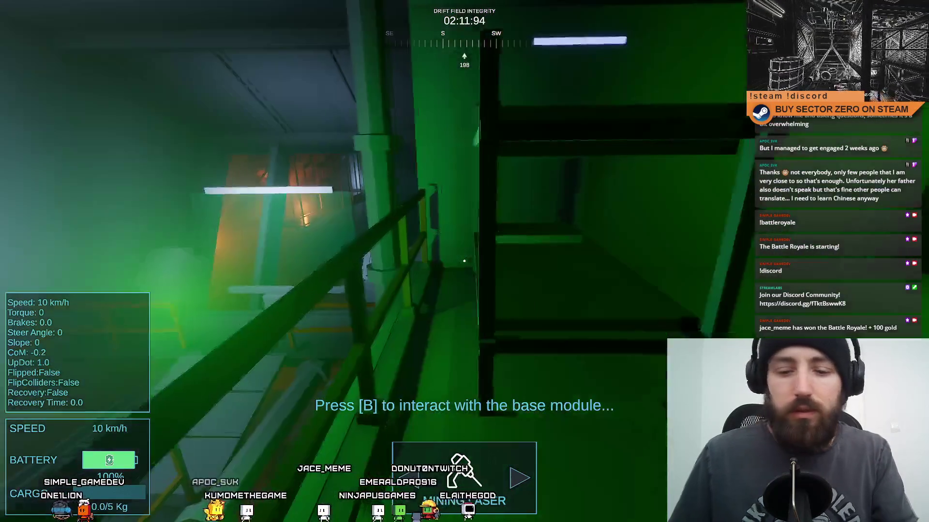
{"action": "key", "text": "F11"}
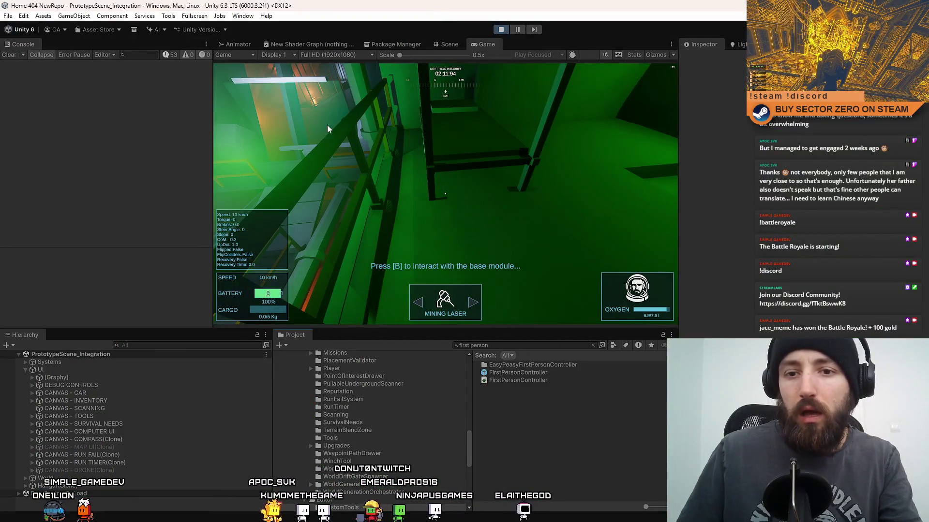
- Look around the green-lit hangar catwalk in first person, then exit Play mode
{"action": "left_click", "coordinate": [537, 186]}
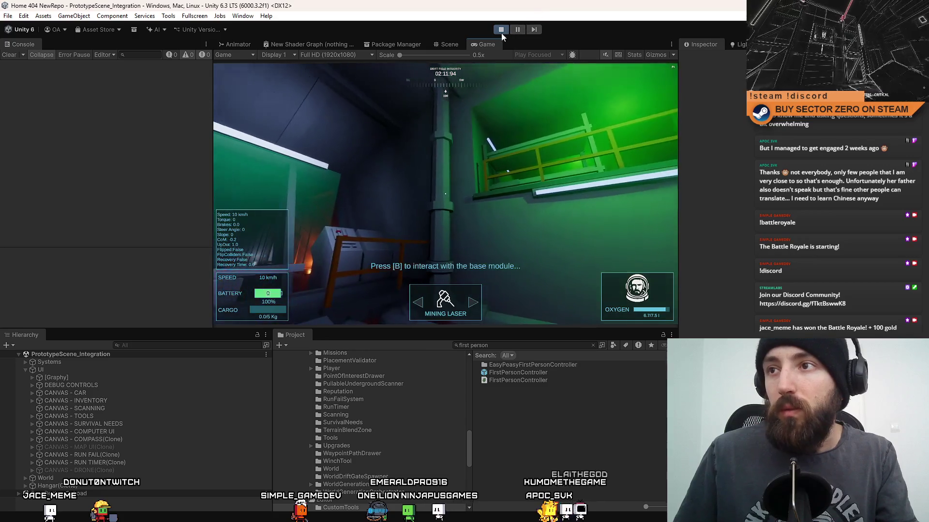
{"action": "left_click", "coordinate": [501, 32]}
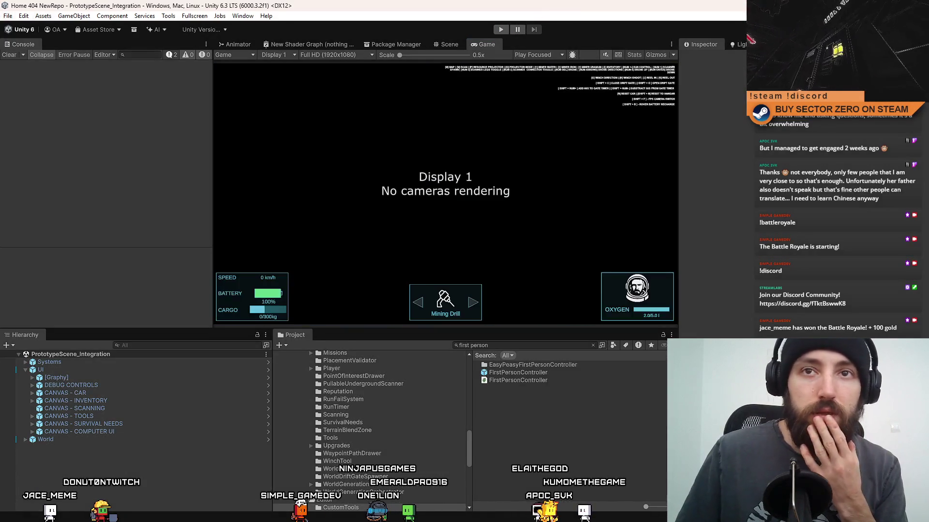
- In File > Build Profiles, select the Windows platform and start a build
{"action": "left_click", "coordinate": [8, 16]}
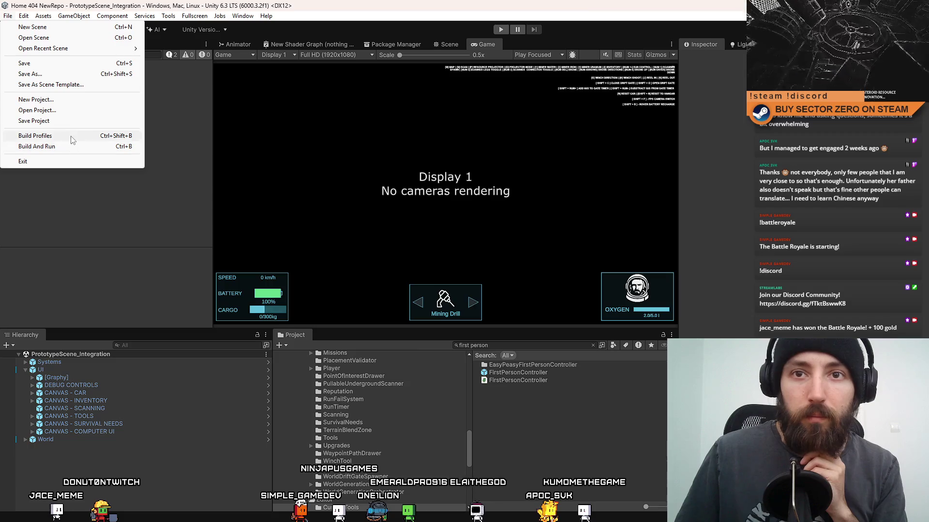
{"action": "left_click", "coordinate": [71, 137]}
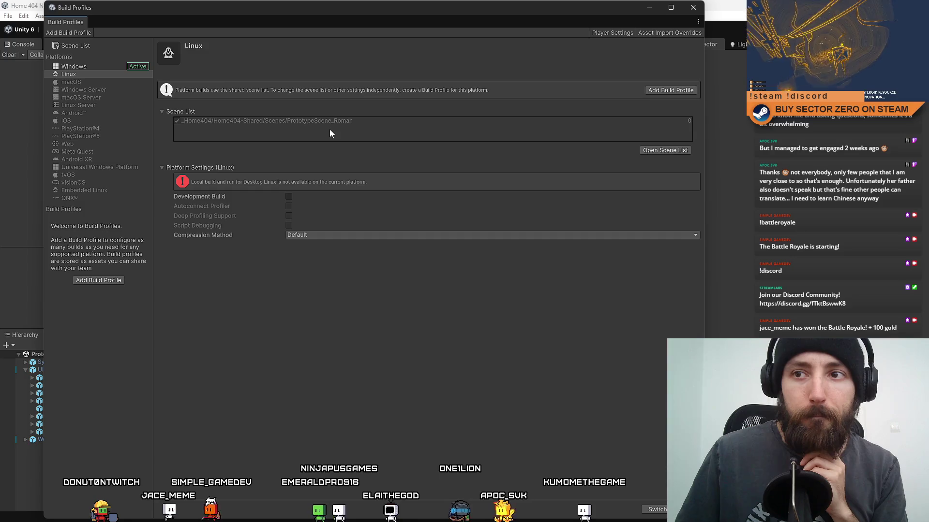
{"action": "left_click", "coordinate": [91, 67]}
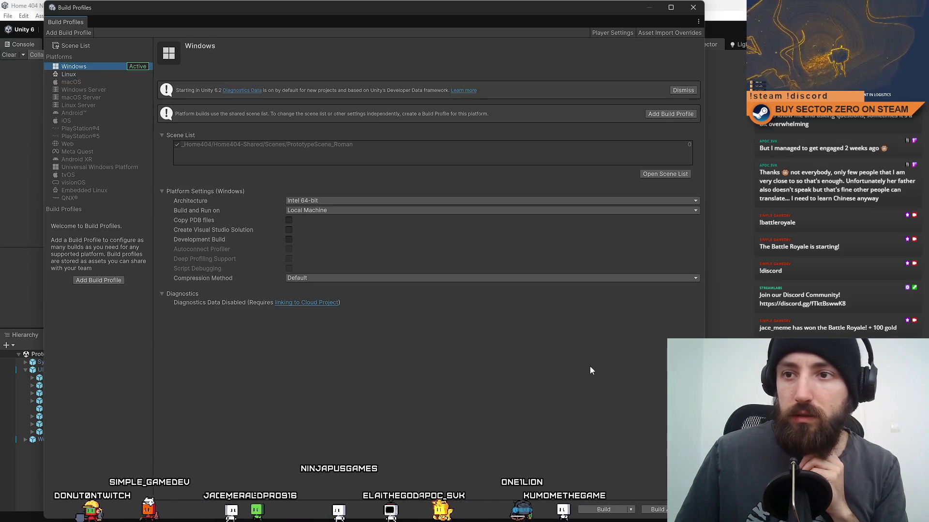
{"action": "left_click", "coordinate": [630, 509]}
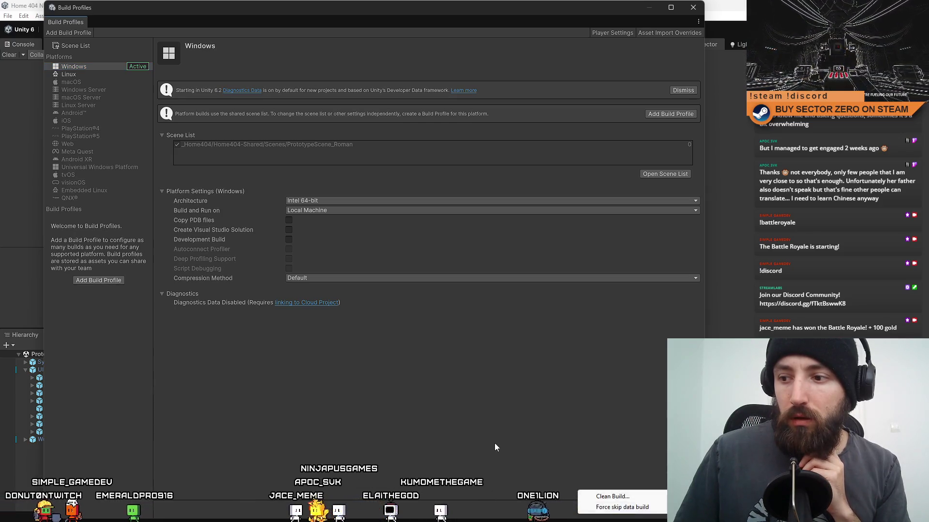
{"action": "left_click", "coordinate": [619, 510]}
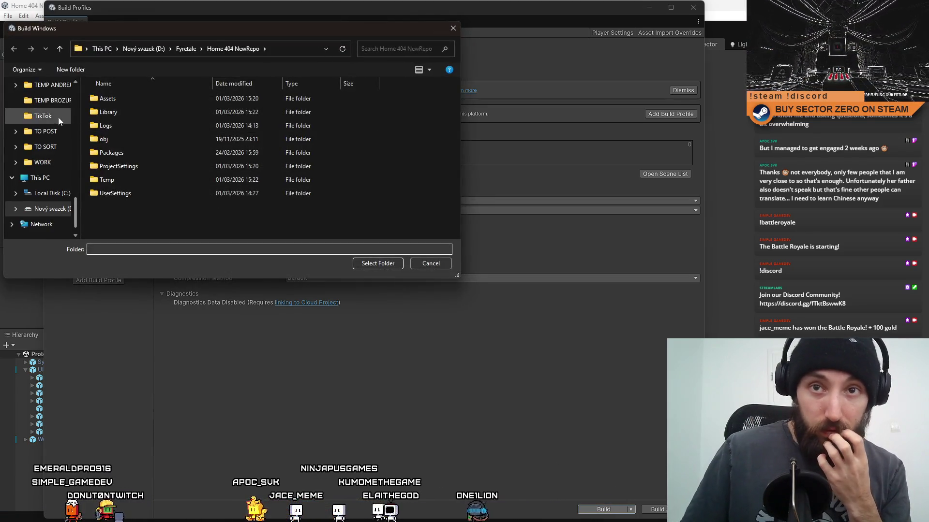
- Create Desktop\DM_Builds\01_03_2026 and select it as the build output folder
{"action": "scroll", "coordinate": [72, 200], "scroll_direction": "up", "scroll_amount": 2}
{"action": "left_click_drag", "start_coordinate": [72, 199], "coordinate": [84, 88]}
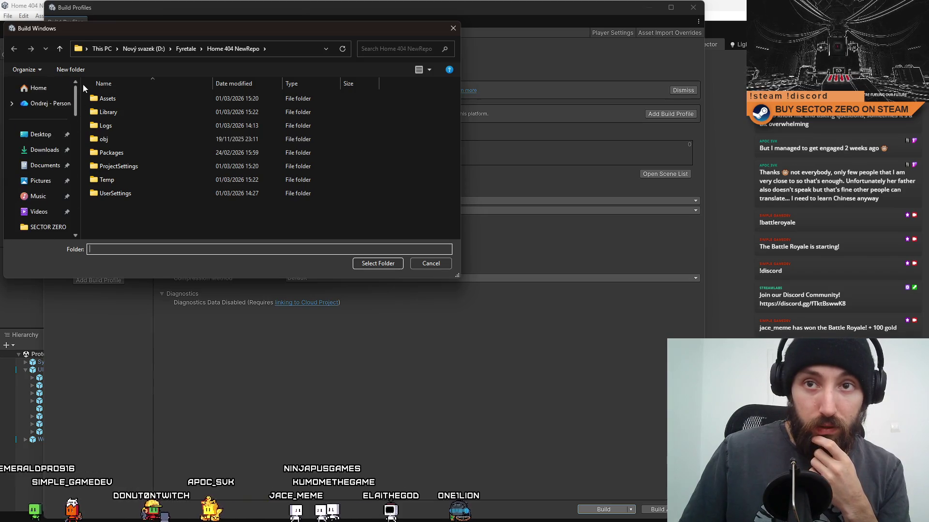
{"action": "left_click", "coordinate": [40, 134]}
{"action": "left_click", "coordinate": [70, 69]}
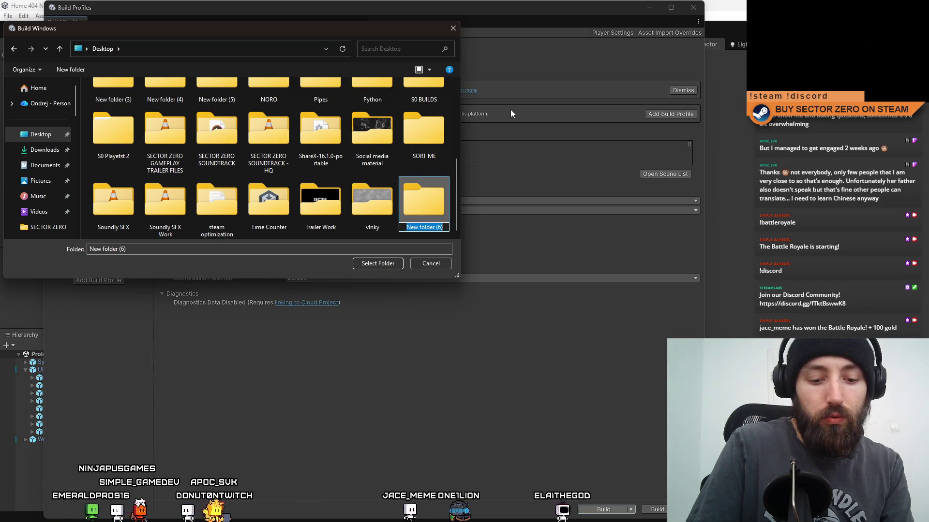
{"action": "type", "text": "DM"}
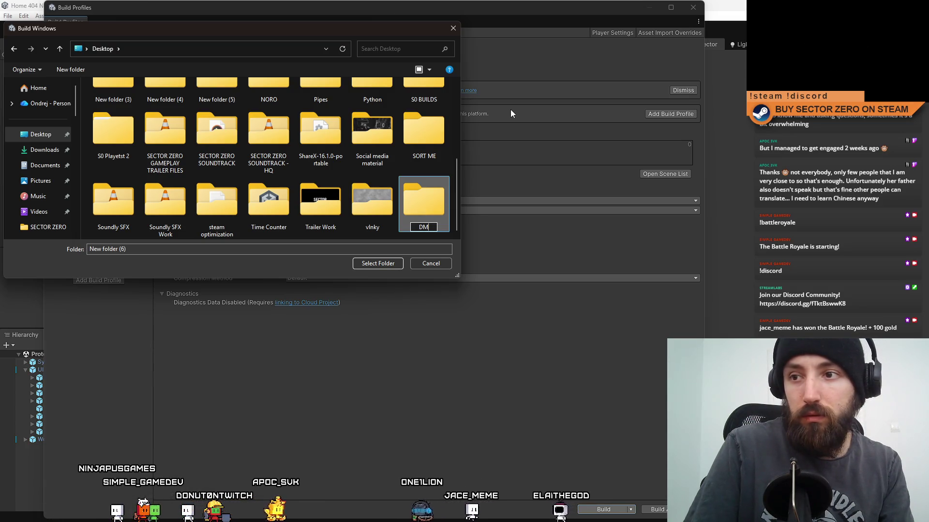
{"action": "type", "text": "_Builds"}
{"action": "key", "text": "Return"}
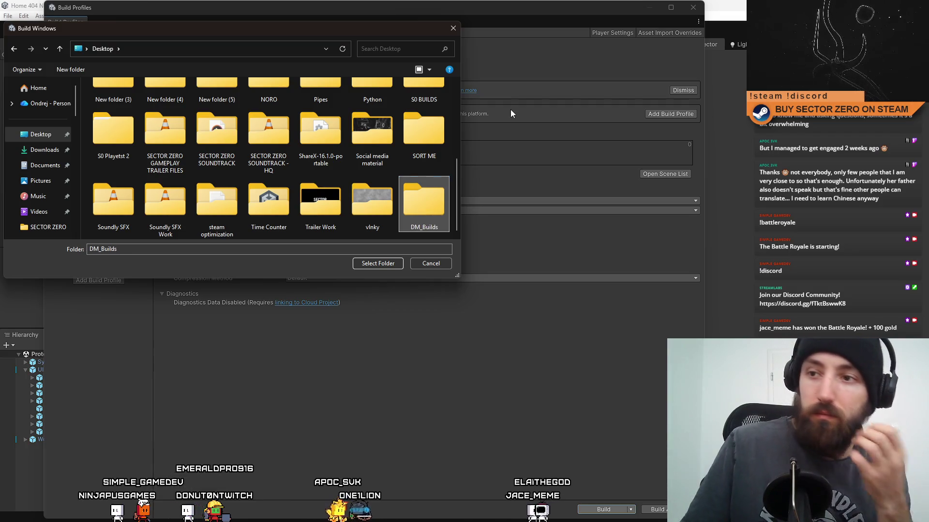
{"action": "double_click", "coordinate": [412, 194]}
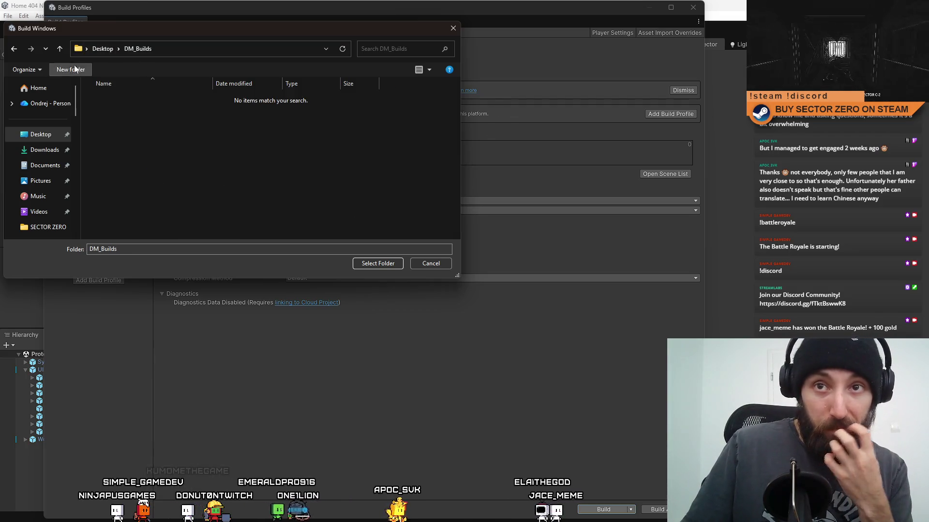
{"action": "type", "text": "01_03"}
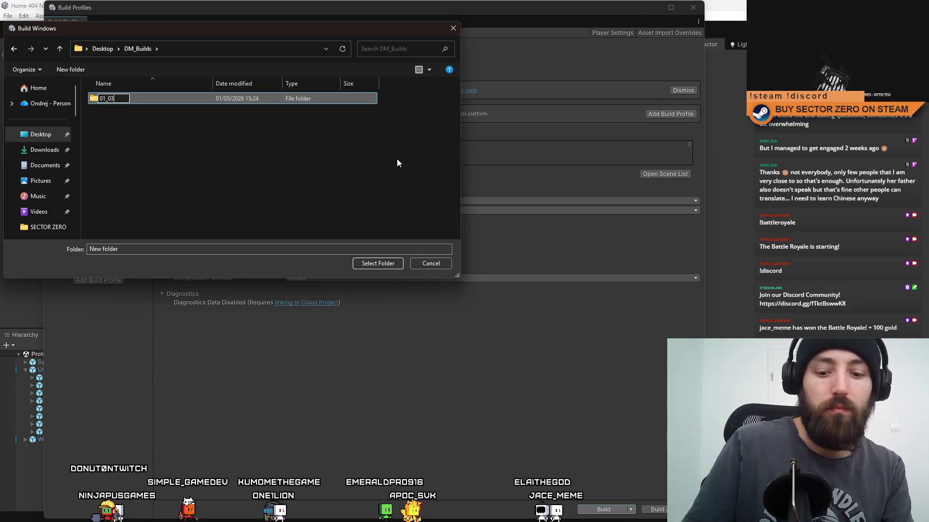
{"action": "type", "text": "_2026"}
{"action": "key", "text": "Return"}
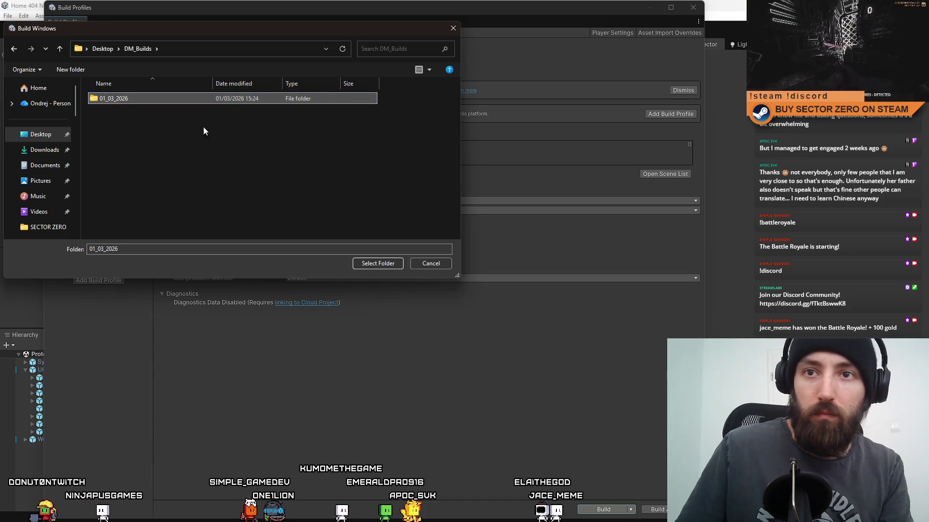
{"action": "double_click", "coordinate": [152, 98]}
{"action": "left_click", "coordinate": [383, 264]}
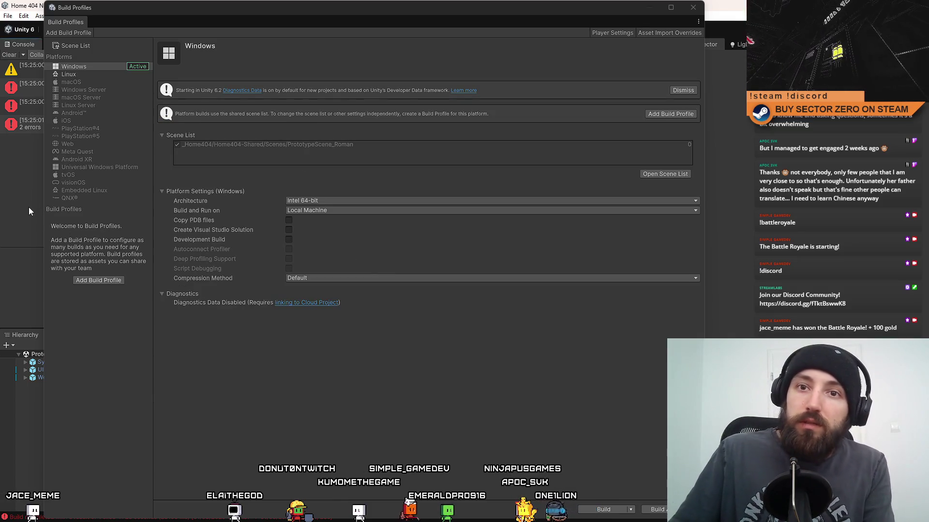
- Move the Build Profiles window aside to read the failed build's Console errors
{"action": "mouse_move", "coordinate": [194, 16]}
{"action": "left_mouse_down"}
{"action": "mouse_move", "coordinate": [477, 74]}
{"action": "mouse_move", "coordinate": [367, 59]}
{"action": "left_mouse_up"}
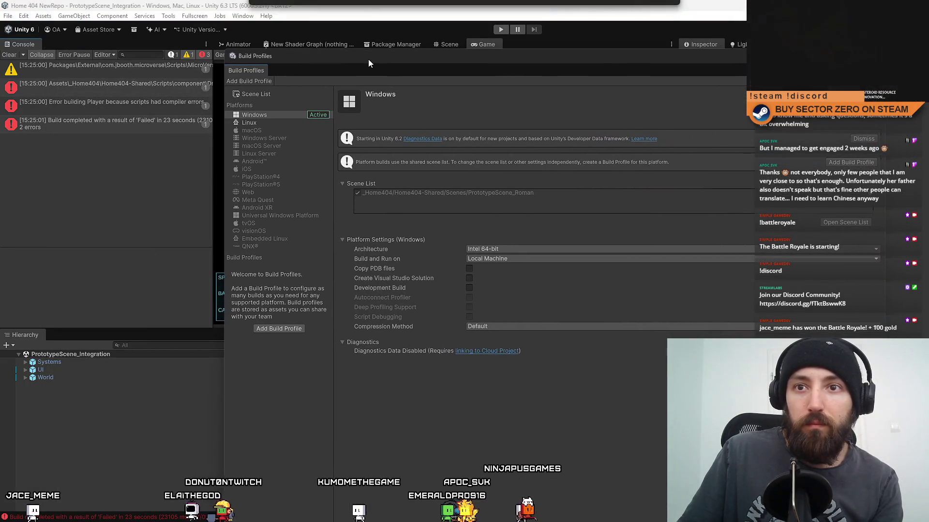
- Clear the Console, rebuild Windows into 01_03_2026, then restore the Build Profiles window
{"action": "left_click", "coordinate": [8, 54]}
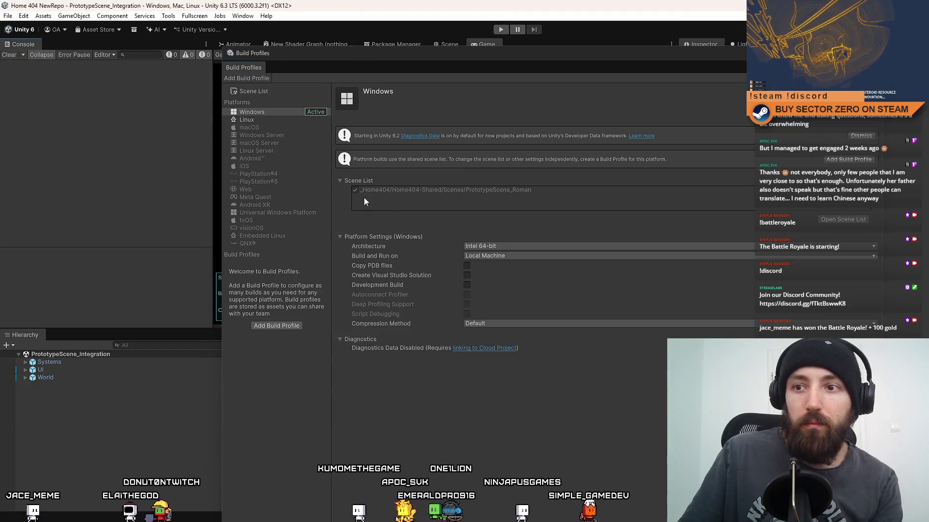
{"action": "mouse_move", "coordinate": [337, 72]}
{"action": "left_mouse_down"}
{"action": "mouse_move", "coordinate": [305, 45]}
{"action": "mouse_move", "coordinate": [249, 45]}
{"action": "left_mouse_up"}
{"action": "double_click", "coordinate": [625, 31]}
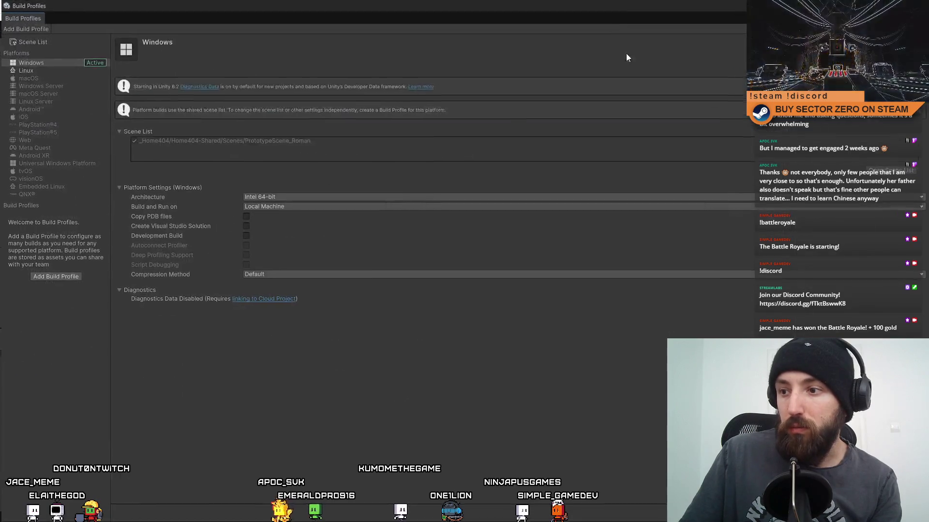
{"action": "left_click", "coordinate": [701, 510]}
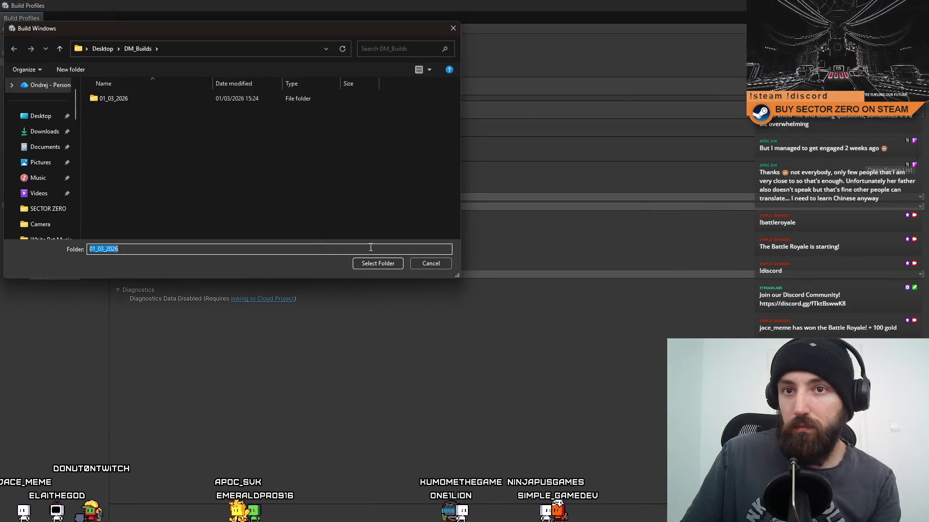
{"action": "left_click", "coordinate": [151, 100]}
{"action": "left_click", "coordinate": [380, 265]}
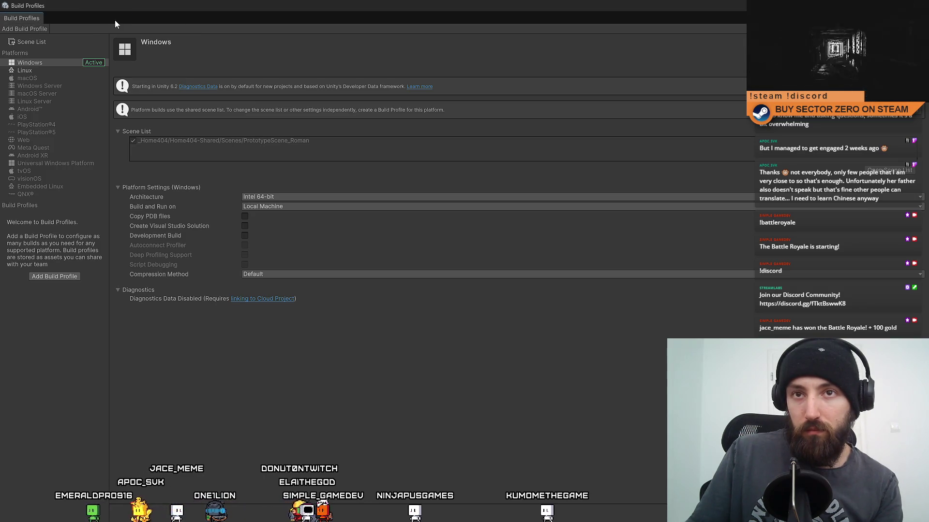
{"action": "mouse_move", "coordinate": [45, 4]}
{"action": "left_mouse_down"}
{"action": "mouse_move", "coordinate": [335, 126]}
{"action": "mouse_move", "coordinate": [335, 164]}
{"action": "left_mouse_up"}
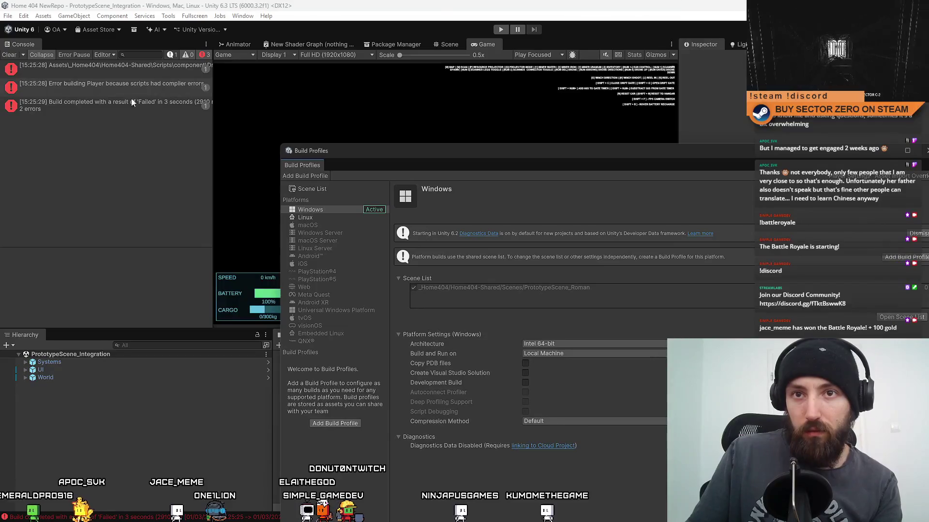
- Show the UnityEditor.EditorTools error details and open SO_DriftGatesConfiguration.cs at the error line
{"action": "left_click", "coordinate": [115, 68]}
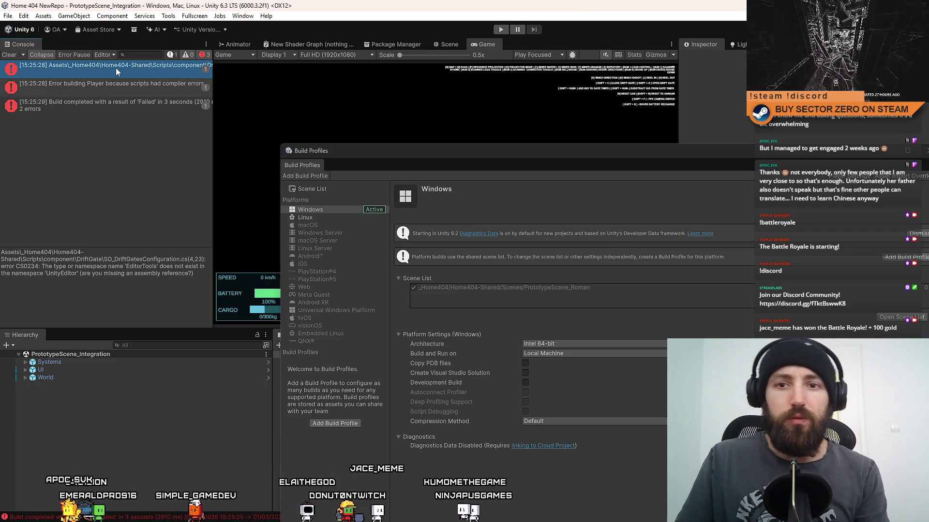
{"action": "double_click", "coordinate": [141, 68]}
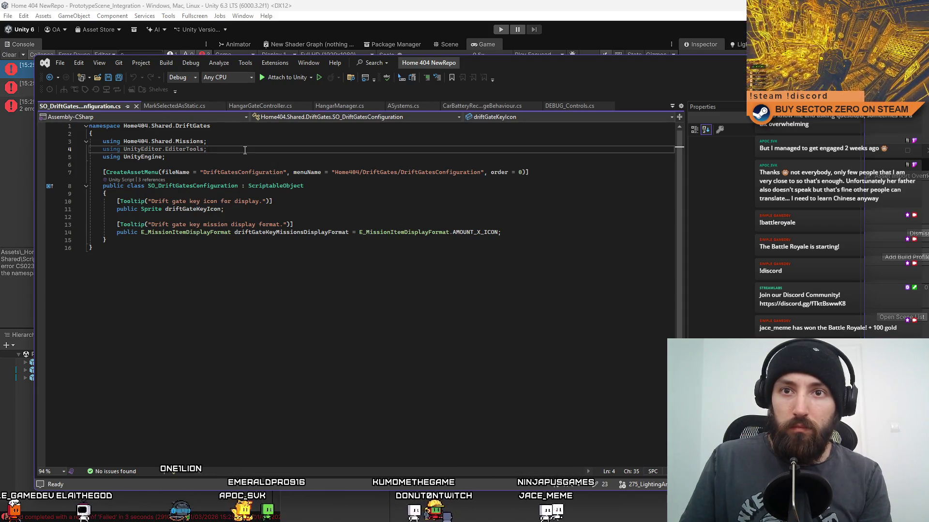
- Delete the 'using UnityEditor.EditorTools' line from SO_DriftGatesConfiguration.cs and switch back to Unity
{"action": "left_click_drag", "start_coordinate": [245, 150], "coordinate": [107, 148]}
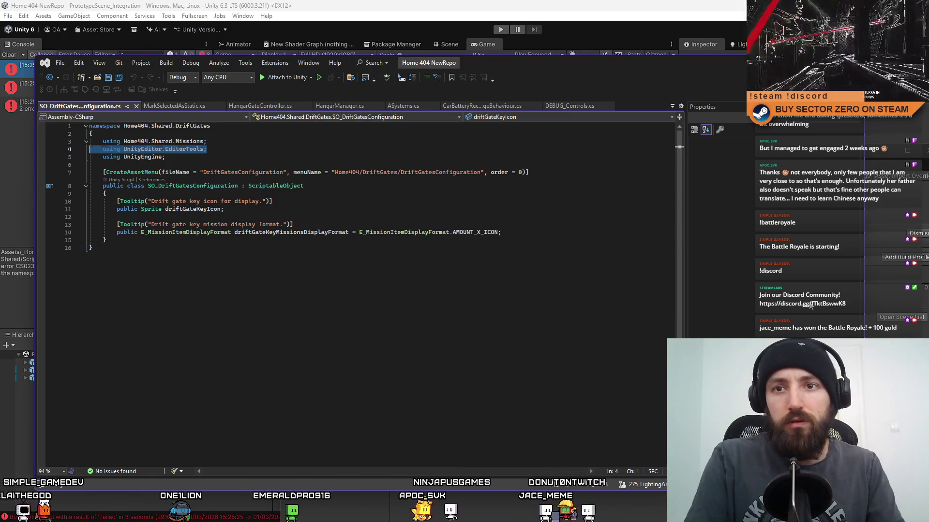
{"action": "key", "text": "BackSpace"}
{"action": "key", "text": "BackSpace"}
{"action": "left_click", "coordinate": [364, 299]}
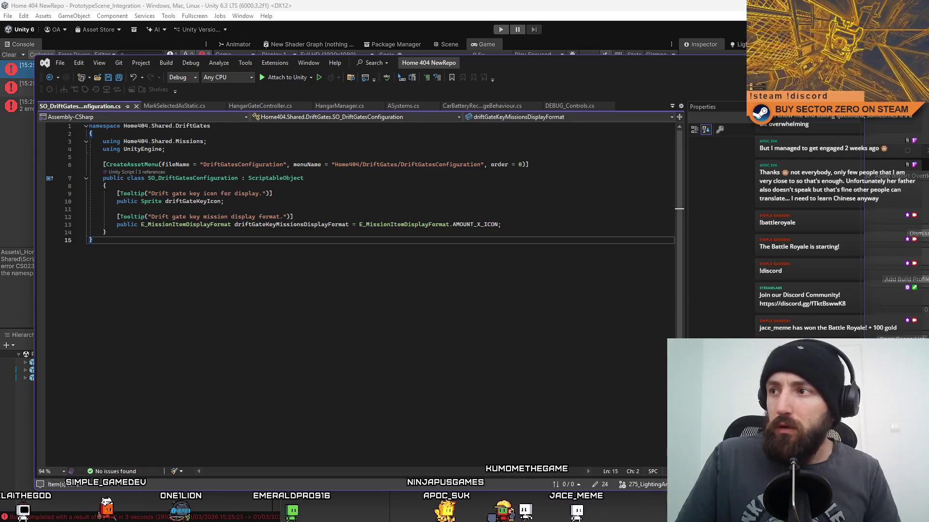
{"action": "key", "text": "alt+Tab"}
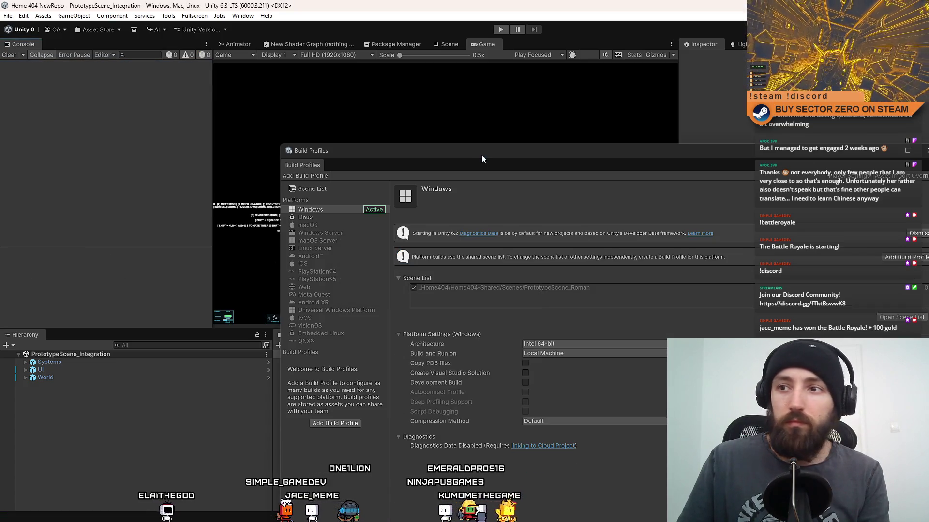
- Reopen Build Profiles and build the Windows player into DM_Builds/01_03_2026
{"action": "left_click_drag", "start_coordinate": [480, 155], "coordinate": [443, 152]}
{"action": "left_click", "coordinate": [596, 151]}
{"action": "left_click", "coordinate": [7, 16]}
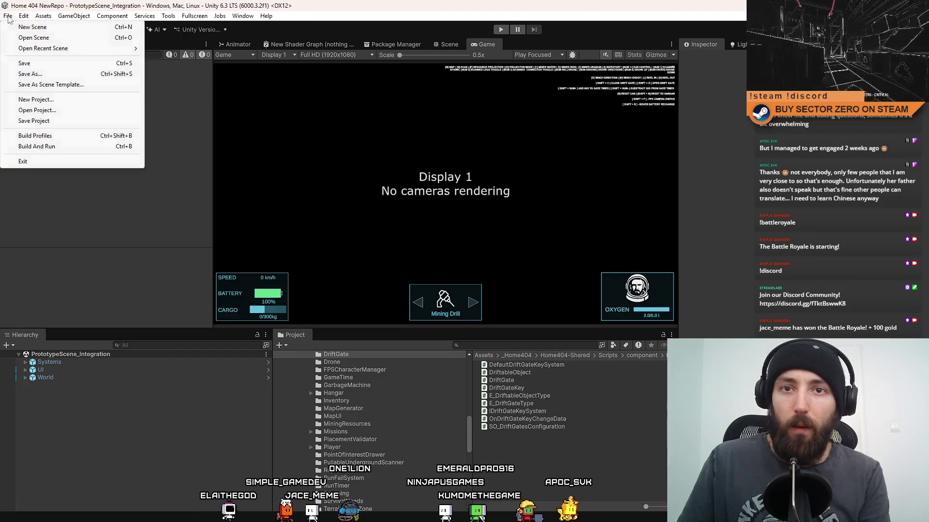
{"action": "left_click", "coordinate": [72, 137]}
{"action": "left_click", "coordinate": [574, 517]}
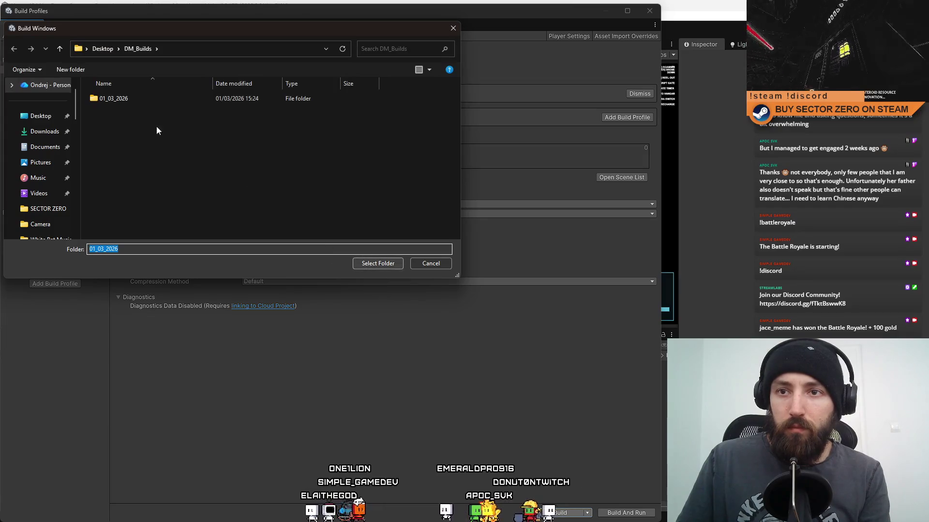
{"action": "left_click", "coordinate": [132, 97]}
{"action": "left_click", "coordinate": [377, 263]}
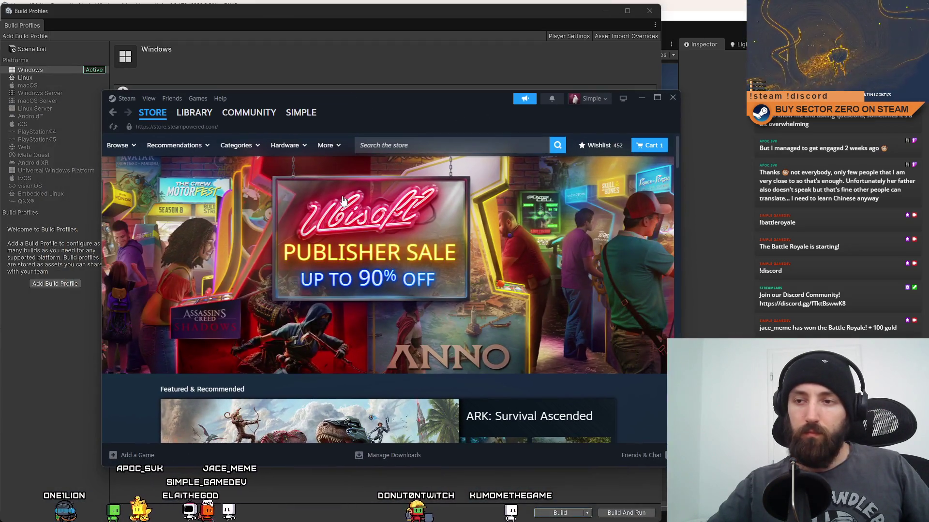
- Scroll the Steam store page and maximize the Steam window to full screen
{"action": "scroll", "coordinate": [354, 198], "scroll_direction": "down", "scroll_amount": 2}
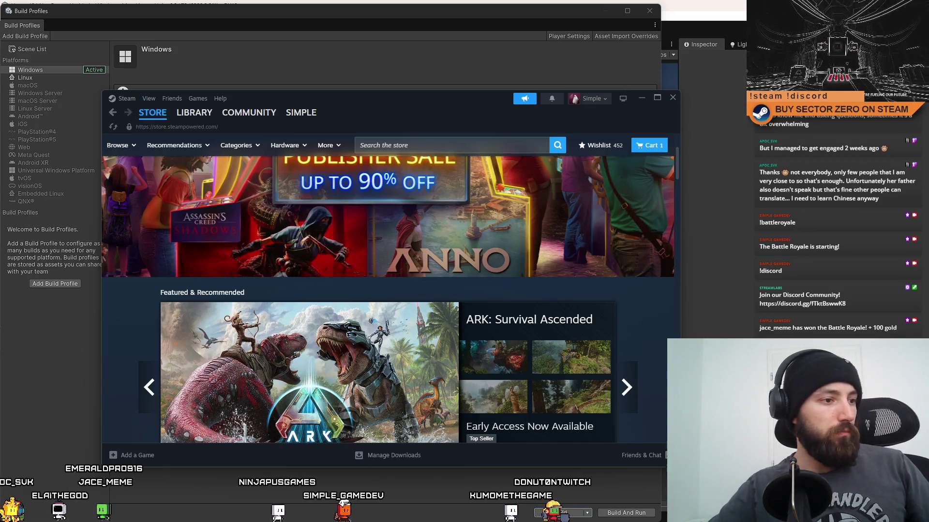
{"action": "left_click_drag", "start_coordinate": [403, 113], "coordinate": [393, 98]}
{"action": "scroll", "coordinate": [453, 226], "scroll_direction": "down", "scroll_amount": 5}
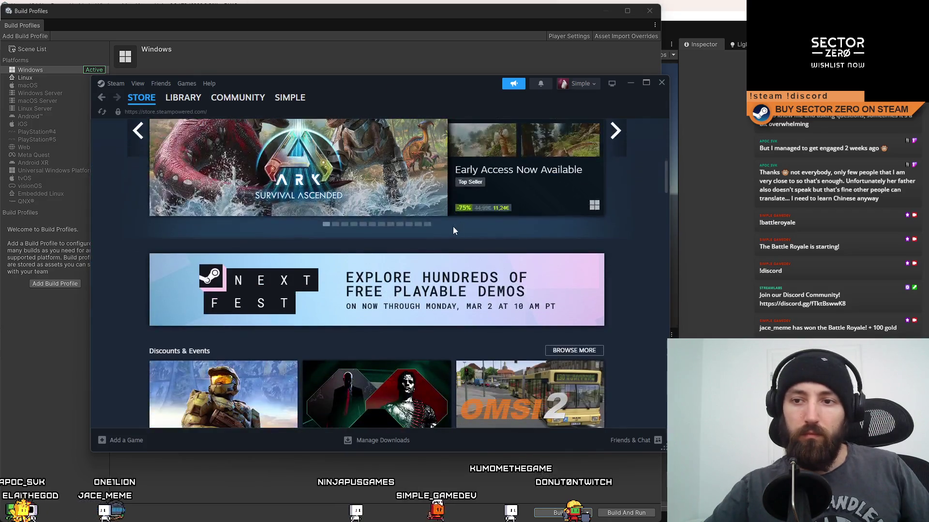
{"action": "scroll", "coordinate": [430, 234], "scroll_direction": "down", "scroll_amount": 3}
{"action": "left_click", "coordinate": [645, 83]}
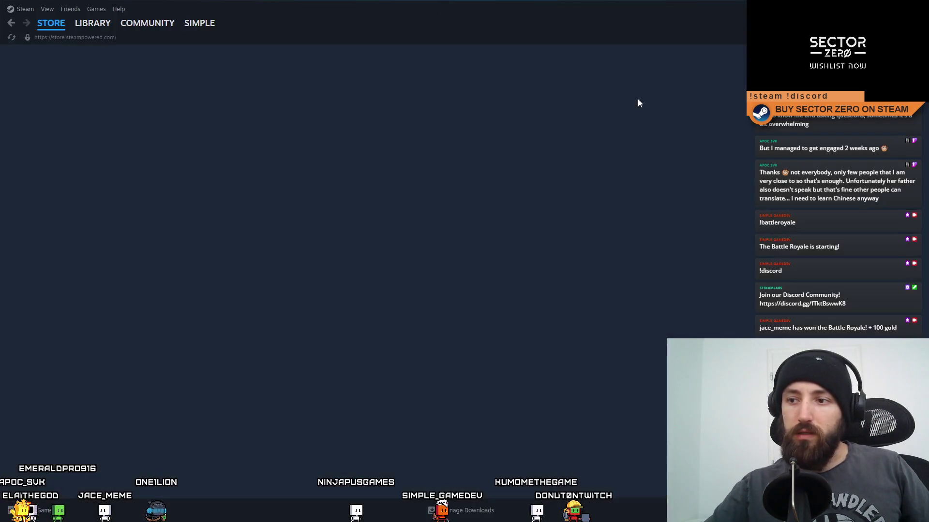
{"action": "scroll", "coordinate": [660, 303], "scroll_direction": "down", "scroll_amount": 7}
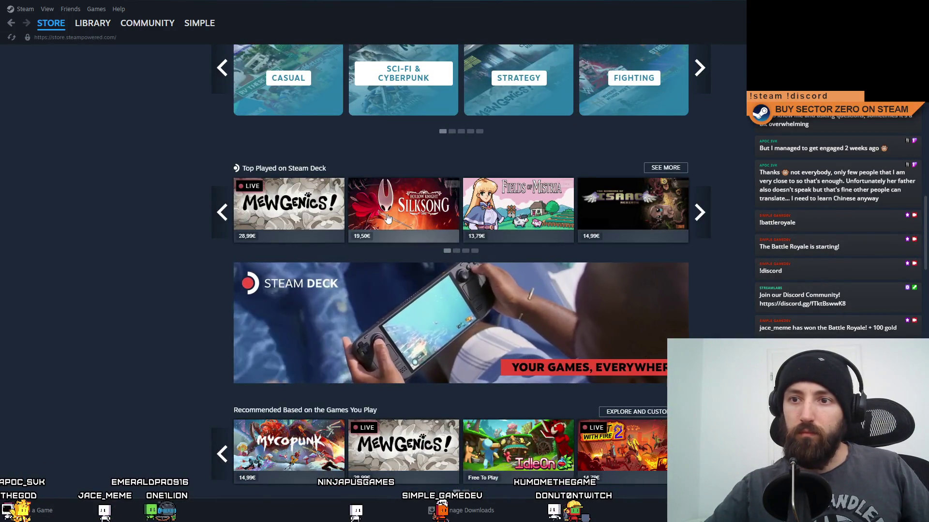
- Advance the Top Played carousel and scroll down to the New & Trending list
{"action": "mouse_move", "coordinate": [298, 219]}
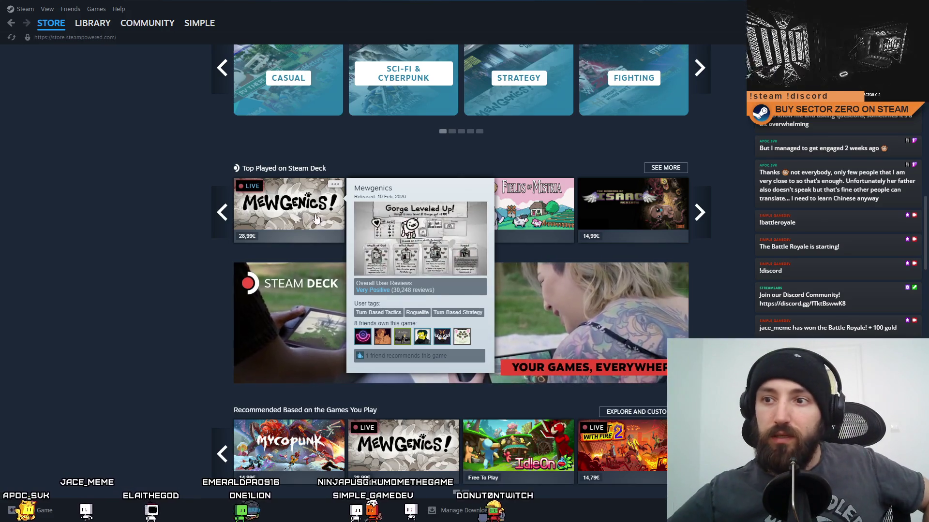
{"action": "mouse_move", "coordinate": [542, 208]}
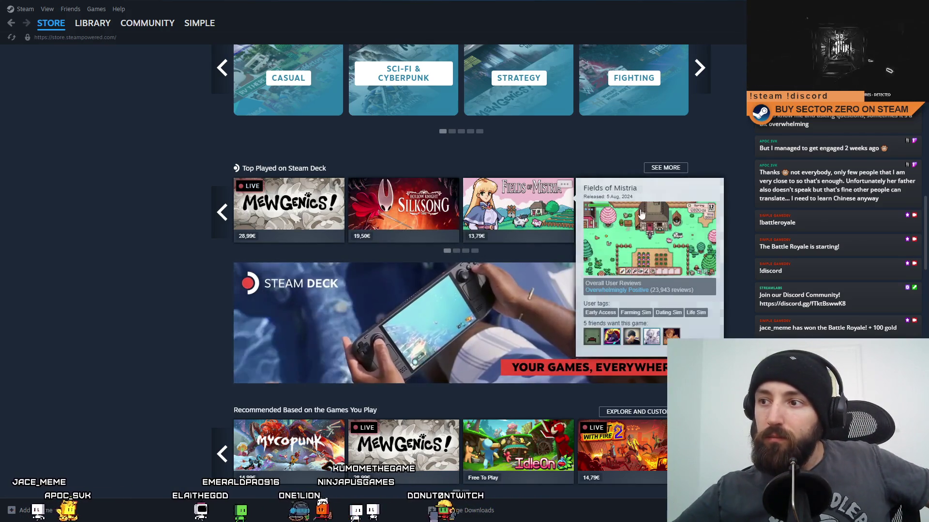
{"action": "left_click", "coordinate": [700, 213]}
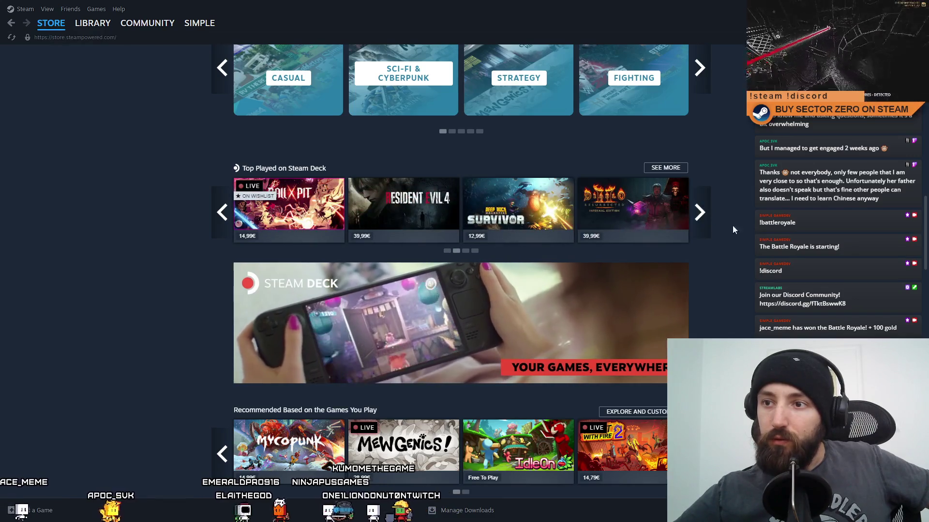
{"action": "scroll", "coordinate": [755, 248], "scroll_direction": "down", "scroll_amount": 15}
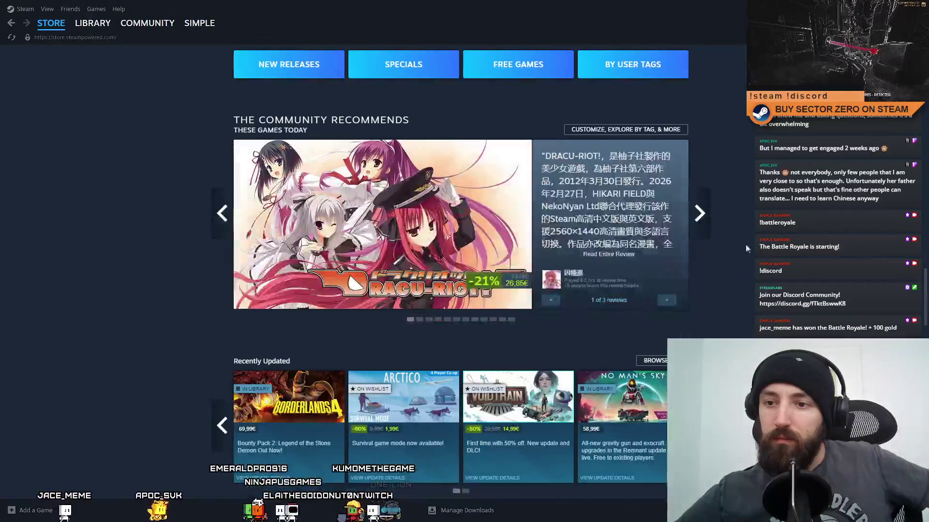
{"action": "scroll", "coordinate": [753, 246], "scroll_direction": "down", "scroll_amount": 10}
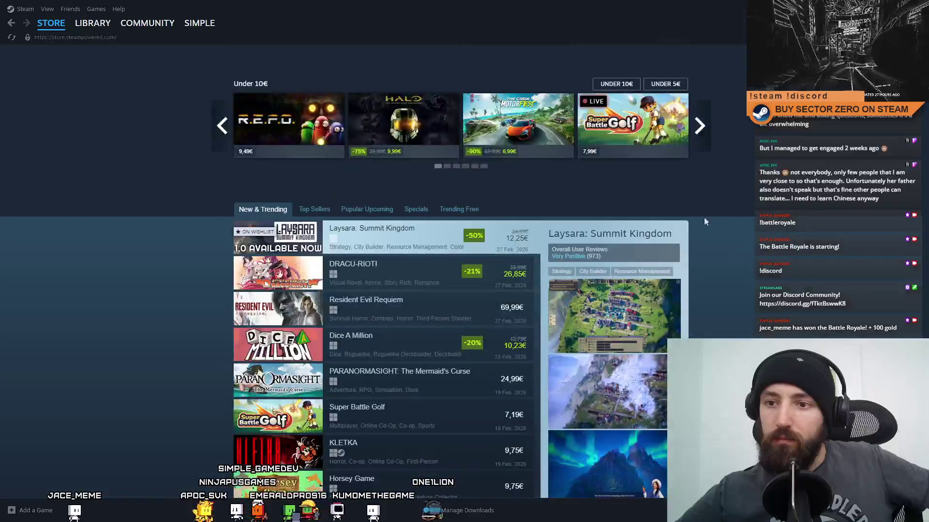
{"action": "scroll", "coordinate": [290, 163], "scroll_direction": "down", "scroll_amount": 1}
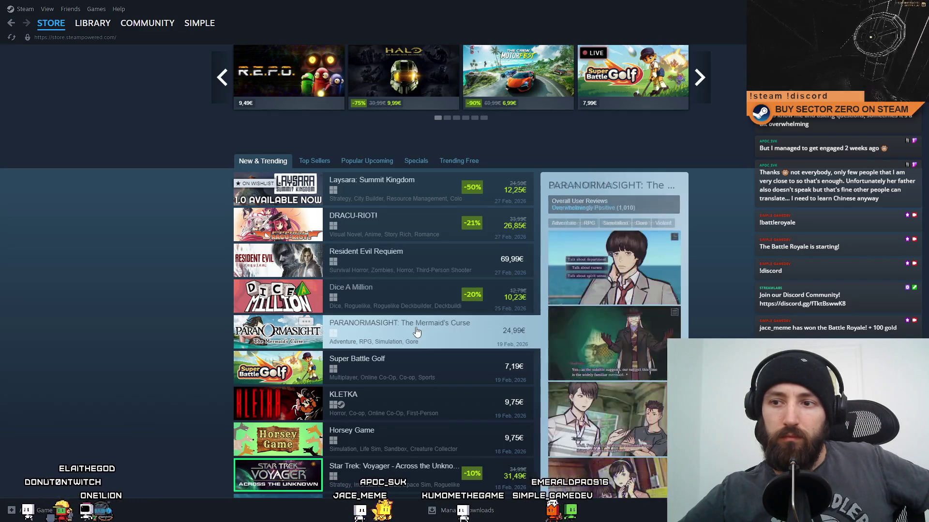
{"action": "scroll", "coordinate": [417, 333], "scroll_direction": "down", "scroll_amount": 2}
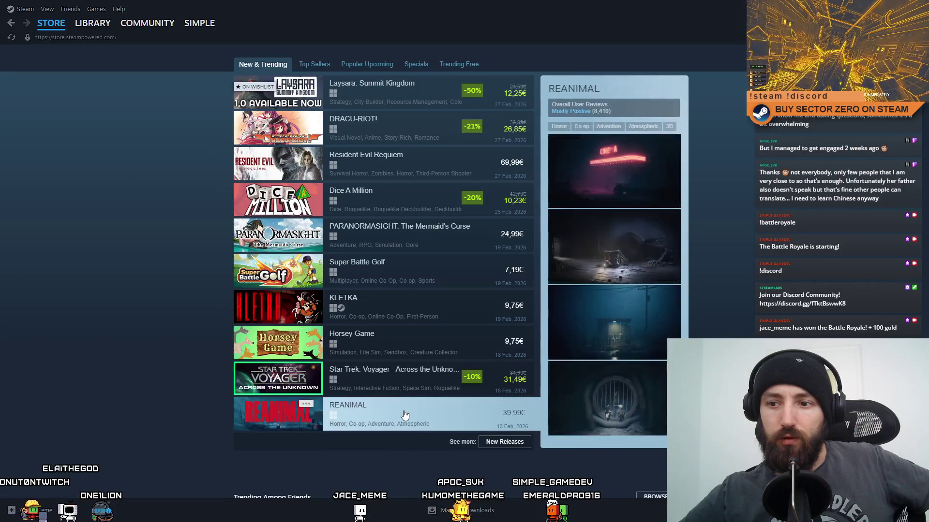
{"action": "scroll", "coordinate": [402, 414], "scroll_direction": "up", "scroll_amount": 3}
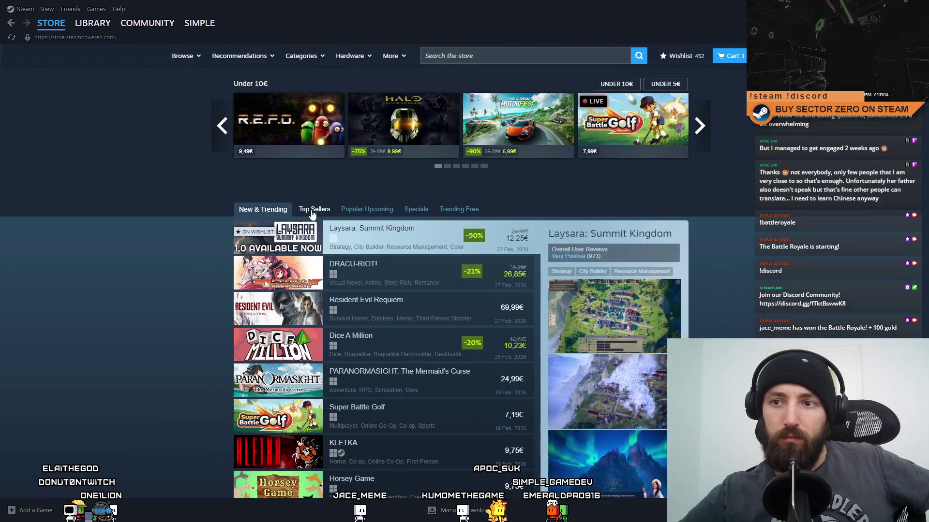
- Switch the store chart to Top Sellers, then Popular Upcoming, and look over the list
{"action": "left_click", "coordinate": [292, 208]}
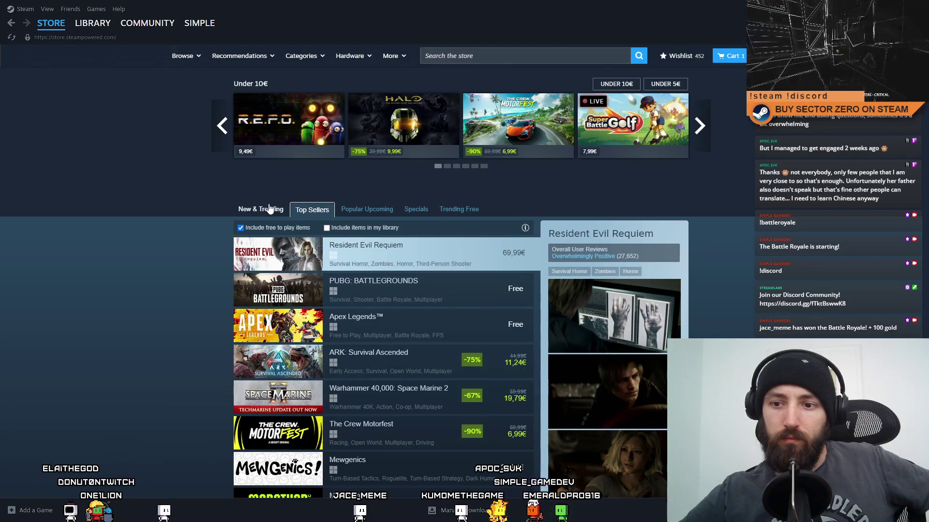
{"action": "left_click", "coordinate": [385, 217]}
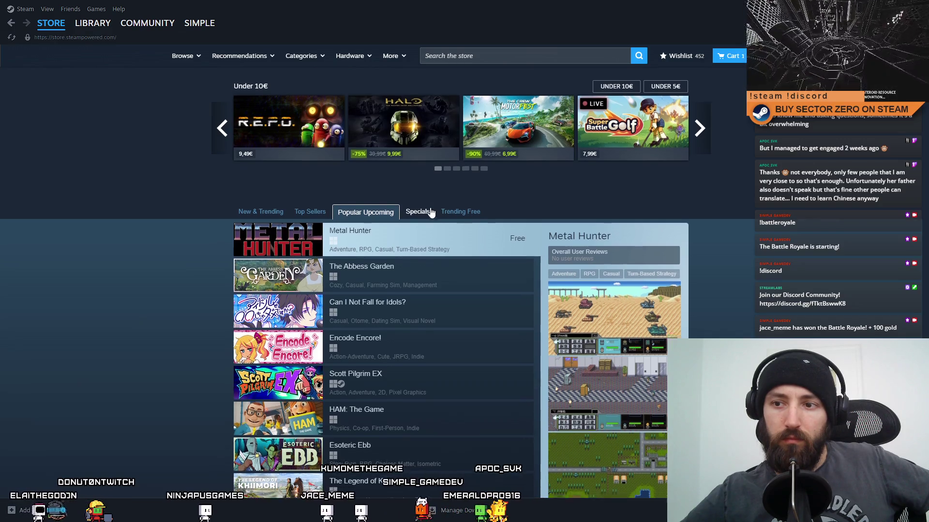
{"action": "scroll", "coordinate": [389, 222], "scroll_direction": "down", "scroll_amount": 3}
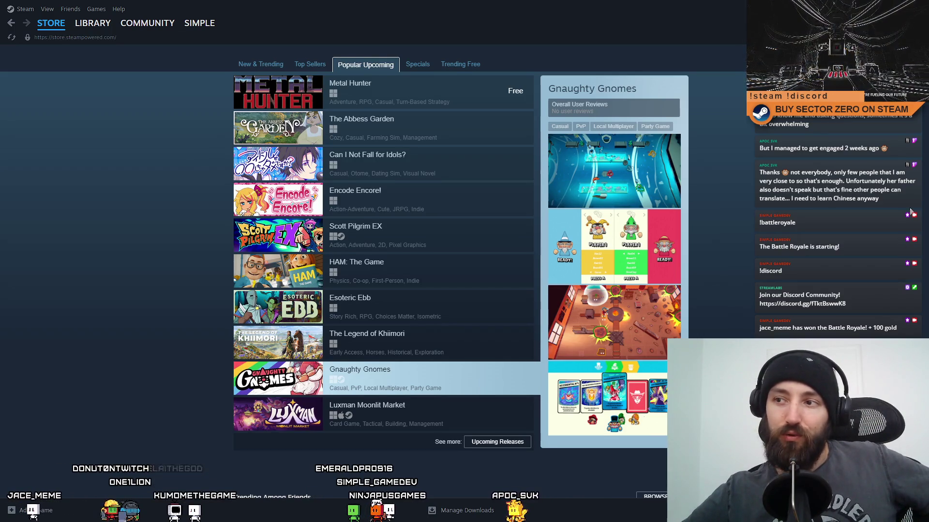
{"action": "scroll", "coordinate": [720, 120], "scroll_direction": "up", "scroll_amount": 20}
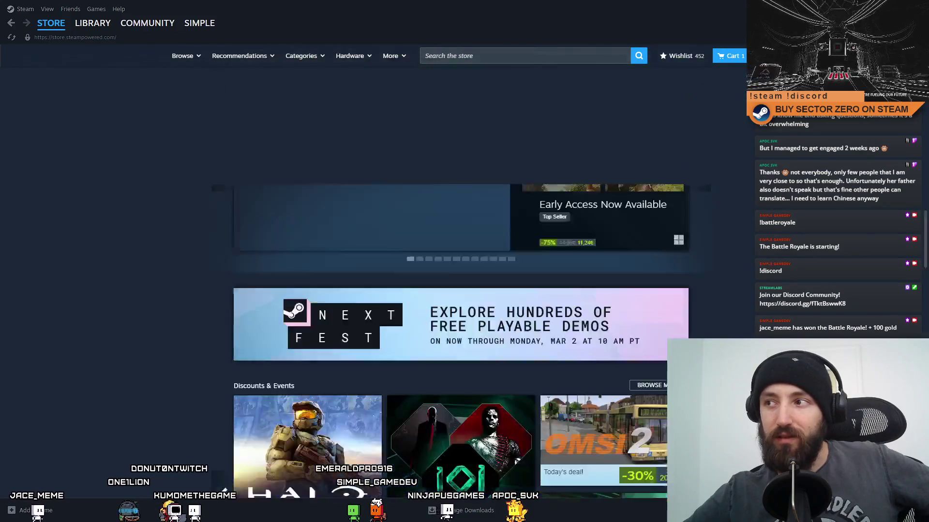
{"action": "scroll", "coordinate": [459, 270], "scroll_direction": "down", "scroll_amount": 15}
{"action": "scroll", "coordinate": [460, 271], "scroll_direction": "up", "scroll_amount": 5}
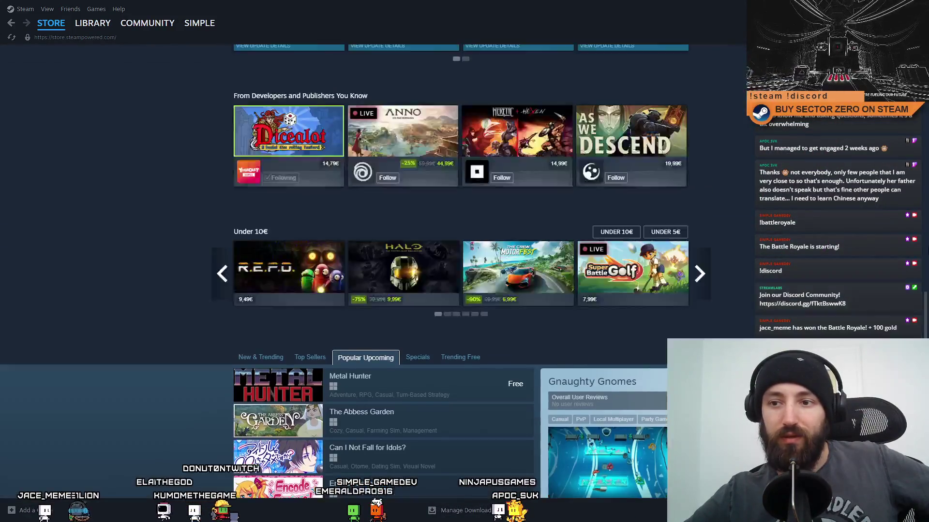
{"action": "scroll", "coordinate": [460, 271], "scroll_direction": "up", "scroll_amount": 15}
- Search the store for 'gnomes', then clear the search text
{"action": "left_click", "coordinate": [544, 53]}
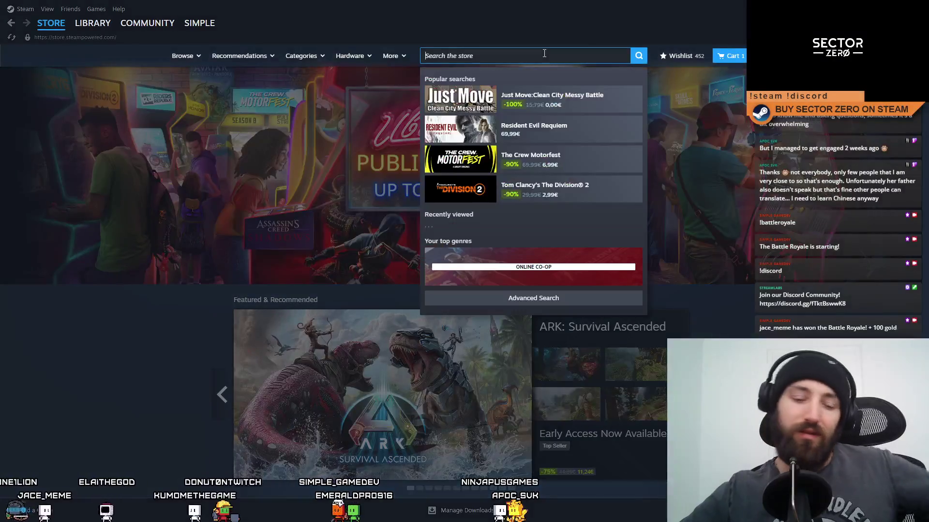
{"action": "type", "text": "Naughtgnomes"}
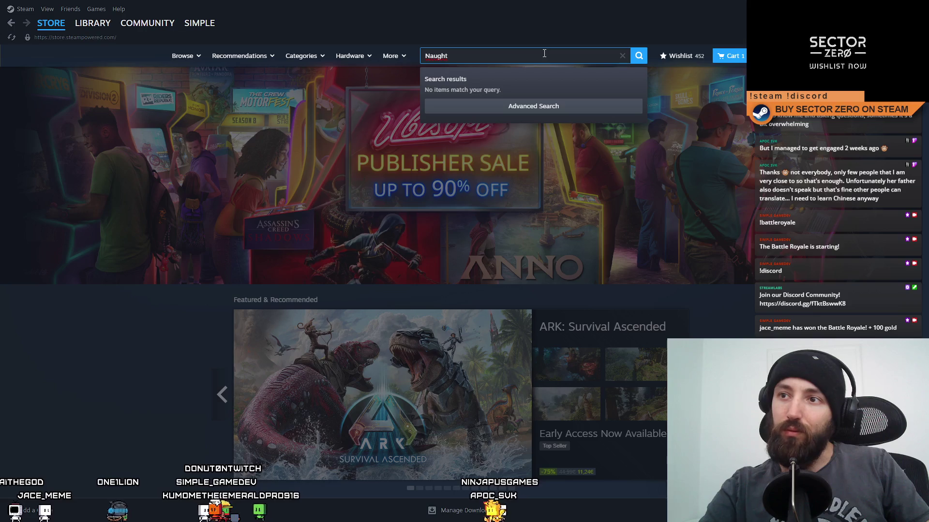
{"action": "key", "text": "BackSpace"}
{"action": "key", "text": "BackSpace"}
{"action": "key", "text": "BackSpace"}
{"action": "scroll", "coordinate": [686, 182], "scroll_direction": "down", "scroll_amount": 20}
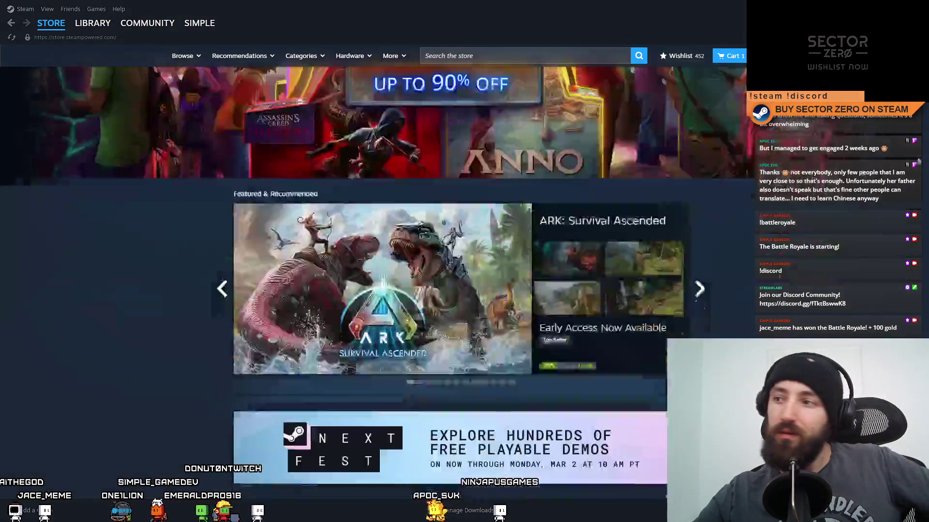
{"action": "scroll", "coordinate": [923, 256], "scroll_direction": "up", "scroll_amount": 20}
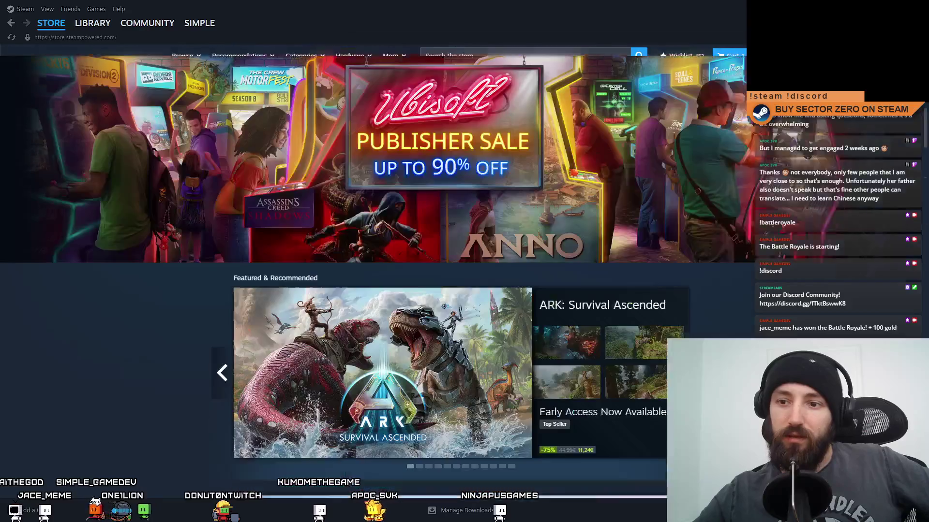
- Go to the library home, back to the Store front page, and take Steam out of full screen
{"action": "left_click", "coordinate": [86, 45]}
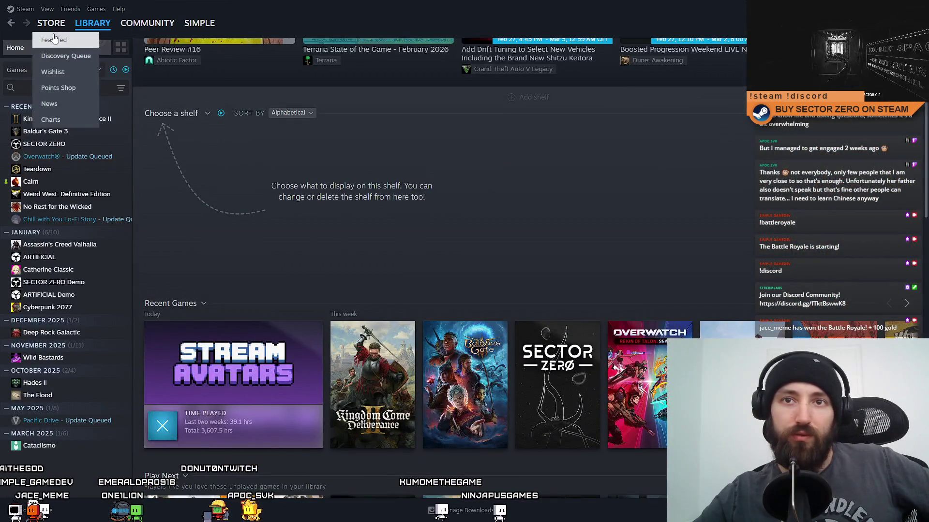
{"action": "left_click", "coordinate": [50, 23]}
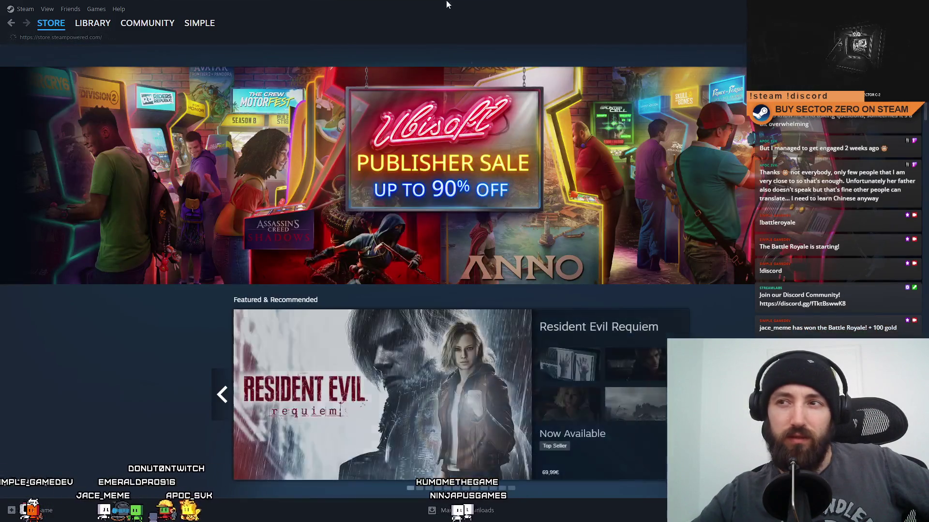
{"action": "mouse_move", "coordinate": [503, 8]}
{"action": "left_mouse_down"}
{"action": "mouse_move", "coordinate": [483, 257]}
{"action": "mouse_move", "coordinate": [484, 503]}
{"action": "mouse_move", "coordinate": [453, 237]}
{"action": "mouse_move", "coordinate": [442, 1]}
{"action": "left_mouse_up"}
- Open the Next Fest Charts of upcoming games and look at the top entries
{"action": "scroll", "coordinate": [554, 442], "scroll_direction": "down", "scroll_amount": 5}
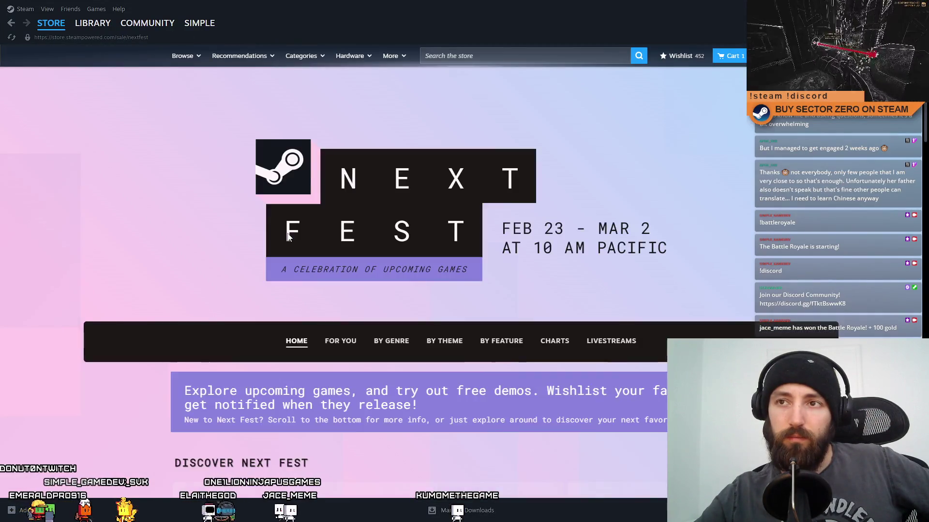
{"action": "scroll", "coordinate": [335, 248], "scroll_direction": "down", "scroll_amount": 4}
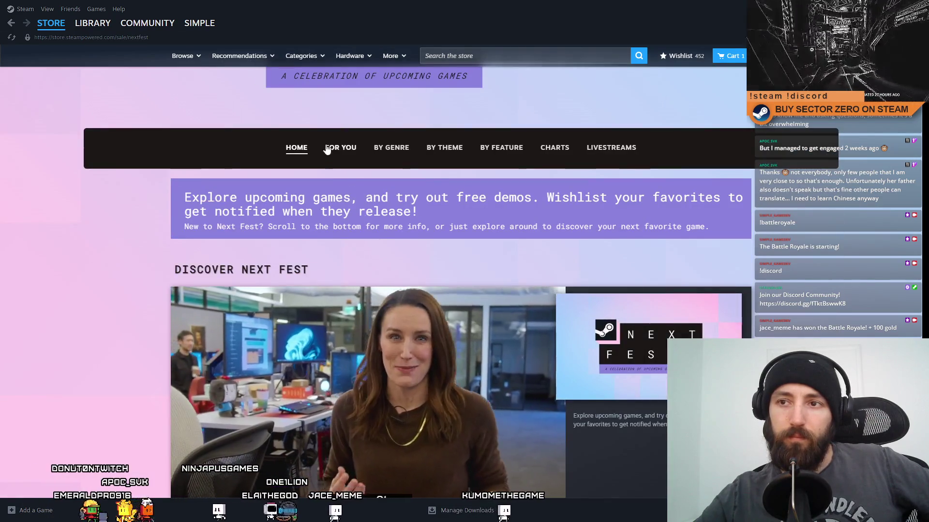
{"action": "left_click", "coordinate": [554, 148]}
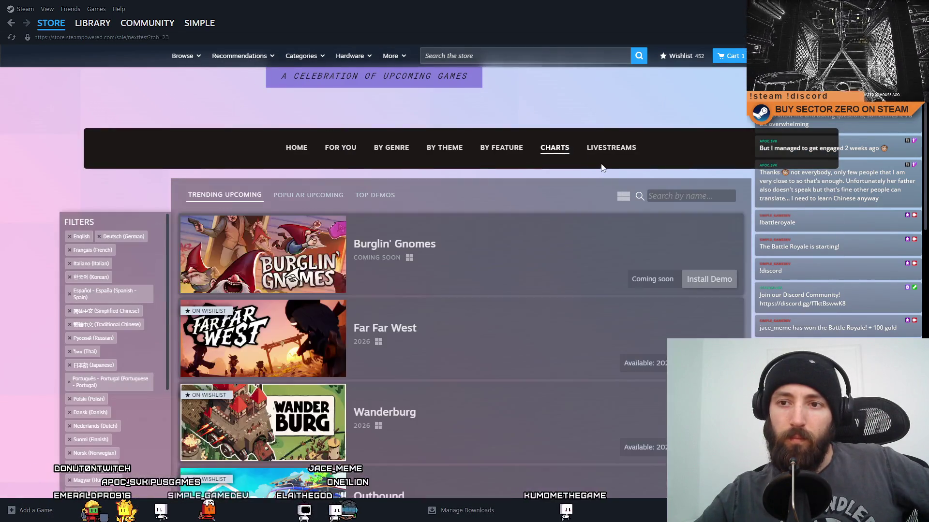
{"action": "mouse_move", "coordinate": [269, 411]}
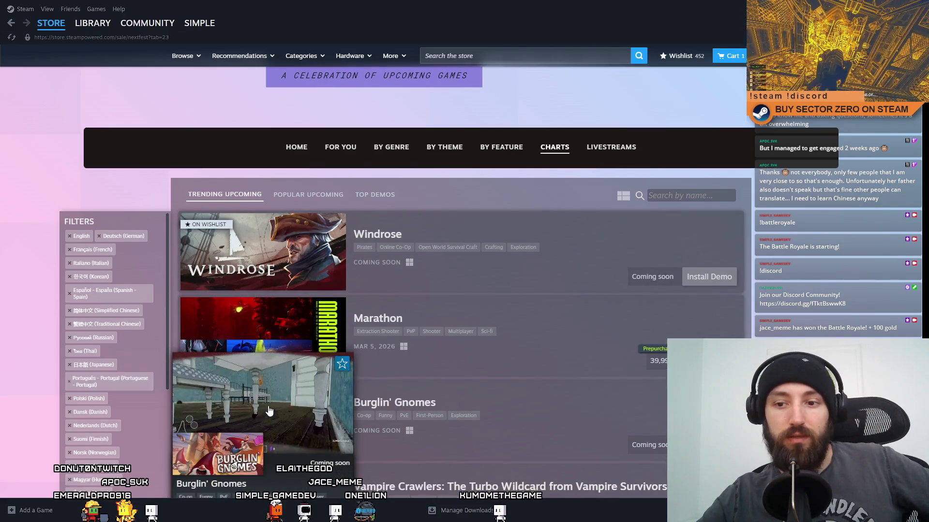
{"action": "scroll", "coordinate": [268, 411], "scroll_direction": "down", "scroll_amount": 2}
{"action": "mouse_move", "coordinate": [266, 234]}
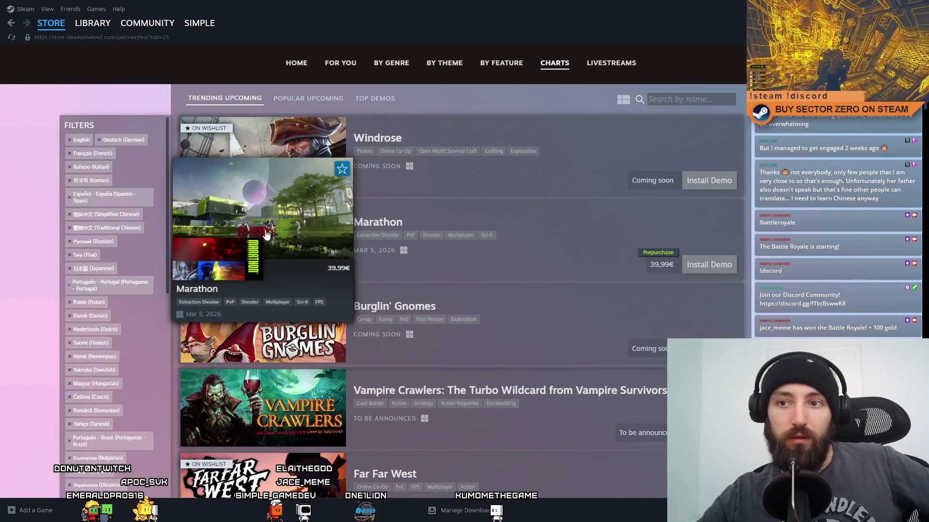
{"action": "scroll", "coordinate": [593, 221], "scroll_direction": "up", "scroll_amount": 2}
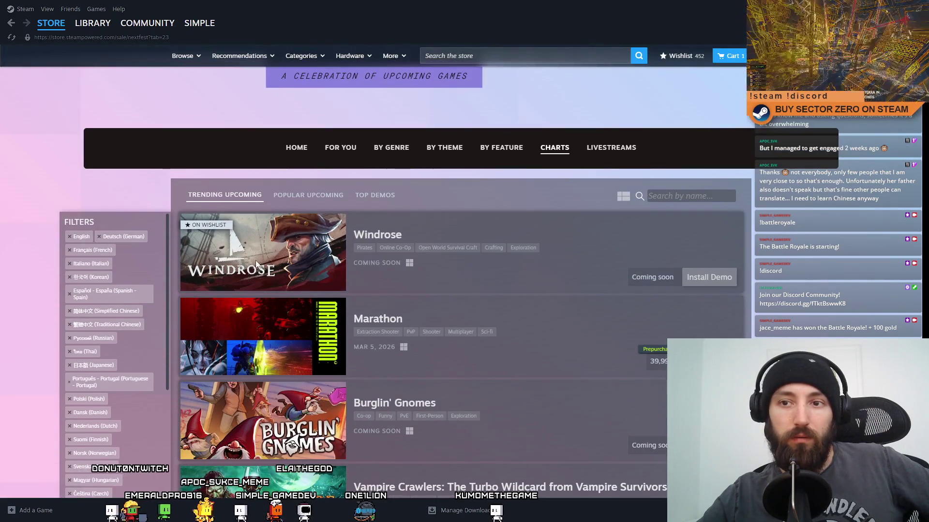
- Scroll down the Trending Upcoming list and open the PRAGMATA store page
{"action": "mouse_move", "coordinate": [256, 263]}
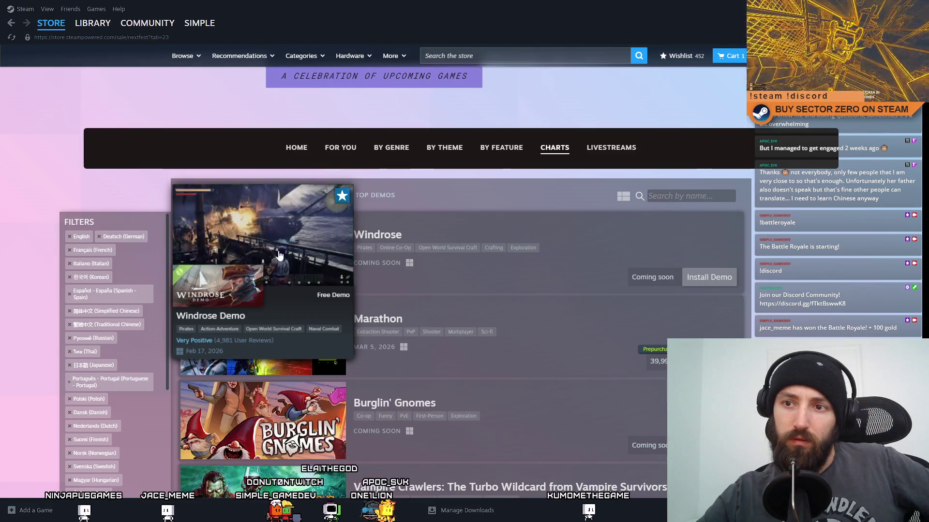
{"action": "scroll", "coordinate": [330, 251], "scroll_direction": "down", "scroll_amount": 6}
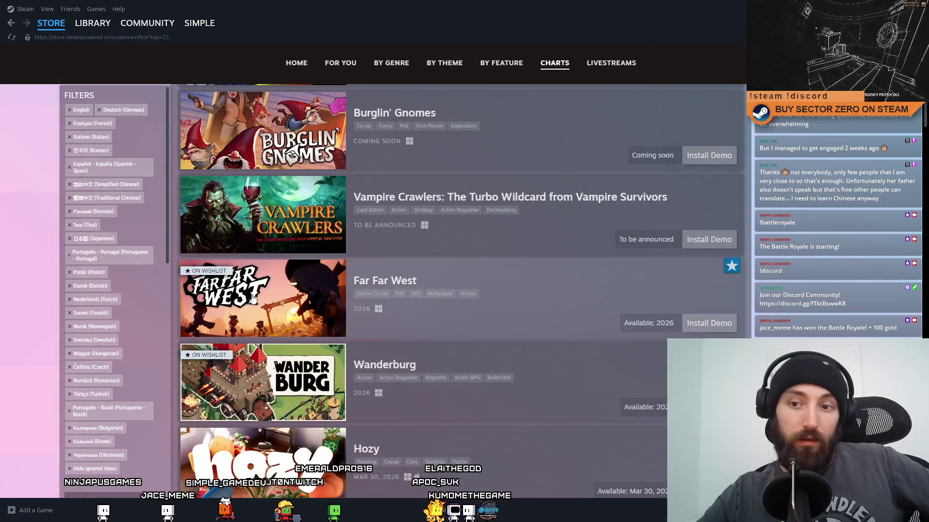
{"action": "mouse_move", "coordinate": [268, 297]}
{"action": "scroll", "coordinate": [567, 295], "scroll_direction": "down", "scroll_amount": 4}
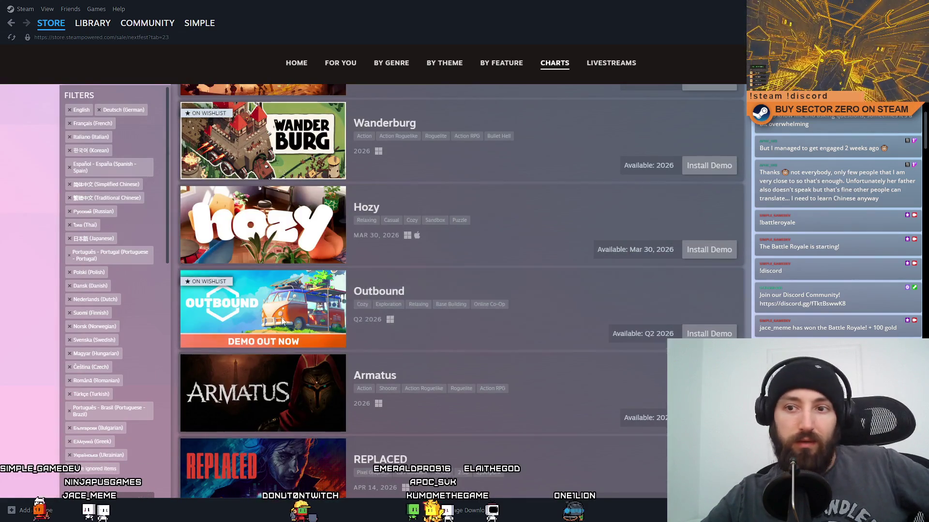
{"action": "scroll", "coordinate": [528, 412], "scroll_direction": "down", "scroll_amount": 1}
{"action": "scroll", "coordinate": [528, 412], "scroll_direction": "down", "scroll_amount": 3}
{"action": "scroll", "coordinate": [299, 260], "scroll_direction": "up", "scroll_amount": 3}
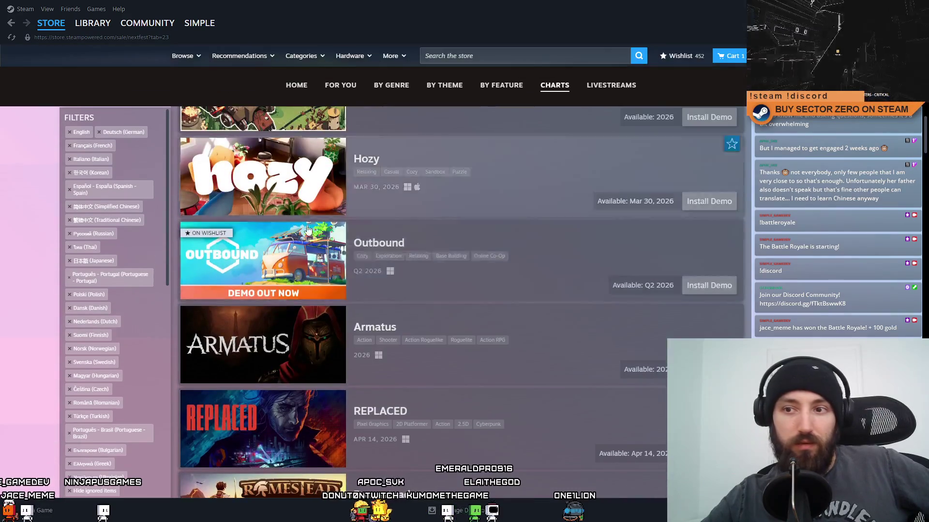
{"action": "mouse_move", "coordinate": [299, 260]}
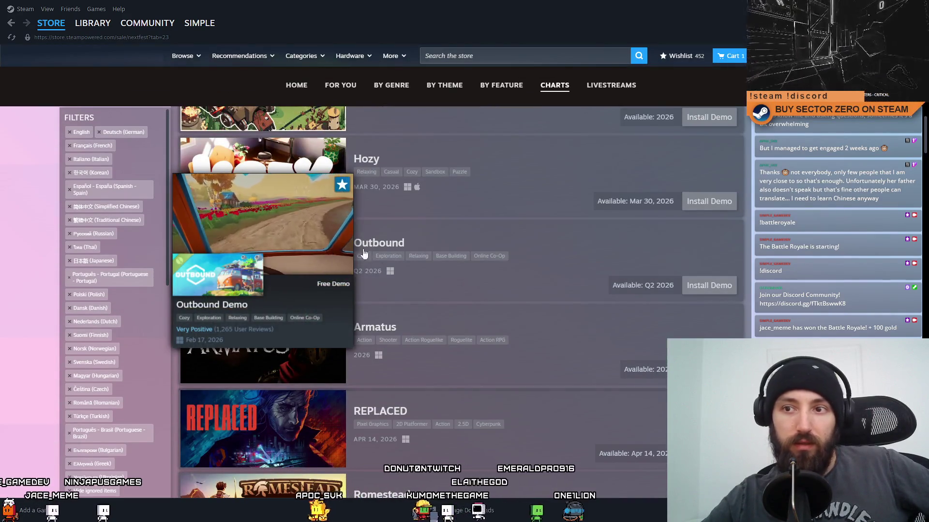
{"action": "scroll", "coordinate": [389, 238], "scroll_direction": "down", "scroll_amount": 2}
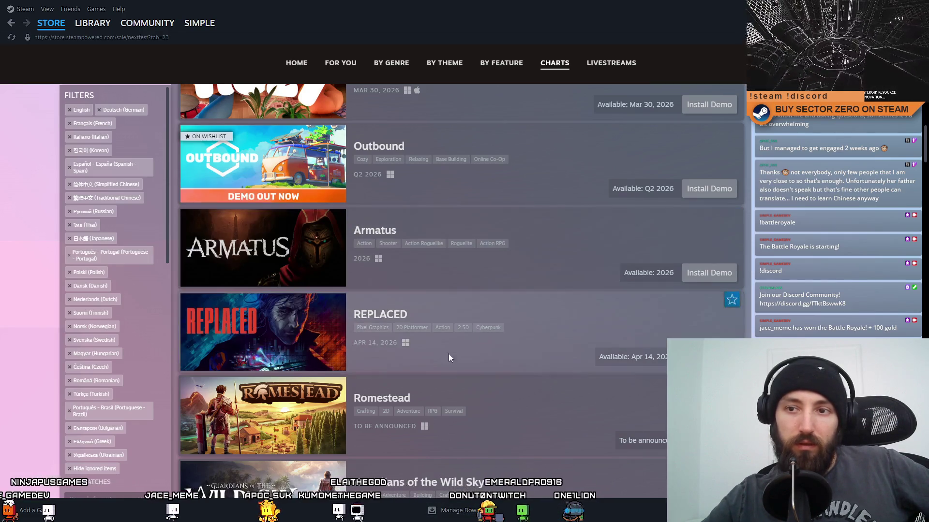
{"action": "scroll", "coordinate": [532, 375], "scroll_direction": "down", "scroll_amount": 1}
{"action": "scroll", "coordinate": [433, 308], "scroll_direction": "down", "scroll_amount": 4}
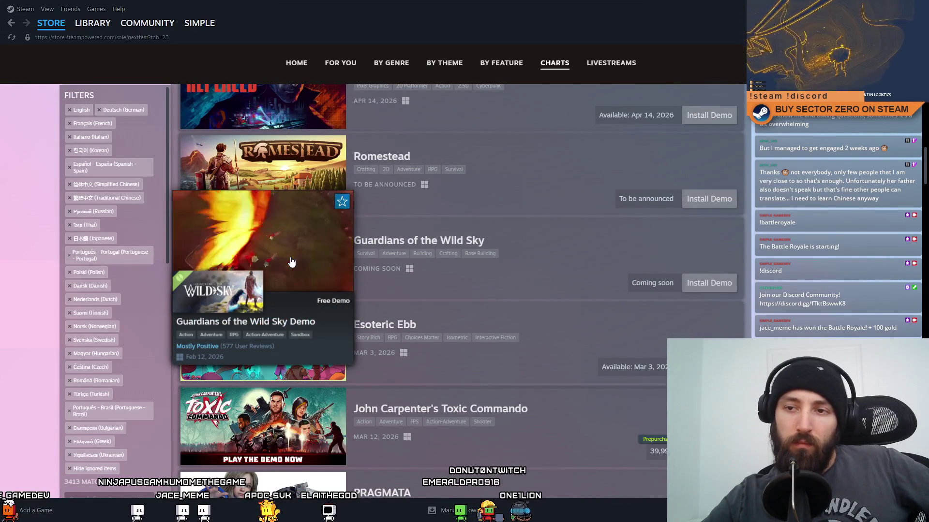
{"action": "scroll", "coordinate": [578, 289], "scroll_direction": "down", "scroll_amount": 3}
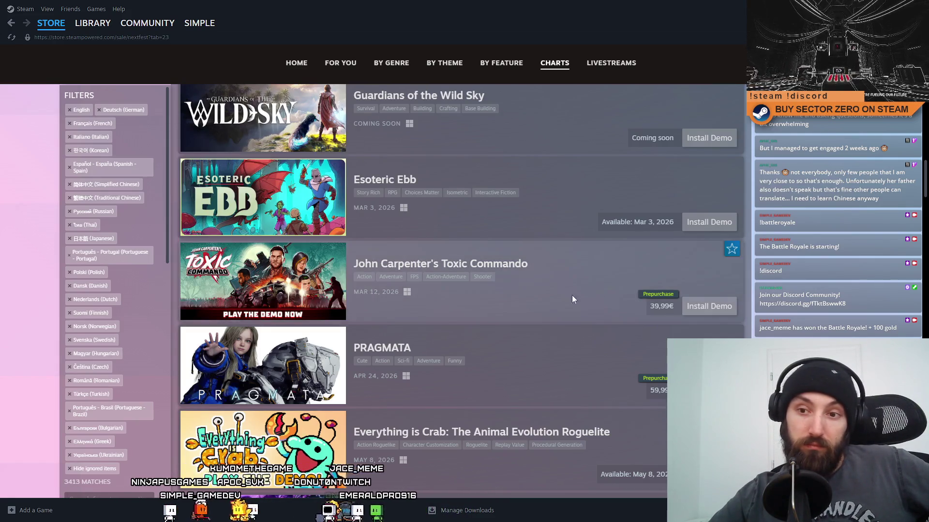
{"action": "scroll", "coordinate": [276, 282], "scroll_direction": "down", "scroll_amount": 2}
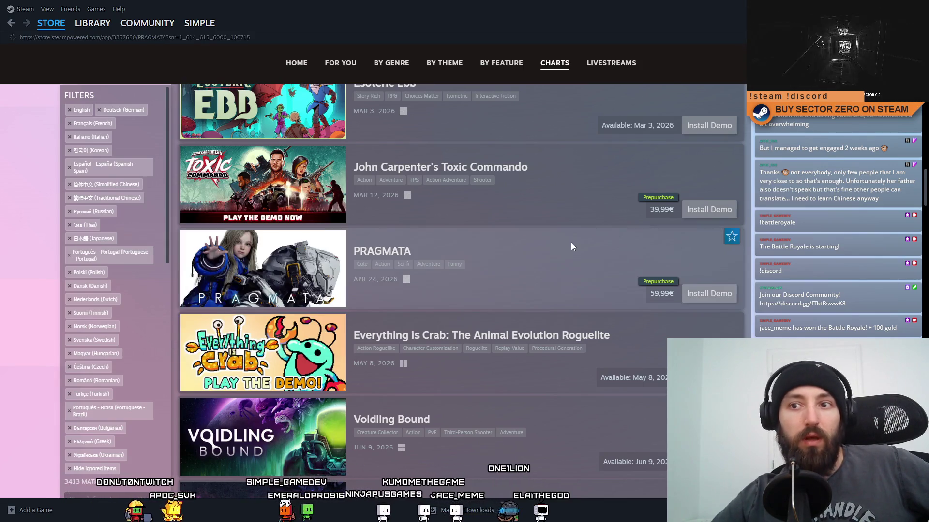
{"action": "left_click", "coordinate": [571, 242]}
- View the fifth and jetpack PRAGMATA screenshots enlarged
{"action": "scroll", "coordinate": [506, 334], "scroll_direction": "down", "scroll_amount": 2}
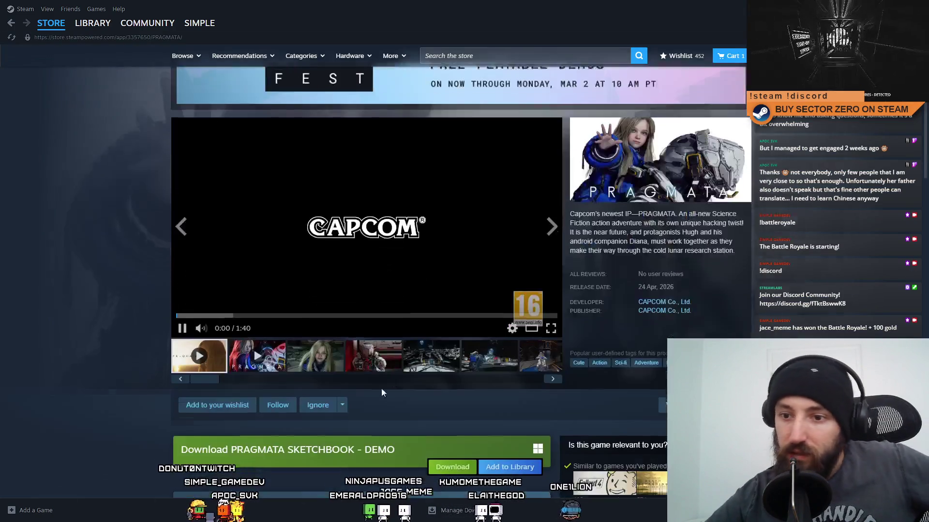
{"action": "left_click", "coordinate": [431, 352]}
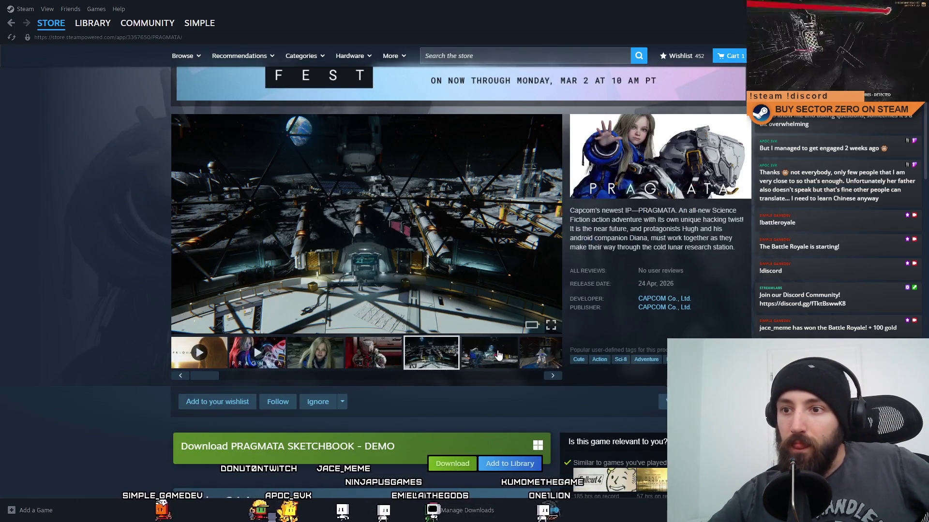
{"action": "left_click", "coordinate": [387, 242]}
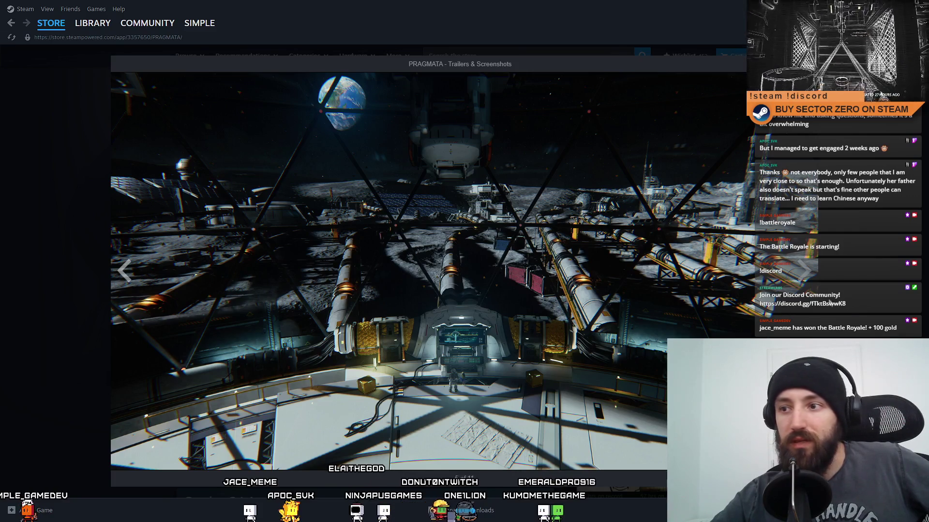
{"action": "key", "text": "Escape"}
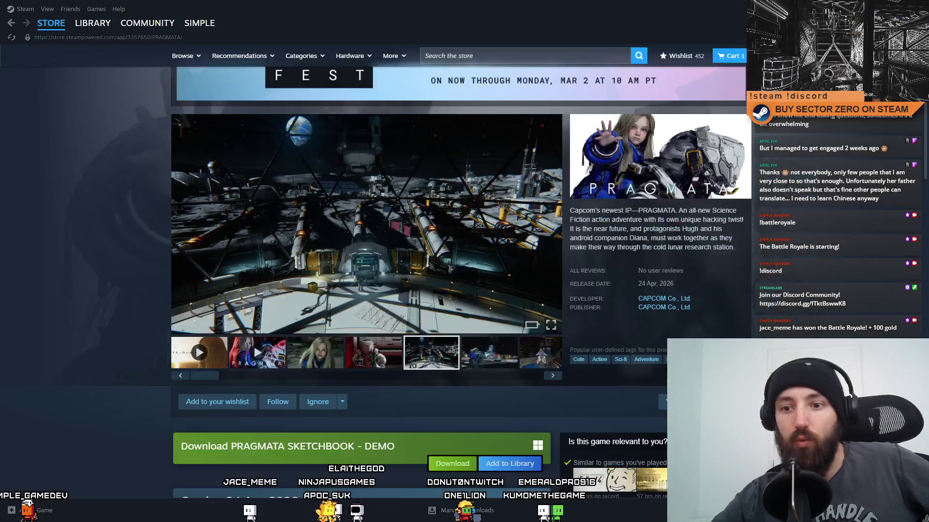
{"action": "left_click", "coordinate": [481, 369]}
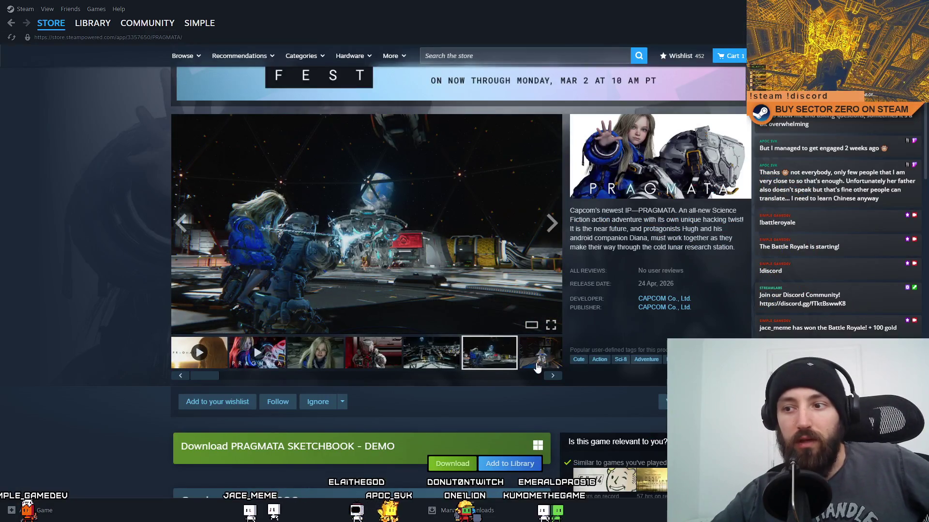
{"action": "left_click", "coordinate": [537, 368]}
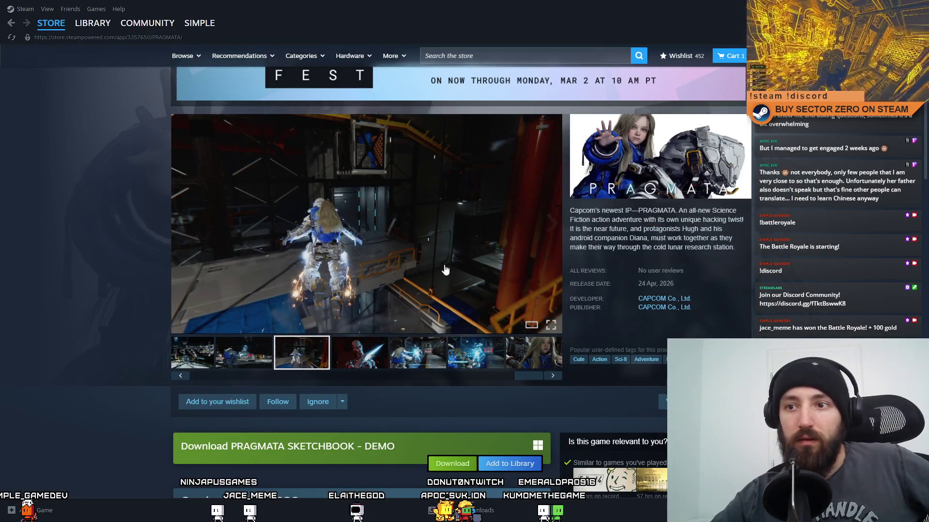
{"action": "left_click", "coordinate": [446, 268]}
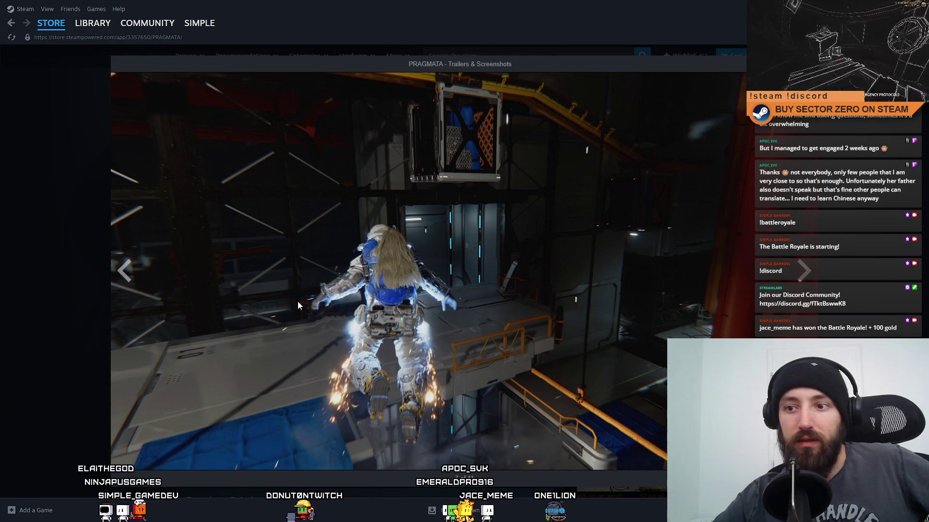
{"action": "key", "text": "Escape"}
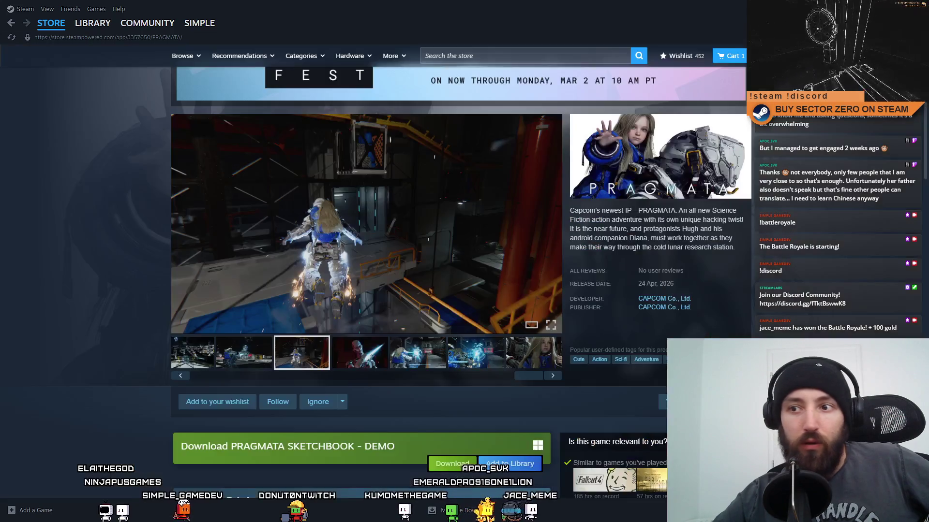
- Browse to the blue lightning PRAGMATA screenshot and preview the next one
{"action": "scroll", "coordinate": [536, 351], "scroll_direction": "down", "scroll_amount": 3}
{"action": "left_click", "coordinate": [456, 217]}
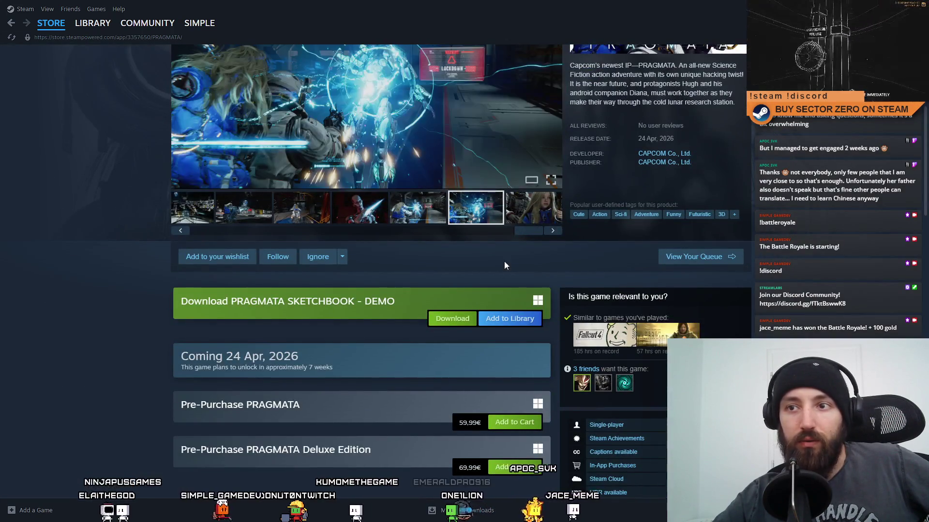
{"action": "scroll", "coordinate": [513, 290], "scroll_direction": "up", "scroll_amount": 2}
{"action": "left_click", "coordinate": [524, 310]}
{"action": "left_click", "coordinate": [493, 317]}
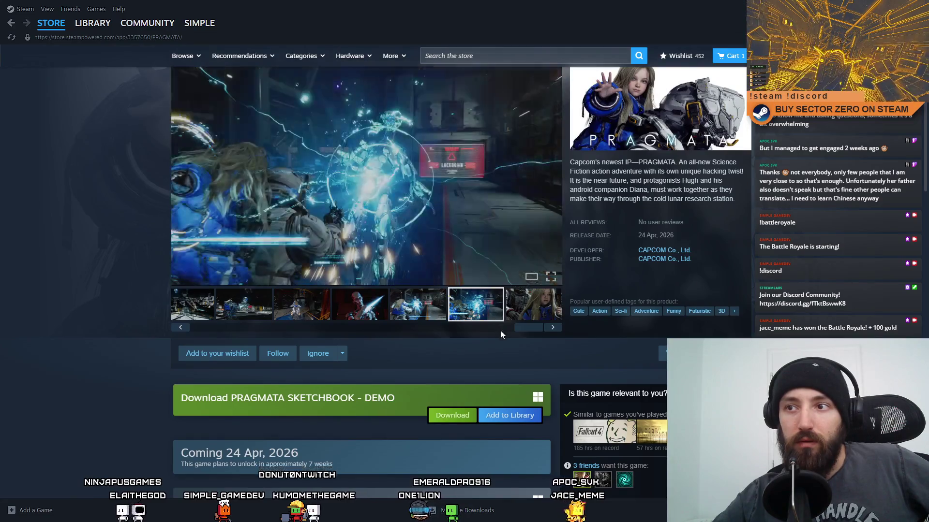
{"action": "scroll", "coordinate": [435, 317], "scroll_direction": "up", "scroll_amount": 3}
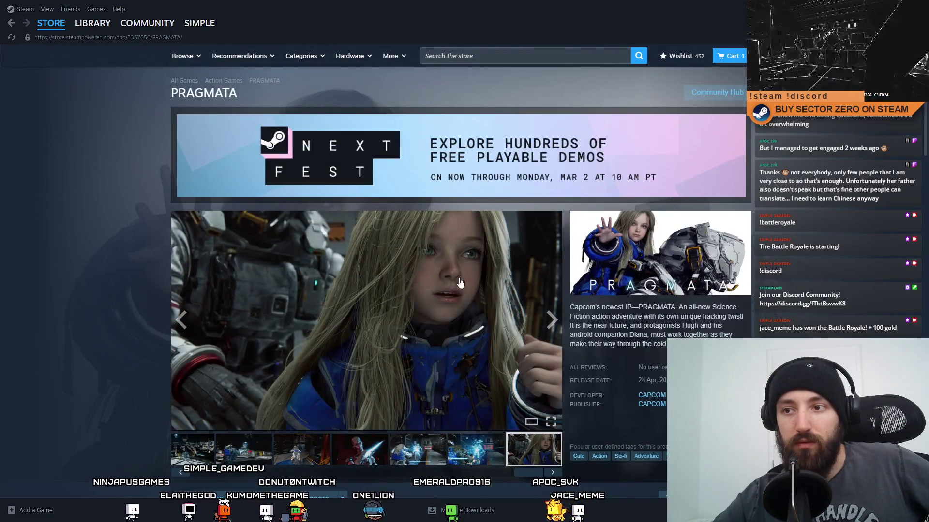
{"action": "scroll", "coordinate": [532, 290], "scroll_direction": "down", "scroll_amount": 3}
- Start the CAPCOM trailer, flip through more screenshots, and return to the Next Fest charts
{"action": "left_click", "coordinate": [546, 179]}
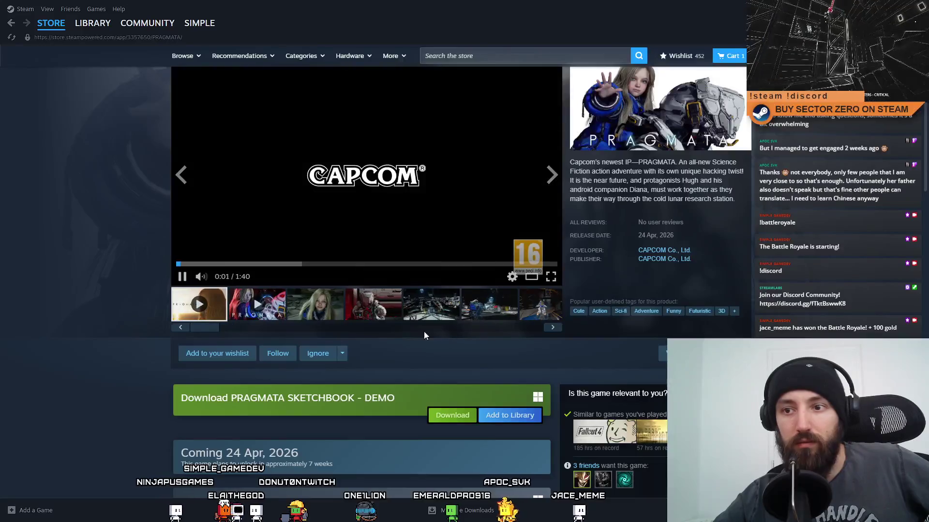
{"action": "left_click", "coordinate": [391, 320]}
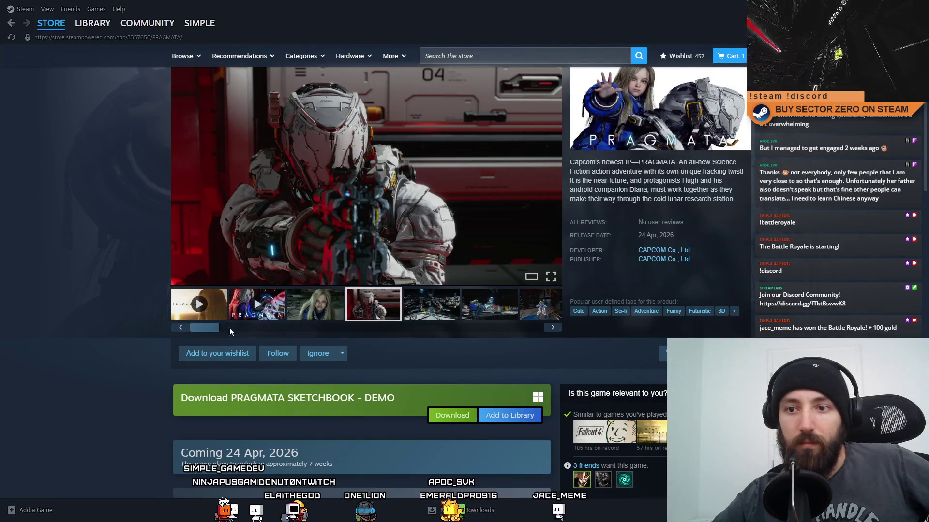
{"action": "left_click_drag", "start_coordinate": [220, 331], "coordinate": [542, 329]}
{"action": "left_click", "coordinate": [488, 317]}
{"action": "left_click", "coordinate": [531, 304]}
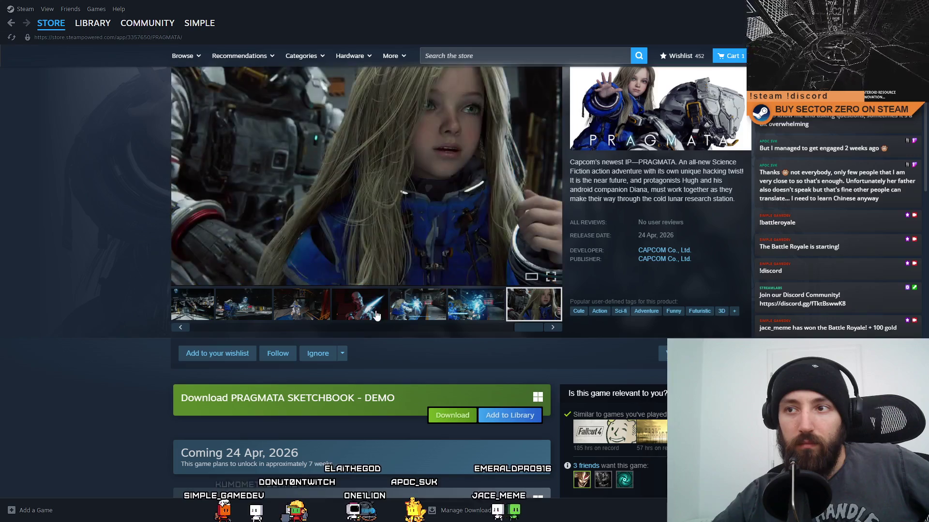
{"action": "left_click", "coordinate": [377, 315]}
{"action": "left_click", "coordinate": [305, 316]}
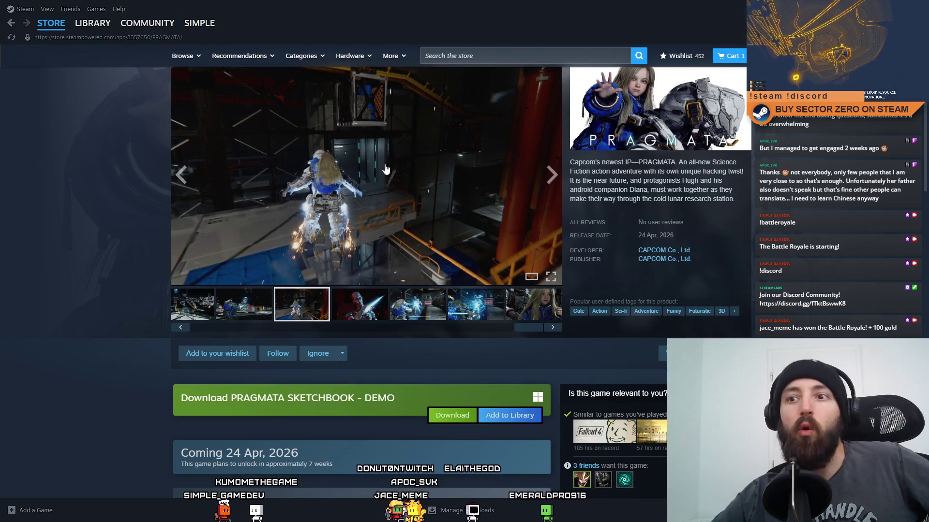
{"action": "scroll", "coordinate": [421, 271], "scroll_direction": "down", "scroll_amount": 15}
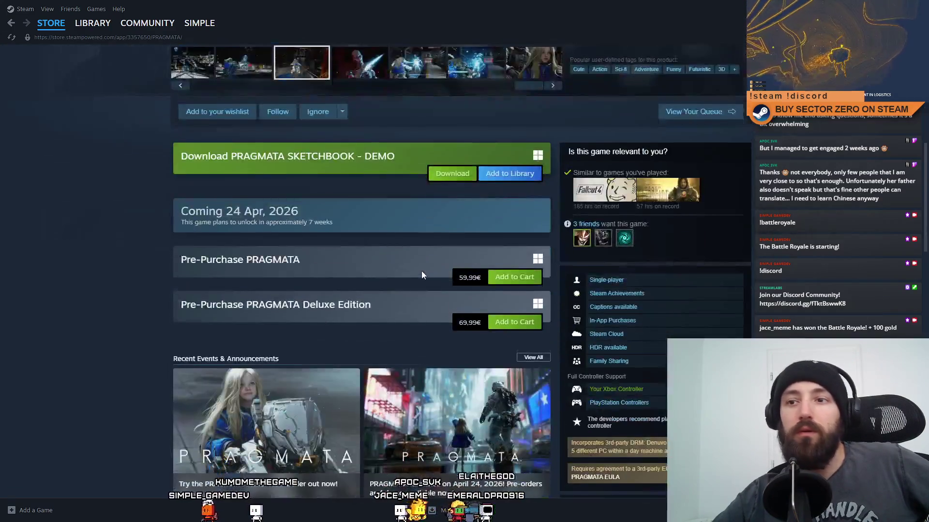
{"action": "scroll", "coordinate": [422, 271], "scroll_direction": "down", "scroll_amount": 1}
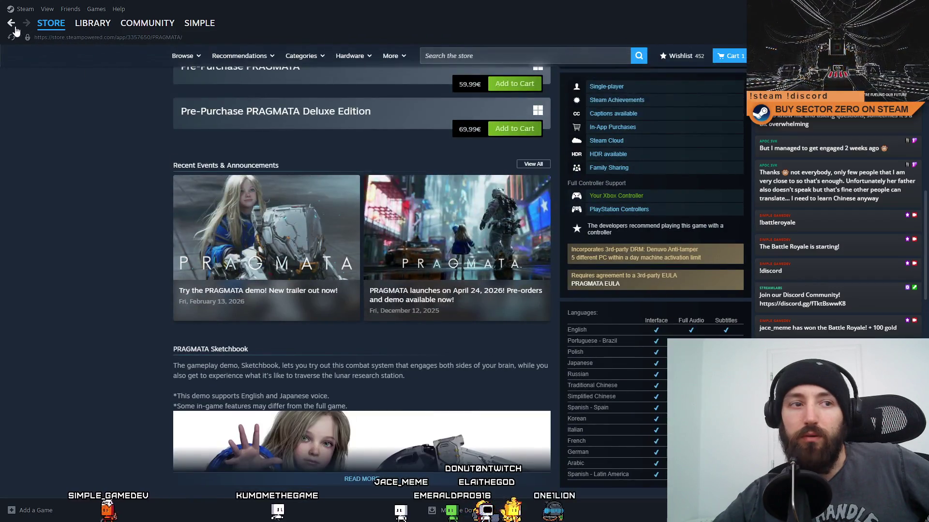
{"action": "left_click", "coordinate": [12, 24]}
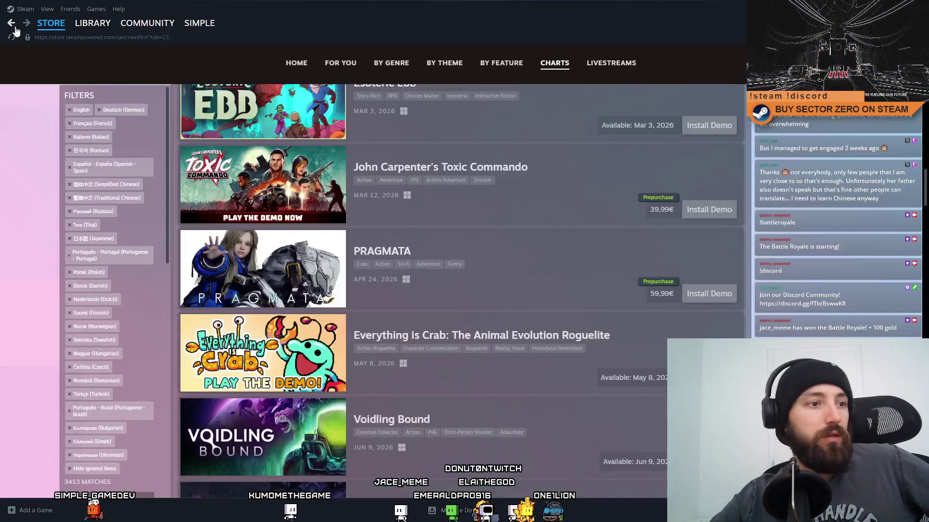
- Scroll down the Next Fest charts and open the Monster Hunter Stories 3: Twisted Reflection trial page
{"action": "scroll", "coordinate": [260, 249], "scroll_direction": "down", "scroll_amount": 2}
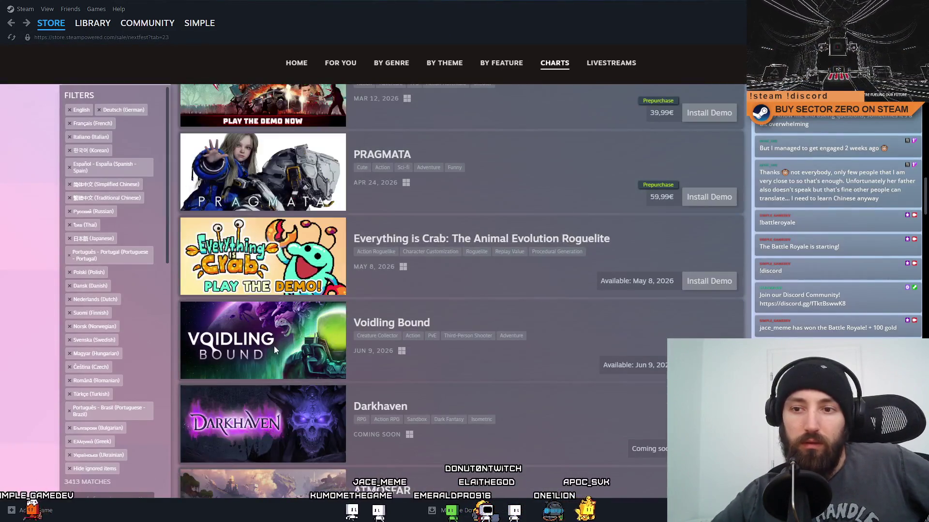
{"action": "scroll", "coordinate": [341, 306], "scroll_direction": "down", "scroll_amount": 3}
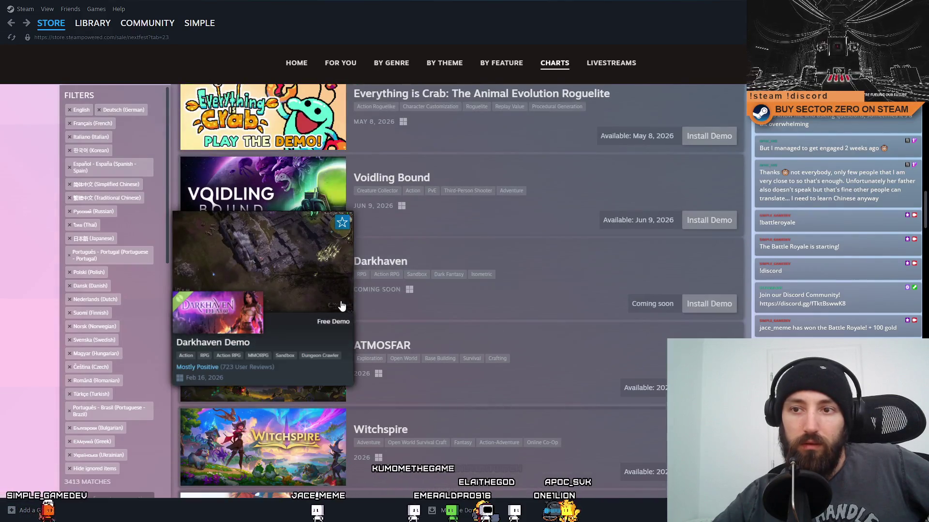
{"action": "scroll", "coordinate": [341, 305], "scroll_direction": "down", "scroll_amount": 4}
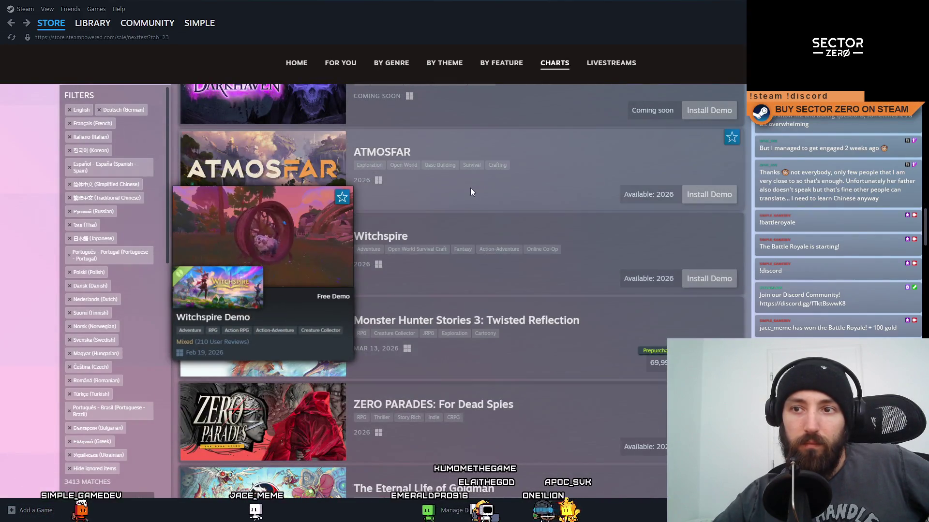
{"action": "scroll", "coordinate": [532, 290], "scroll_direction": "down", "scroll_amount": 3}
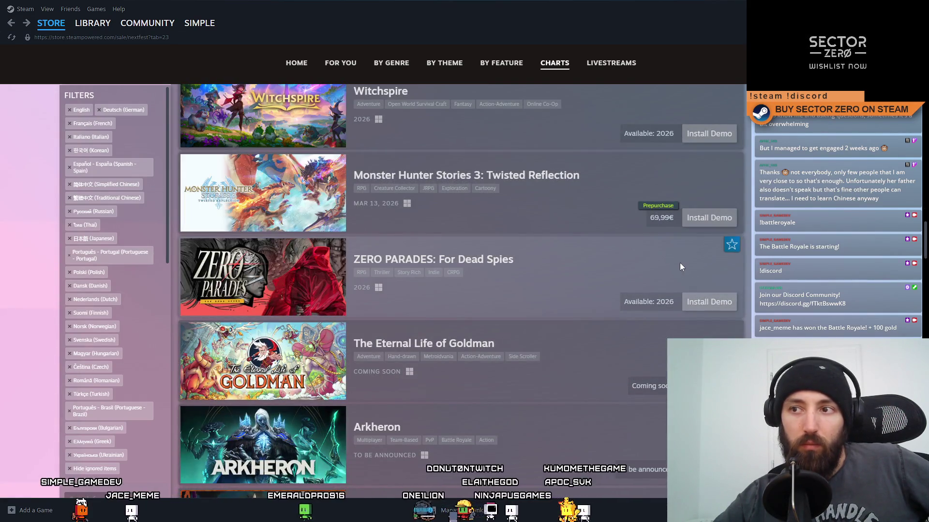
{"action": "mouse_move", "coordinate": [238, 206]}
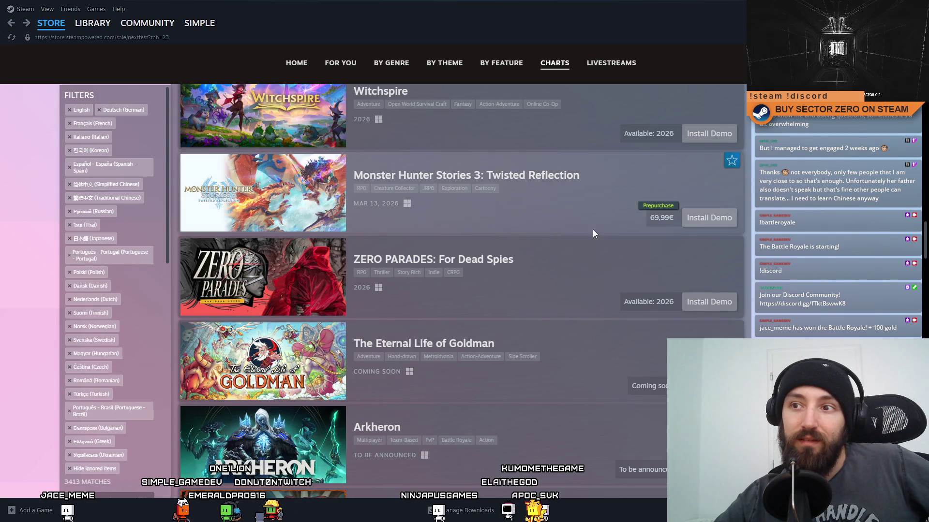
{"action": "scroll", "coordinate": [590, 246], "scroll_direction": "down", "scroll_amount": 1}
{"action": "scroll", "coordinate": [589, 237], "scroll_direction": "down", "scroll_amount": 2}
{"action": "scroll", "coordinate": [598, 217], "scroll_direction": "up", "scroll_amount": 4}
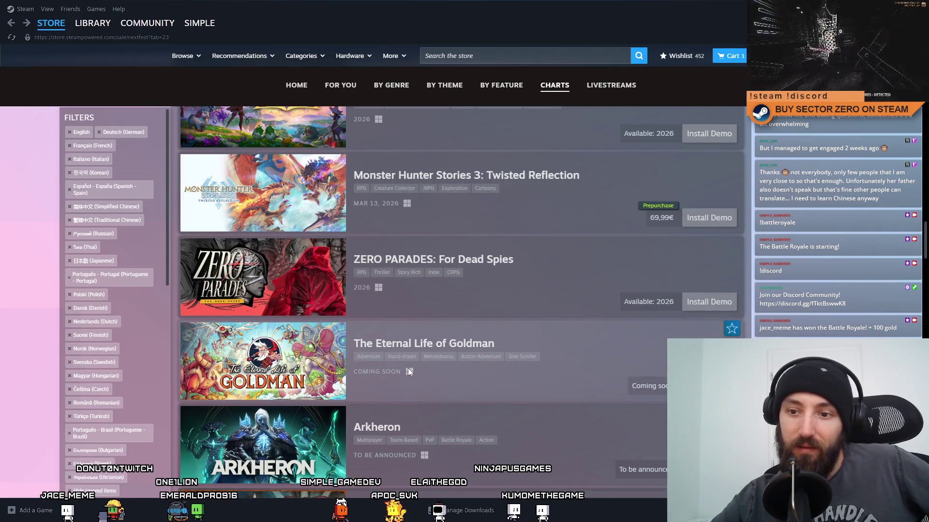
{"action": "scroll", "coordinate": [408, 368], "scroll_direction": "down", "scroll_amount": 5}
{"action": "scroll", "coordinate": [416, 352], "scroll_direction": "up", "scroll_amount": 5}
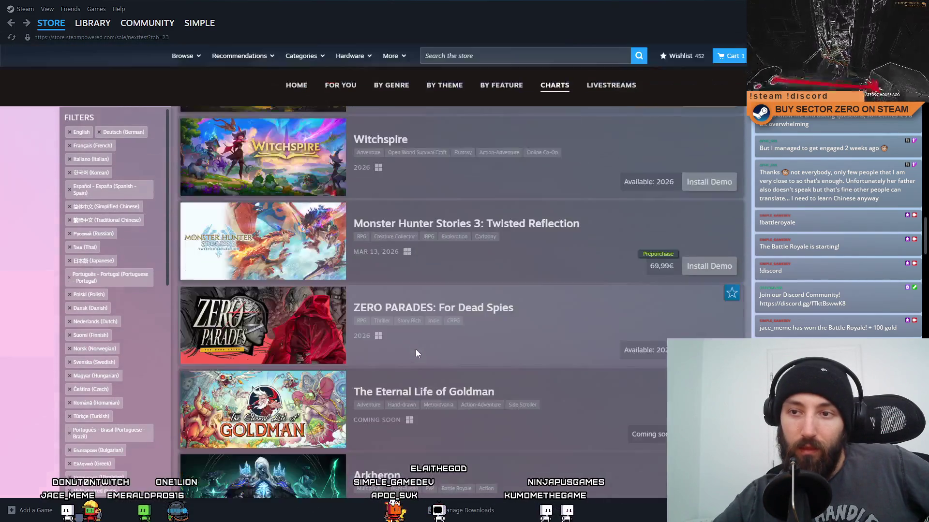
{"action": "left_click", "coordinate": [376, 223]}
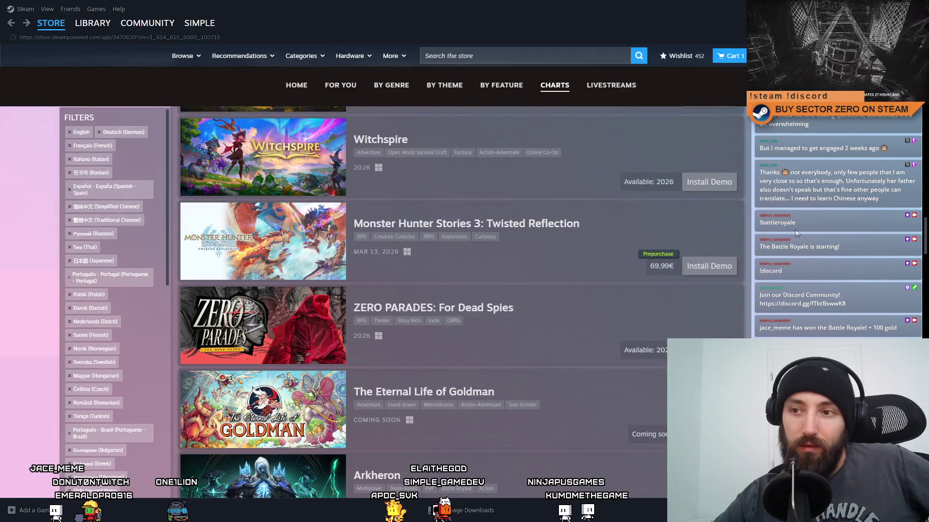
- Stop the trailer and click through Monster Hunter Stories 3 screenshots two to seven
{"action": "scroll", "coordinate": [575, 300], "scroll_direction": "down", "scroll_amount": 2}
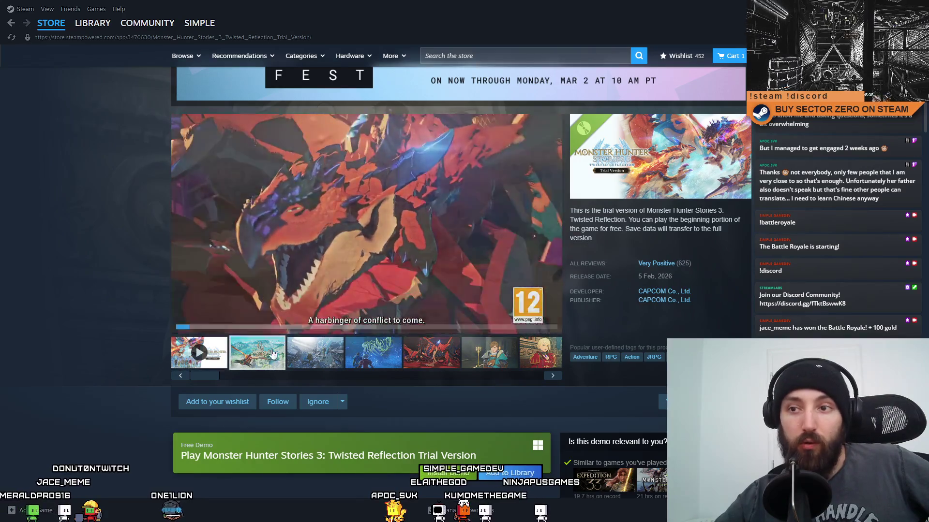
{"action": "left_click", "coordinate": [248, 350]}
{"action": "left_click", "coordinate": [314, 351]}
{"action": "left_click", "coordinate": [382, 348]}
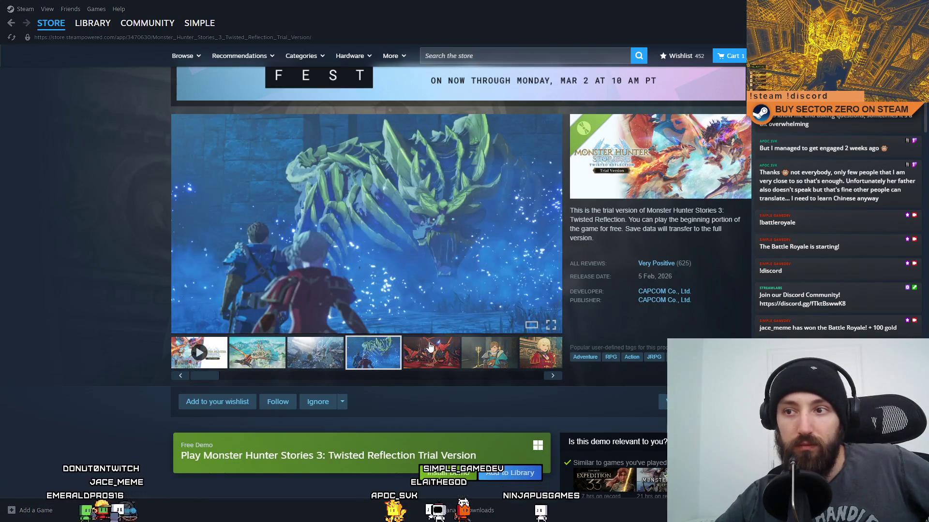
{"action": "left_click", "coordinate": [416, 348]}
{"action": "left_click", "coordinate": [484, 351]}
{"action": "left_click", "coordinate": [535, 352]}
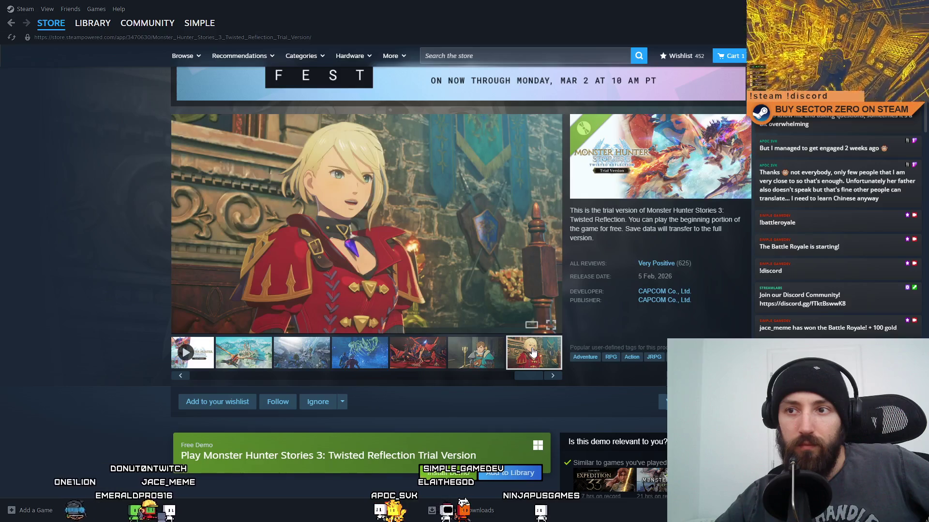
- Return the thumbnail strip to the start, revisit screenshots two to six, and scroll the page
{"action": "left_click_drag", "start_coordinate": [526, 383], "coordinate": [202, 378]}
{"action": "left_click", "coordinate": [256, 352]}
{"action": "left_click", "coordinate": [315, 352]}
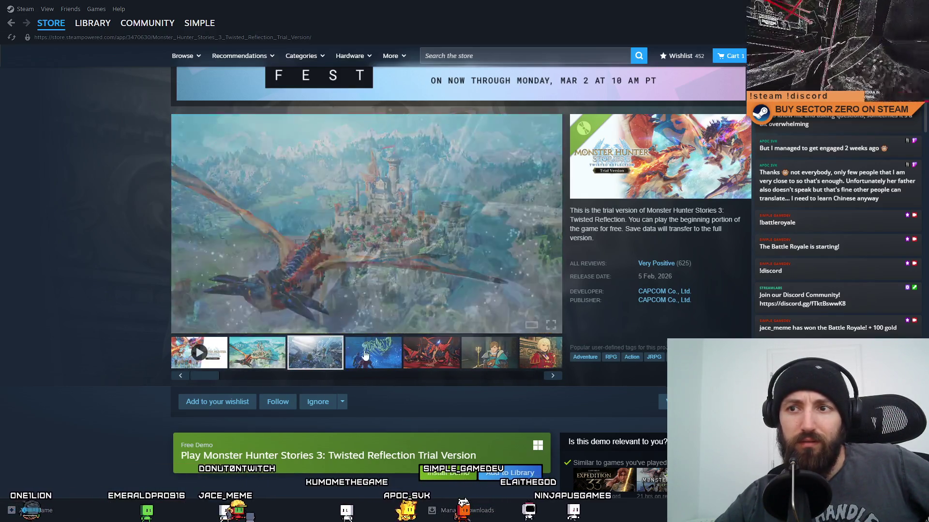
{"action": "left_click", "coordinate": [366, 357]}
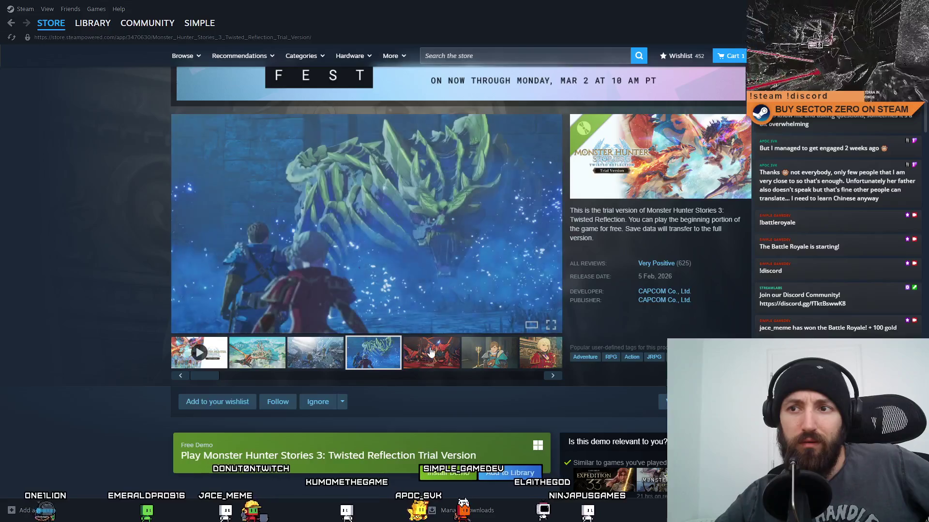
{"action": "left_click", "coordinate": [428, 354]}
{"action": "left_click", "coordinate": [471, 360]}
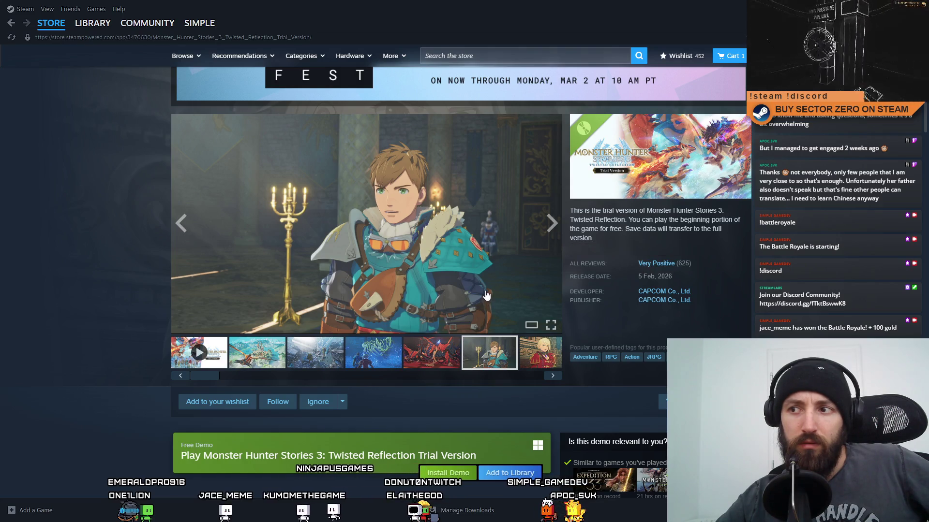
{"action": "scroll", "coordinate": [369, 293], "scroll_direction": "down", "scroll_amount": 5}
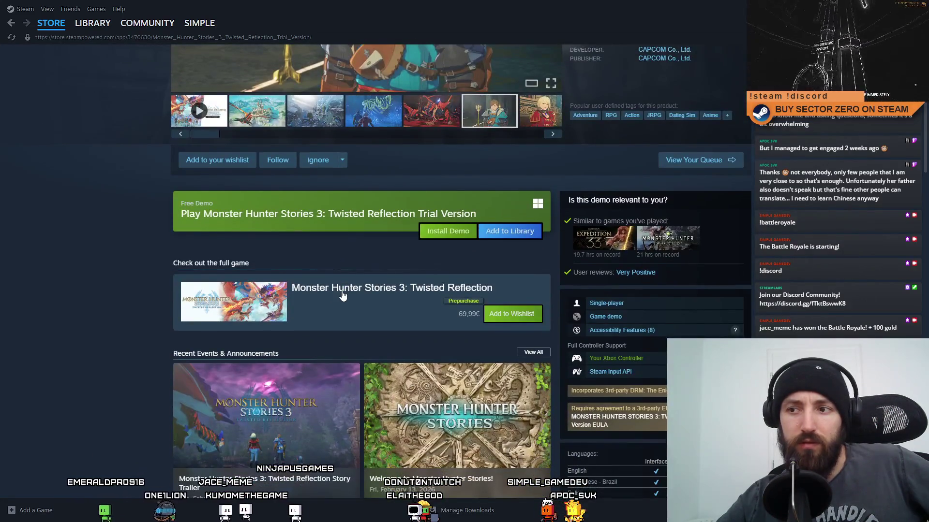
{"action": "scroll", "coordinate": [212, 311], "scroll_direction": "down", "scroll_amount": 3}
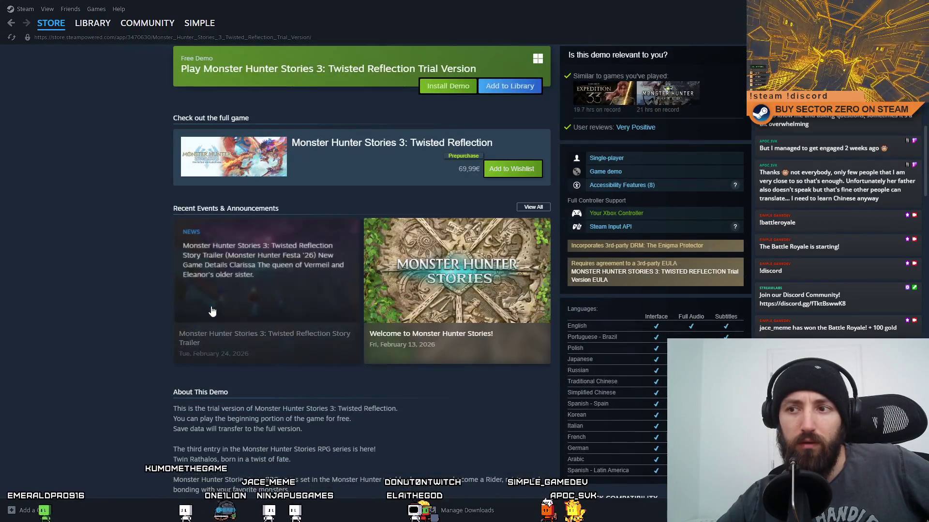
{"action": "scroll", "coordinate": [211, 310], "scroll_direction": "down", "scroll_amount": 5}
{"action": "scroll", "coordinate": [211, 311], "scroll_direction": "down", "scroll_amount": 2}
{"action": "scroll", "coordinate": [245, 335], "scroll_direction": "up", "scroll_amount": 15}
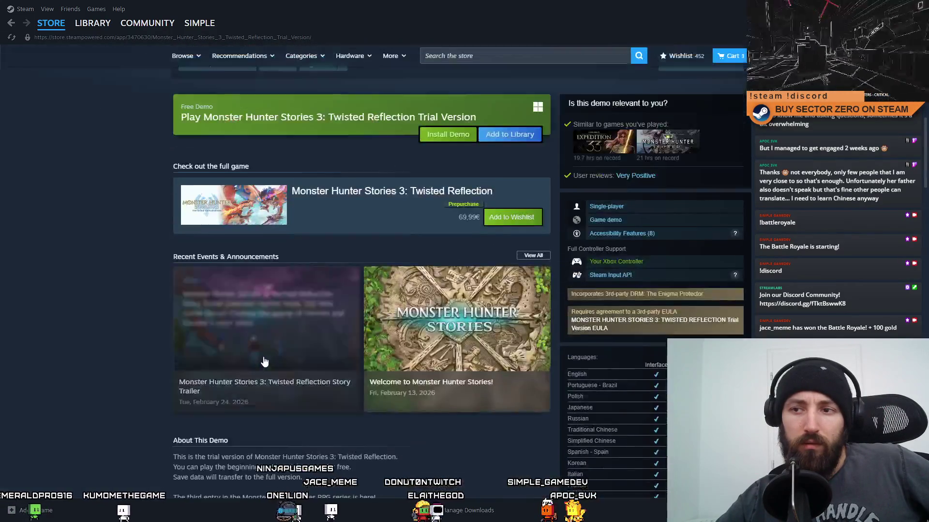
{"action": "scroll", "coordinate": [283, 401], "scroll_direction": "down", "scroll_amount": 1}
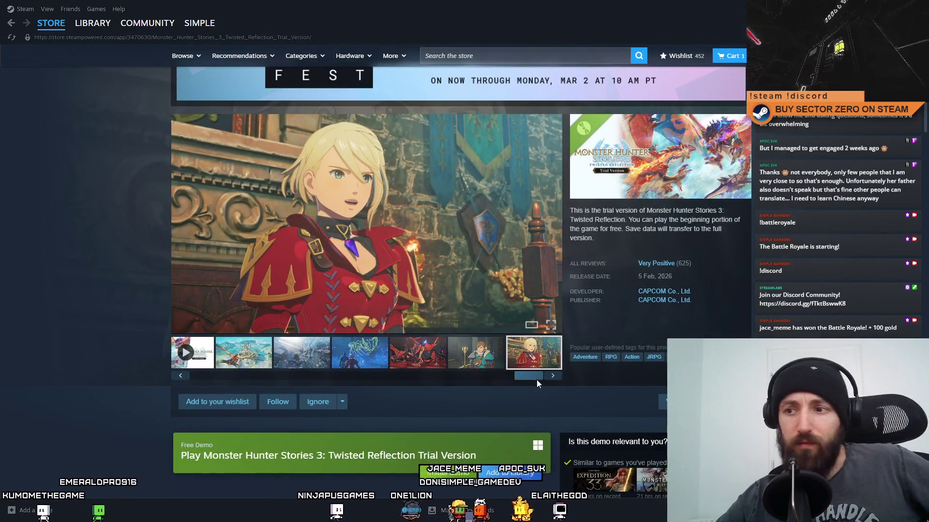
{"action": "left_click_drag", "start_coordinate": [535, 379], "coordinate": [268, 369]}
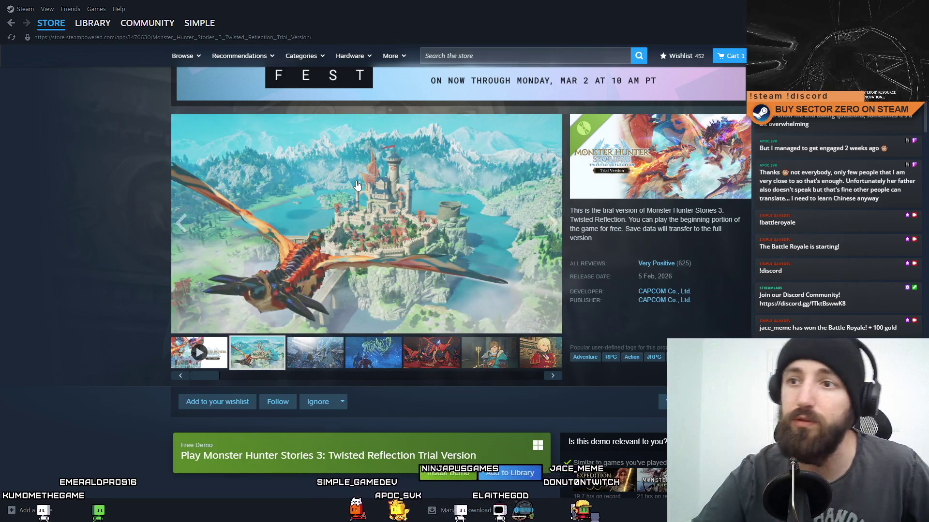
- Minimize Steam to check Unity's build, then restore it full screen and return to the charts
{"action": "double_click", "coordinate": [411, 9]}
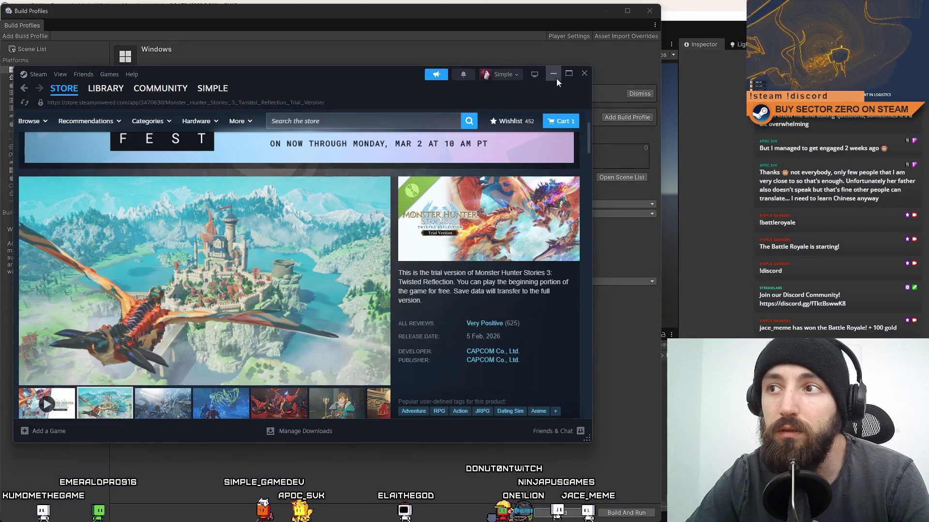
{"action": "left_click", "coordinate": [556, 79]}
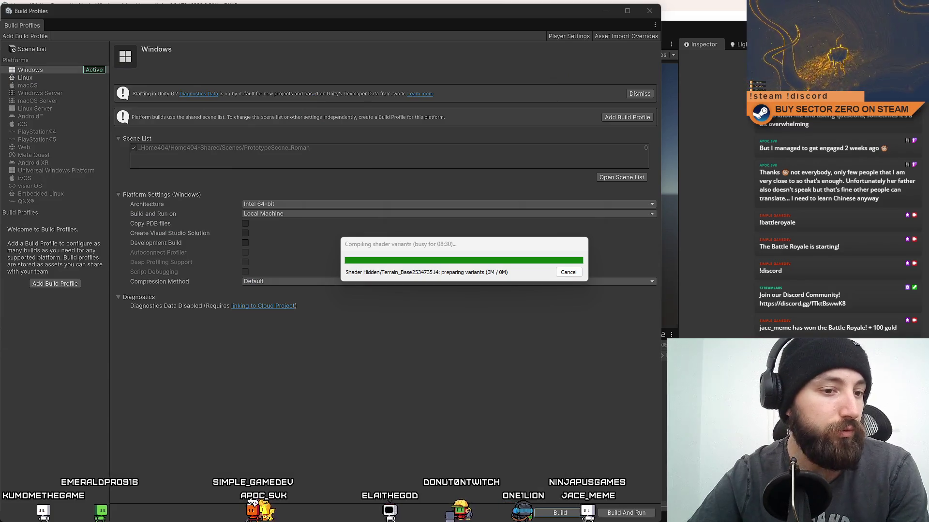
{"action": "key", "text": "alt+Tab"}
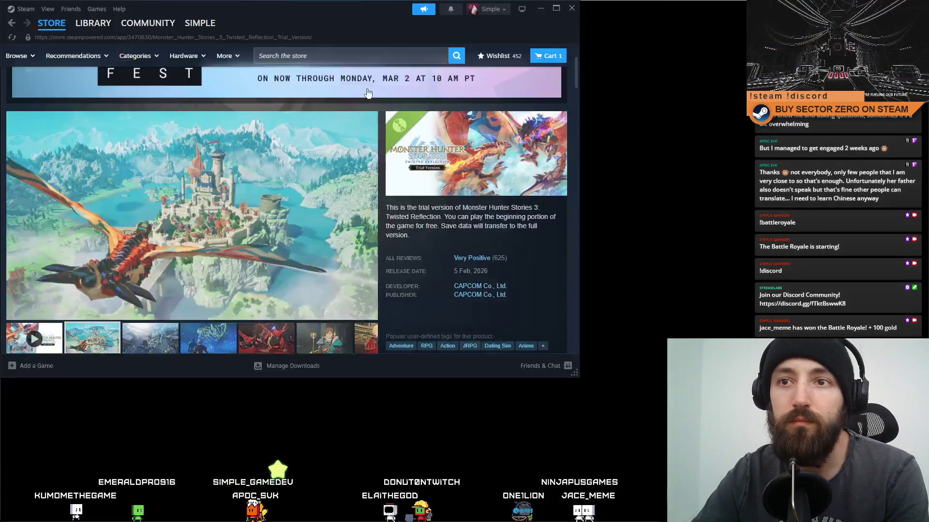
{"action": "key", "text": "super+Up"}
{"action": "left_click", "coordinate": [11, 24]}
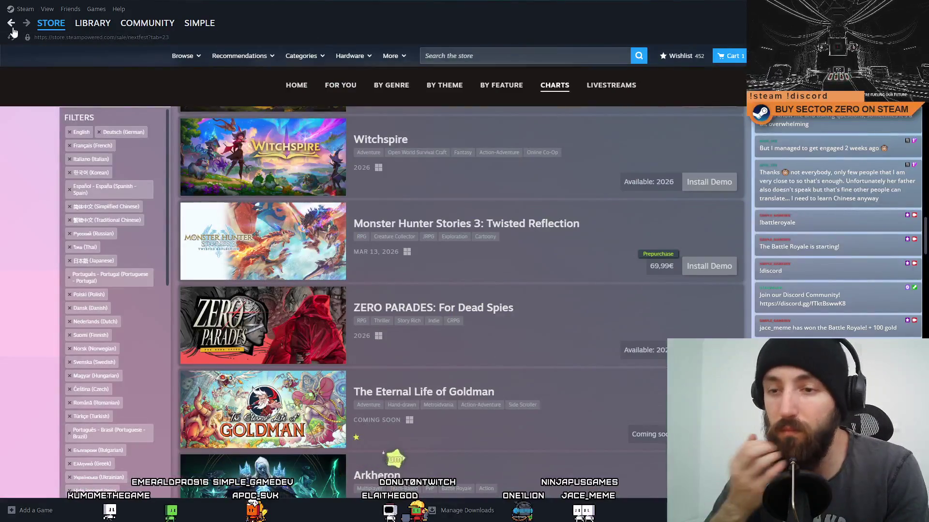
{"action": "scroll", "coordinate": [192, 129], "scroll_direction": "down", "scroll_amount": 7}
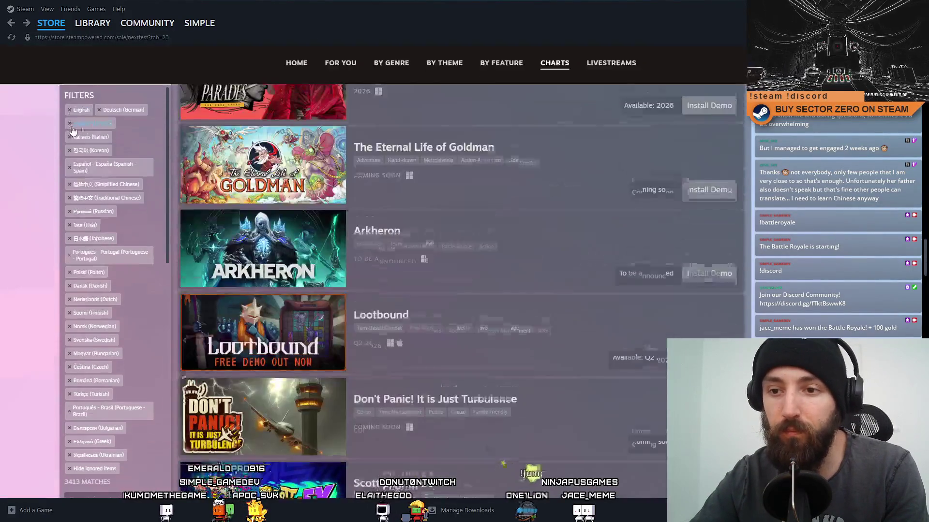
{"action": "scroll", "coordinate": [532, 318], "scroll_direction": "down", "scroll_amount": 3}
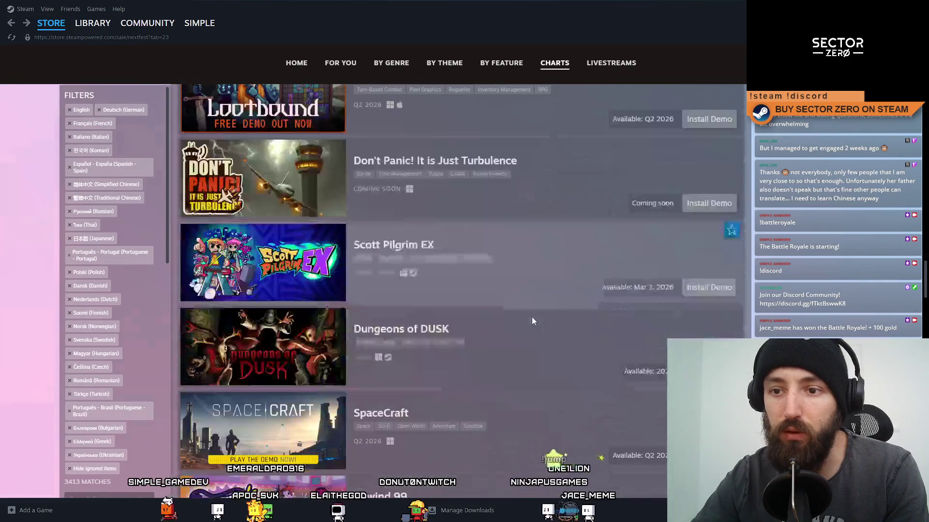
{"action": "scroll", "coordinate": [521, 315], "scroll_direction": "down", "scroll_amount": 2}
{"action": "scroll", "coordinate": [521, 313], "scroll_direction": "down", "scroll_amount": 1}
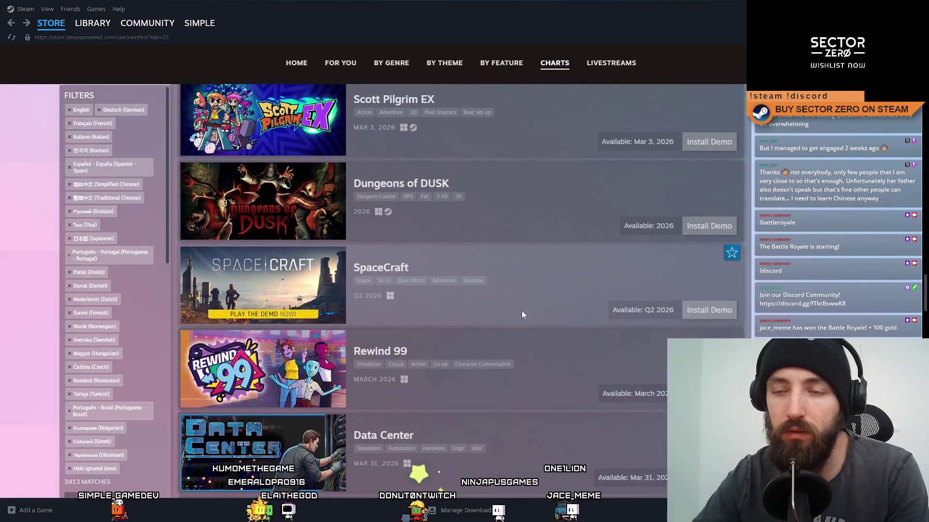
{"action": "scroll", "coordinate": [443, 247], "scroll_direction": "down", "scroll_amount": 2}
{"action": "scroll", "coordinate": [453, 245], "scroll_direction": "down", "scroll_amount": 2}
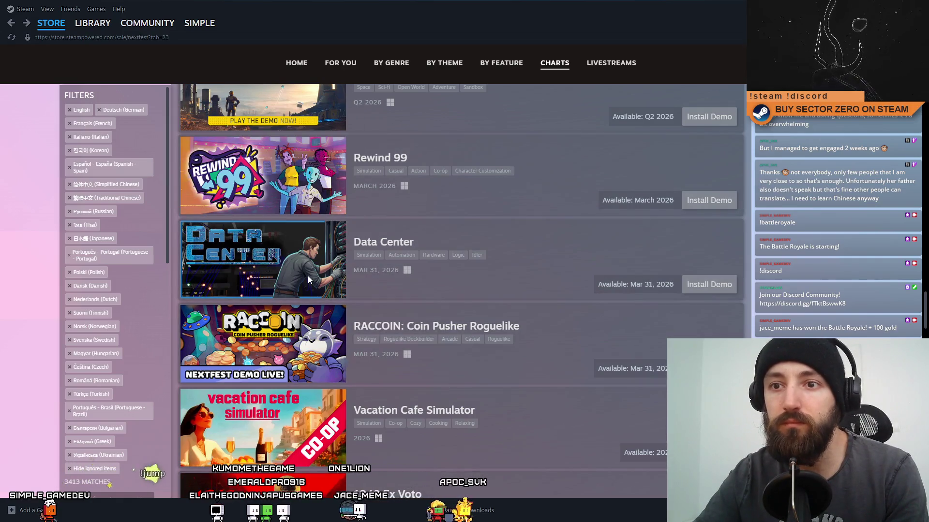
{"action": "scroll", "coordinate": [616, 329], "scroll_direction": "down", "scroll_amount": 3}
{"action": "scroll", "coordinate": [615, 330], "scroll_direction": "down", "scroll_amount": 3}
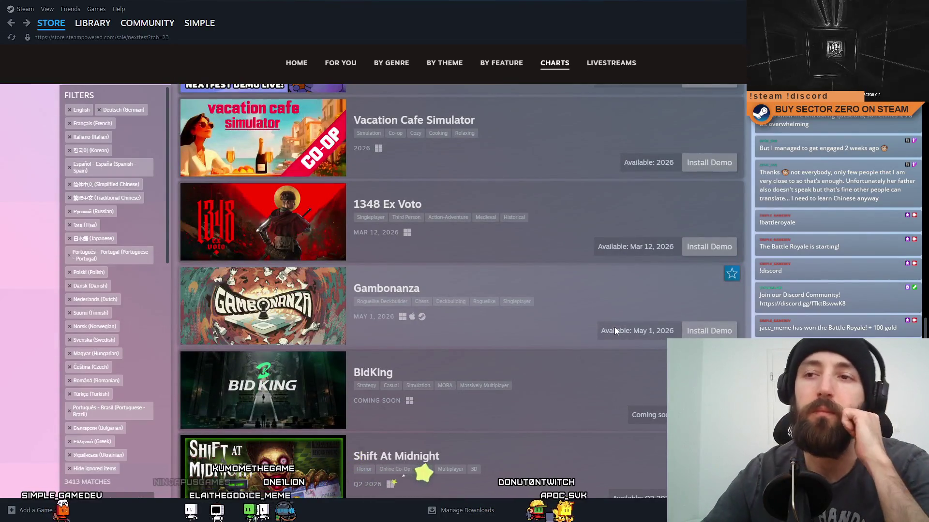
{"action": "scroll", "coordinate": [604, 322], "scroll_direction": "down", "scroll_amount": 8}
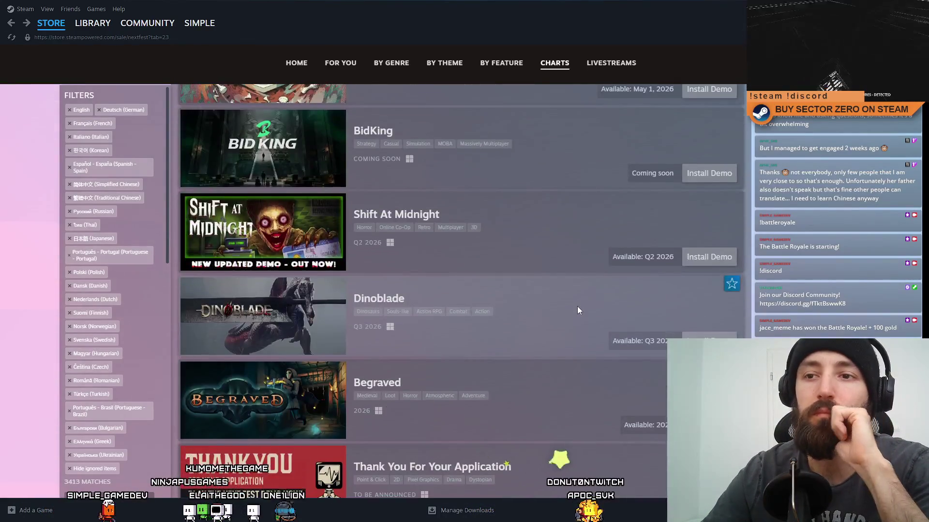
{"action": "scroll", "coordinate": [577, 310], "scroll_direction": "down", "scroll_amount": 2}
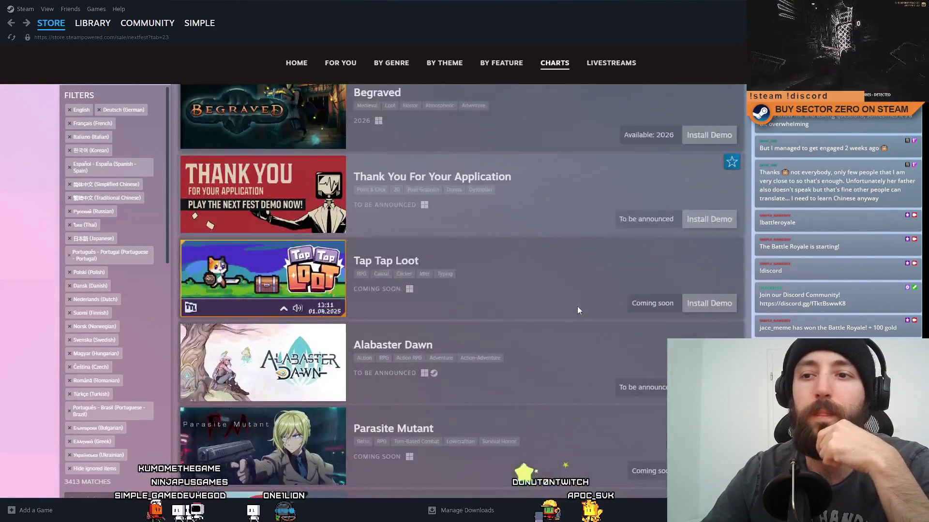
{"action": "scroll", "coordinate": [556, 291], "scroll_direction": "up", "scroll_amount": 6}
{"action": "left_click", "coordinate": [611, 86]}
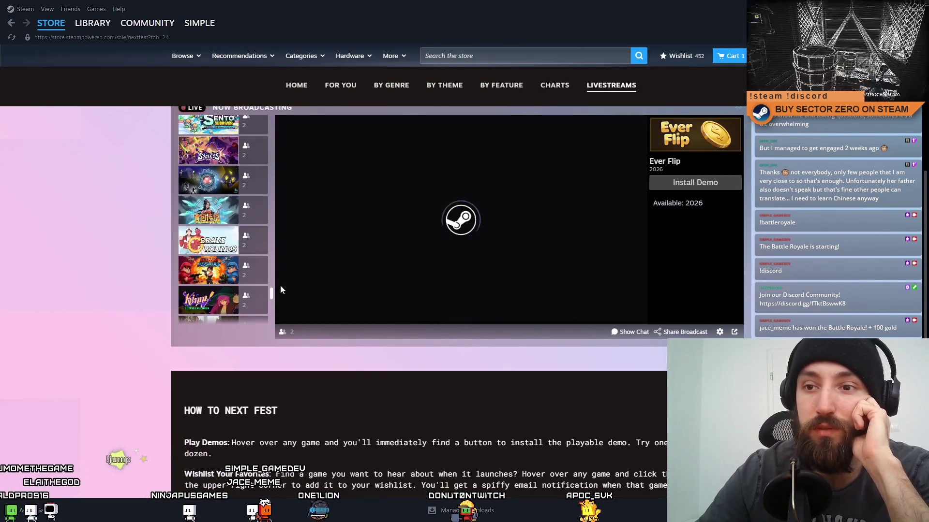
- Switch the Now Broadcasting player from Arkheron to Lootbound, then to Wild West Pioneers
{"action": "left_click_drag", "start_coordinate": [271, 294], "coordinate": [272, 109]}
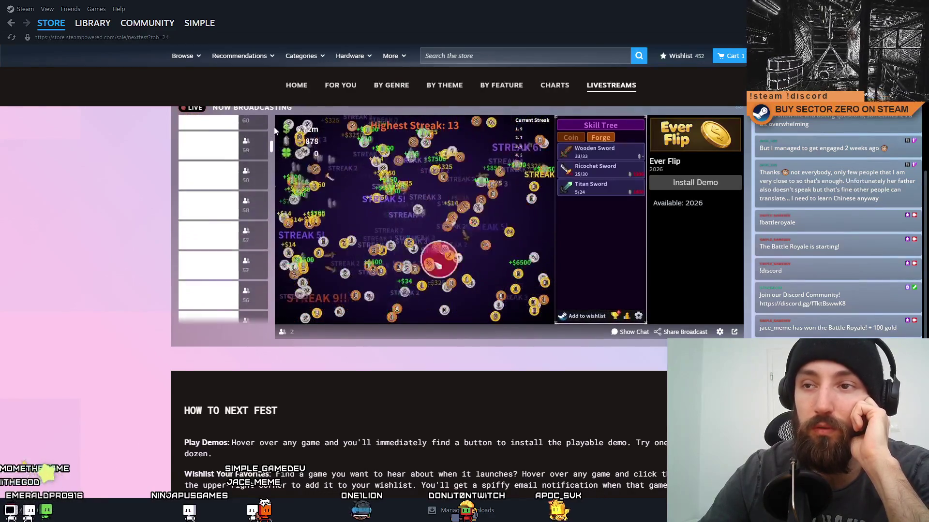
{"action": "scroll", "coordinate": [468, 220], "scroll_direction": "up", "scroll_amount": 4}
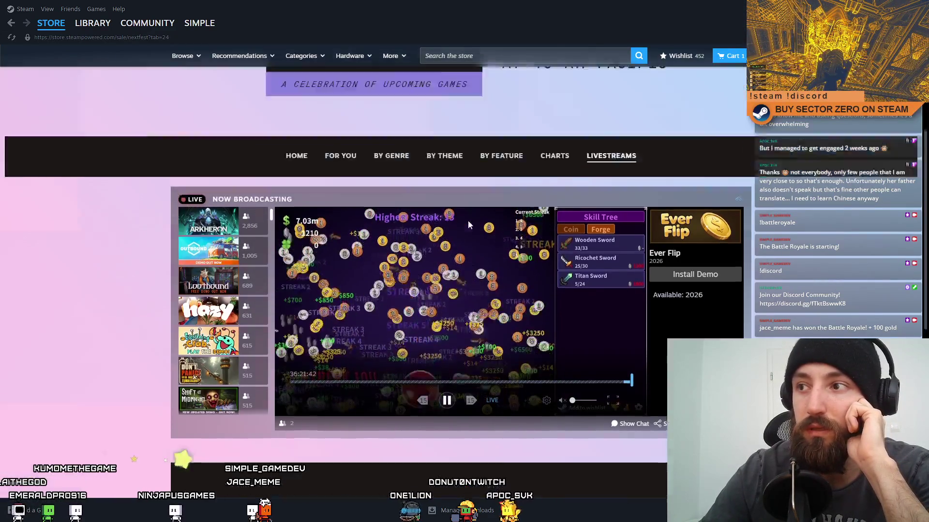
{"action": "scroll", "coordinate": [468, 218], "scroll_direction": "down", "scroll_amount": 2}
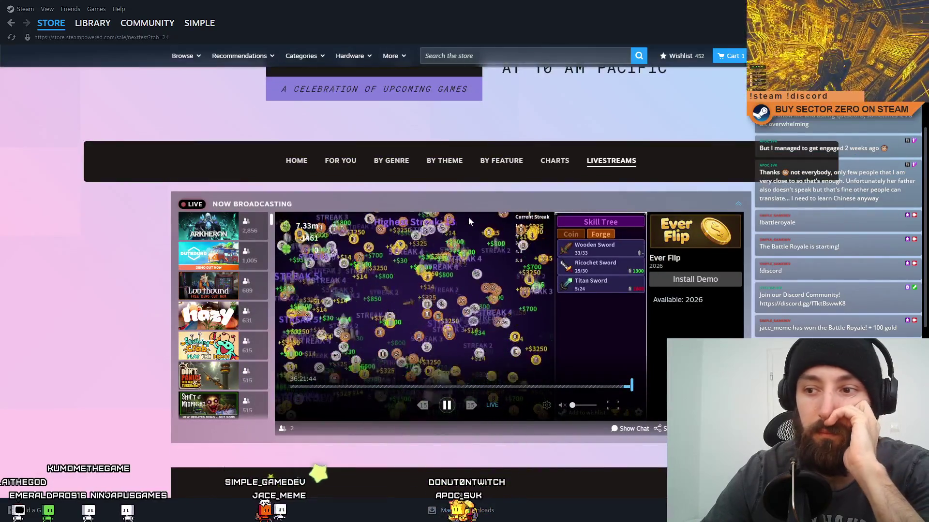
{"action": "left_click", "coordinate": [220, 230]}
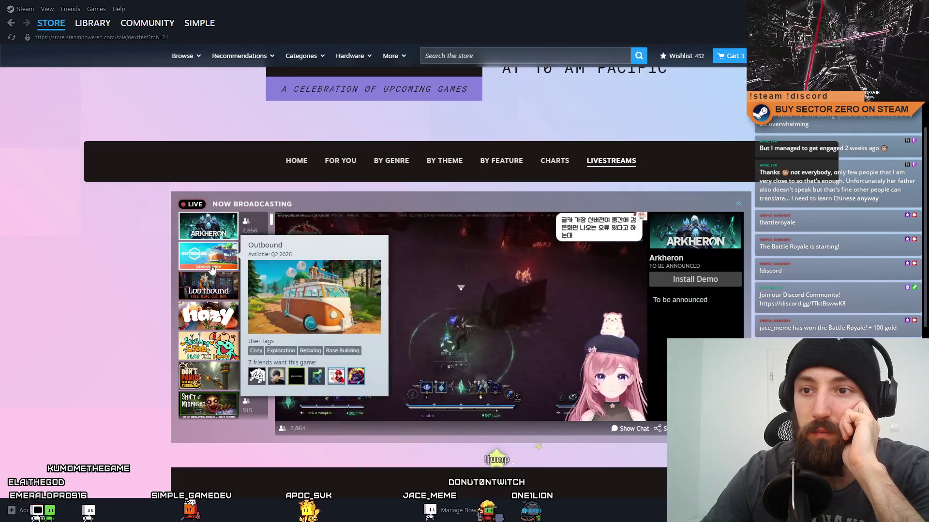
{"action": "mouse_move", "coordinate": [209, 286]}
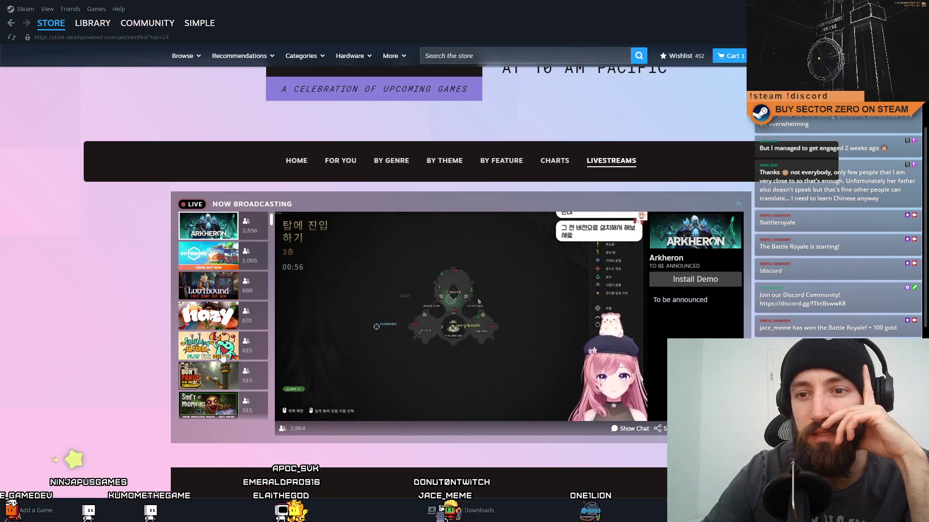
{"action": "left_click", "coordinate": [238, 279]}
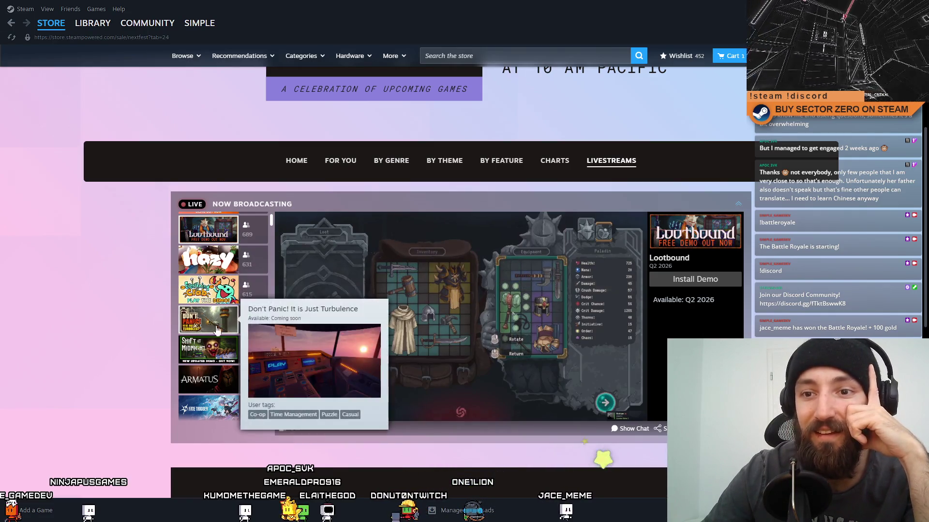
{"action": "scroll", "coordinate": [217, 295], "scroll_direction": "down", "scroll_amount": 2}
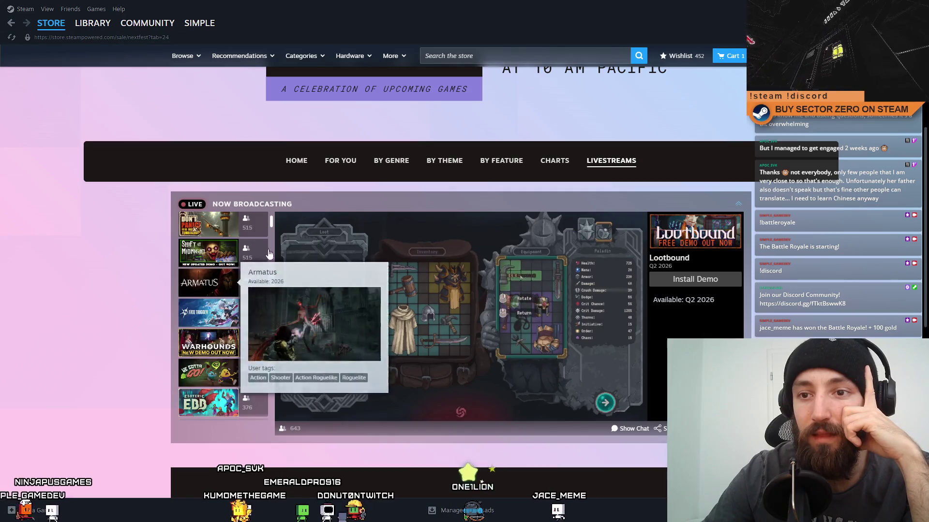
{"action": "left_click_drag", "start_coordinate": [271, 224], "coordinate": [271, 234]}
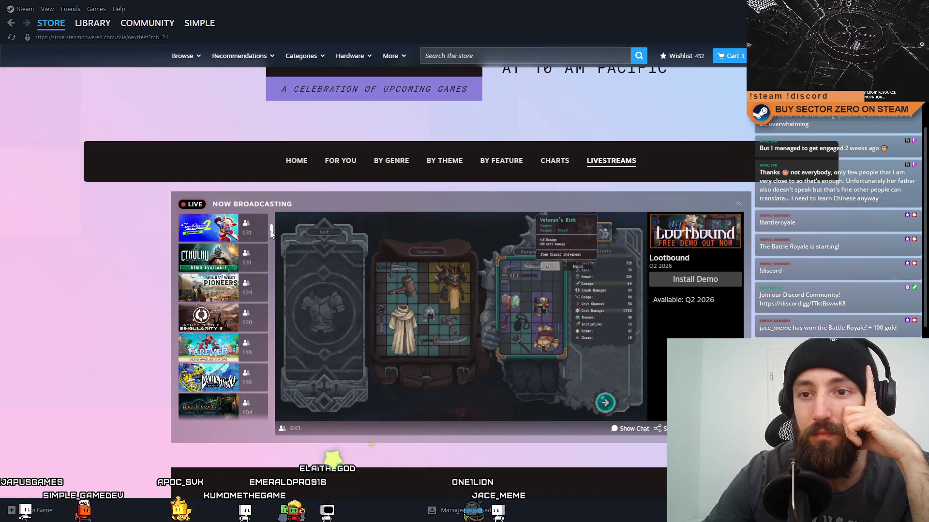
{"action": "left_click", "coordinate": [202, 289]}
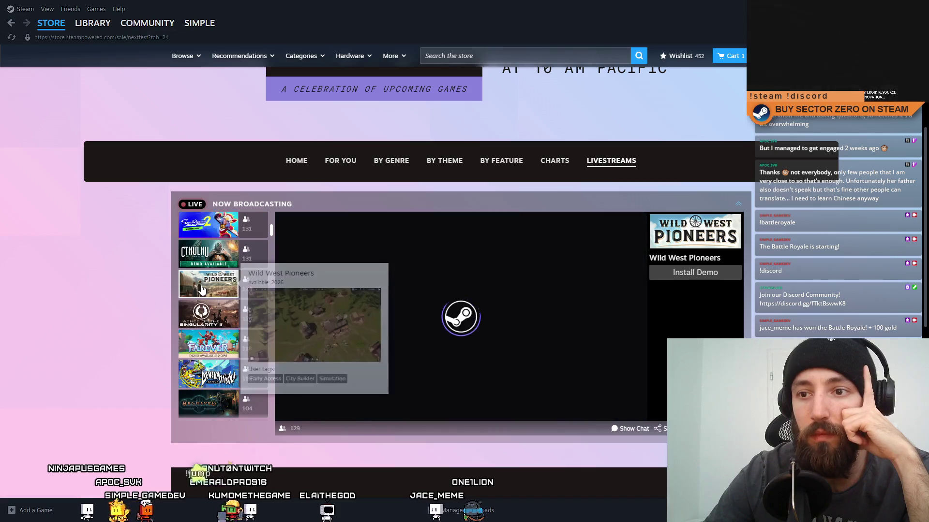
- Switch the Now Broadcasting player to the ShantyTown livestream
{"action": "scroll", "coordinate": [251, 266], "scroll_direction": "down", "scroll_amount": 4}
{"action": "scroll", "coordinate": [251, 271], "scroll_direction": "down", "scroll_amount": 8}
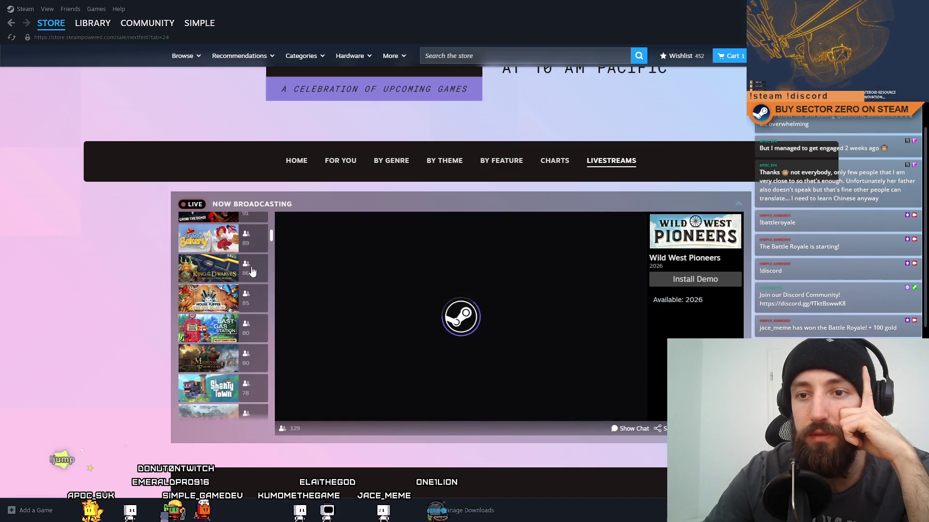
{"action": "scroll", "coordinate": [250, 271], "scroll_direction": "up", "scroll_amount": 4}
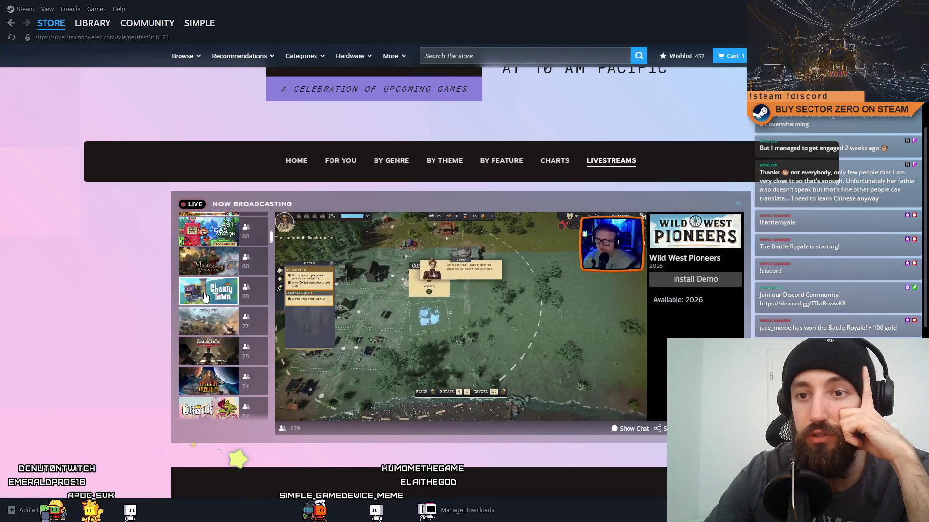
{"action": "left_click", "coordinate": [205, 297]}
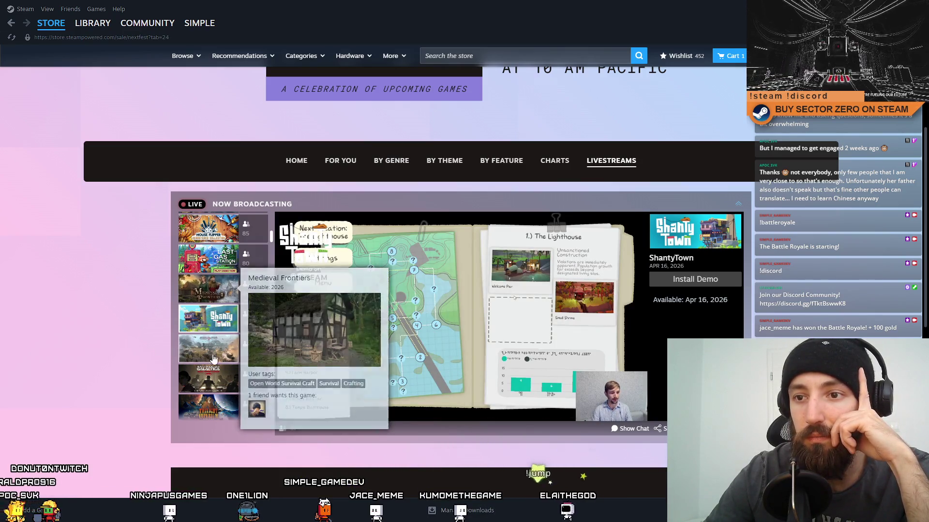
- Scroll down the Now Broadcasting list, previewing other stream thumbnails
{"action": "scroll", "coordinate": [215, 373], "scroll_direction": "down", "scroll_amount": 5}
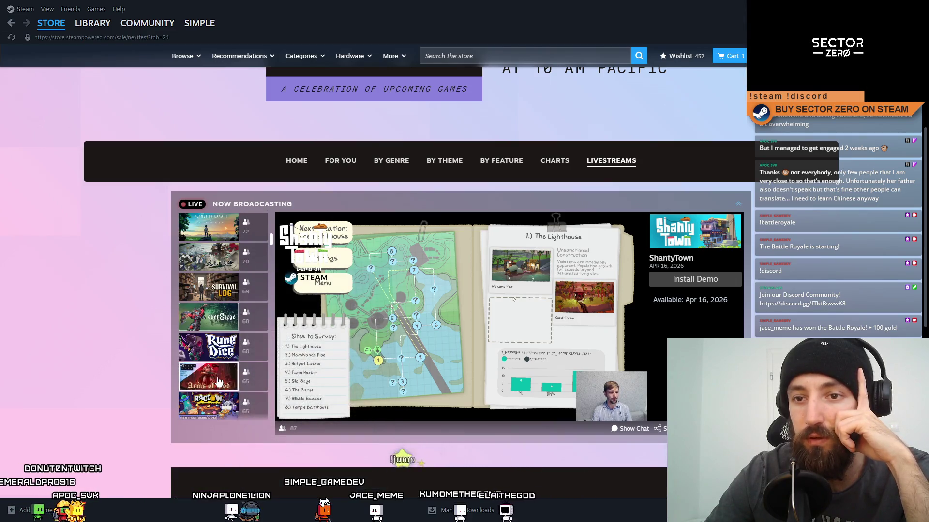
{"action": "mouse_move", "coordinate": [207, 349]}
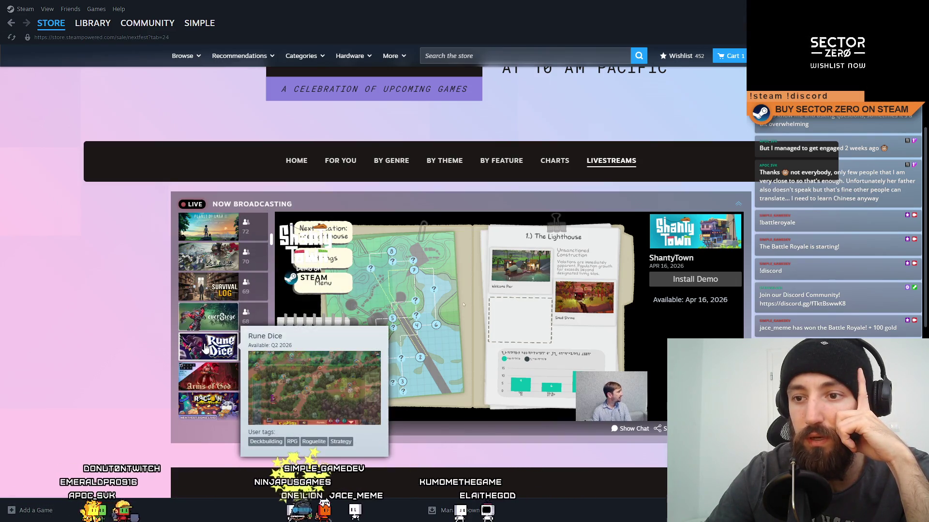
{"action": "scroll", "coordinate": [207, 348], "scroll_direction": "down", "scroll_amount": 3}
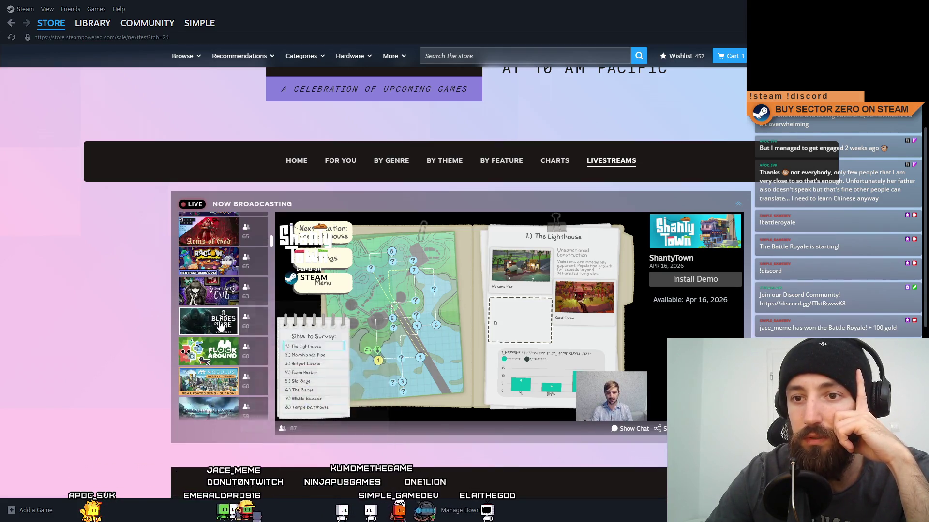
{"action": "mouse_move", "coordinate": [221, 327]}
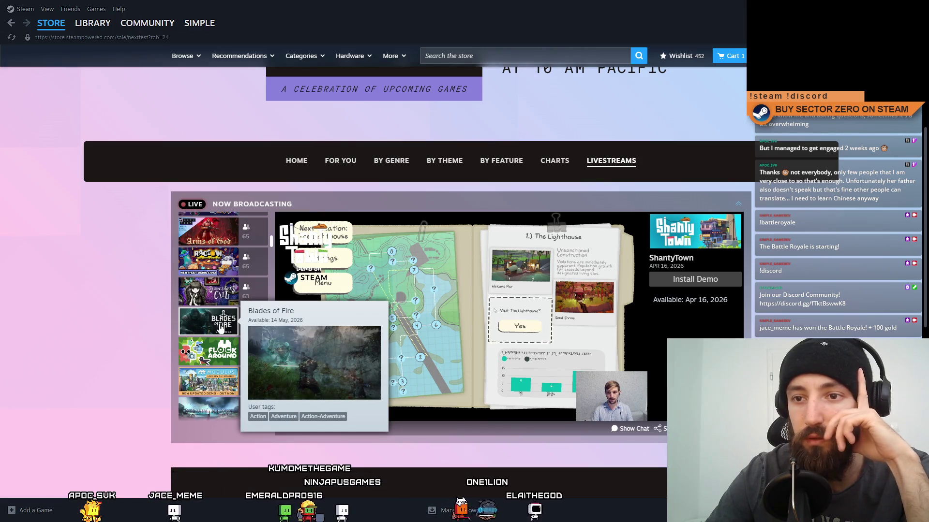
{"action": "scroll", "coordinate": [221, 328], "scroll_direction": "down", "scroll_amount": 5}
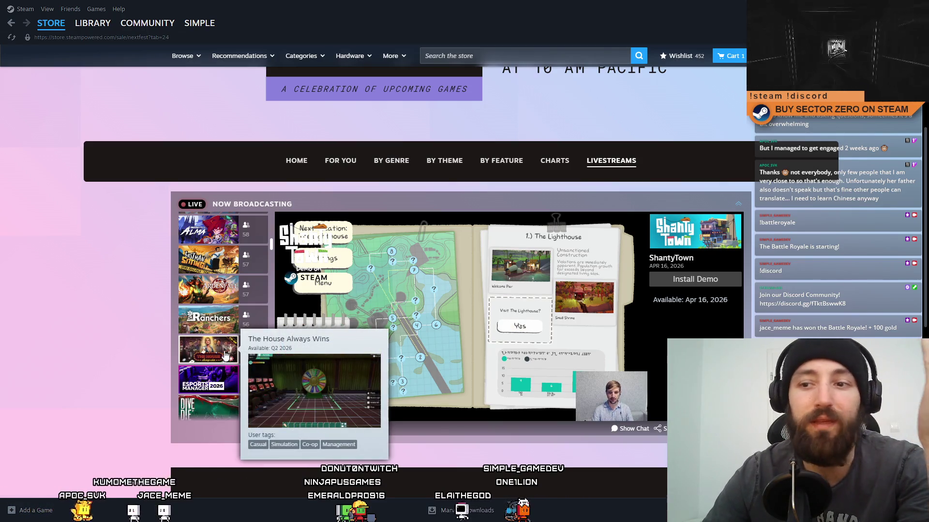
{"action": "scroll", "coordinate": [224, 356], "scroll_direction": "down", "scroll_amount": 5}
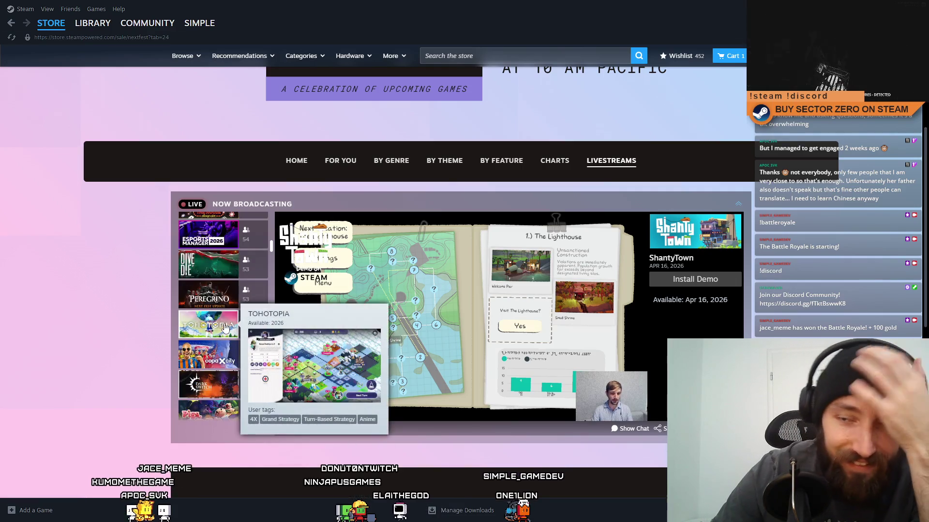
{"action": "scroll", "coordinate": [230, 350], "scroll_direction": "down", "scroll_amount": 2}
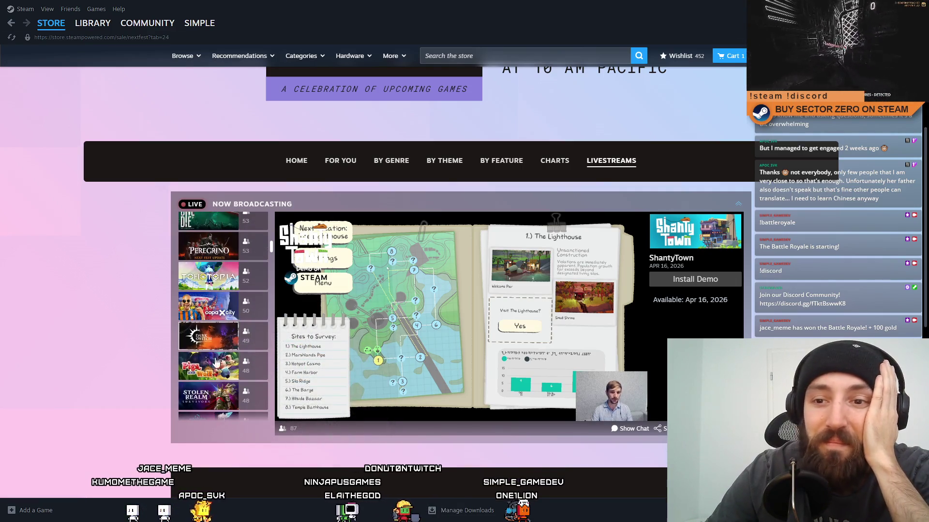
{"action": "scroll", "coordinate": [214, 368], "scroll_direction": "down", "scroll_amount": 3}
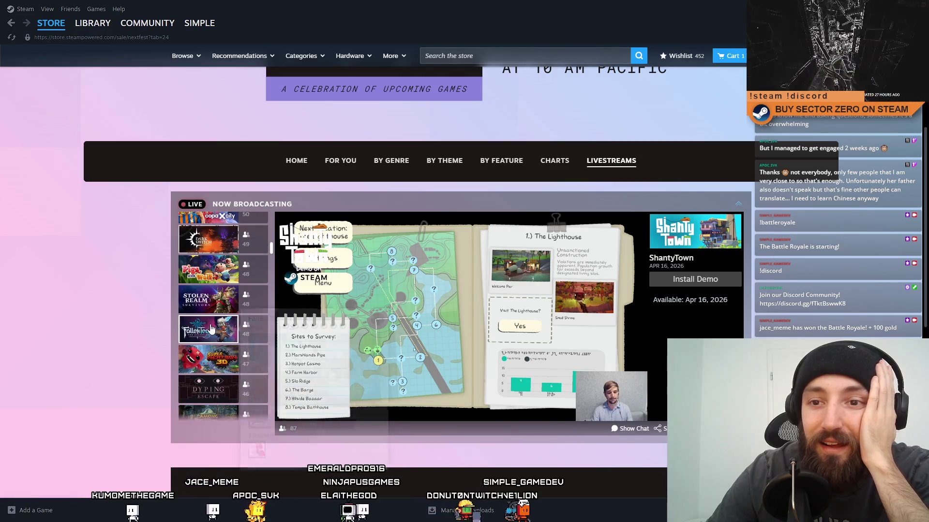
{"action": "mouse_move", "coordinate": [216, 305]}
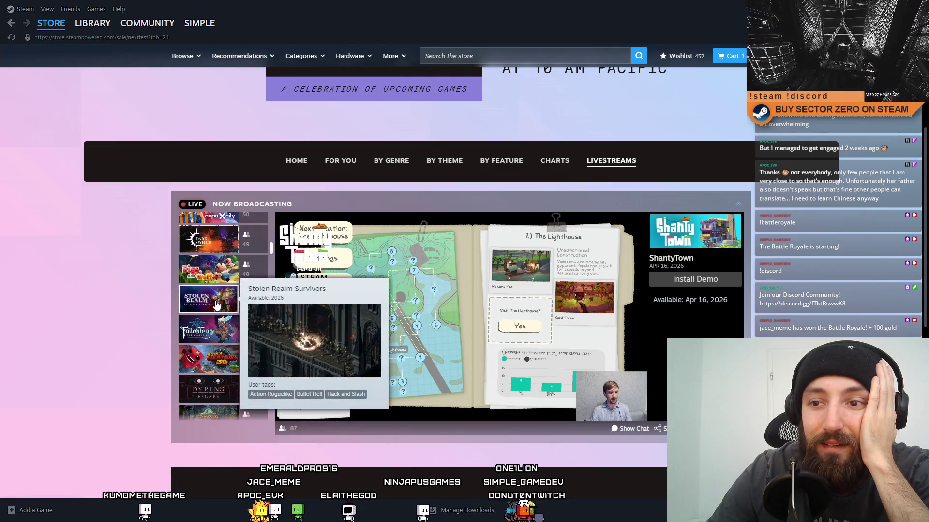